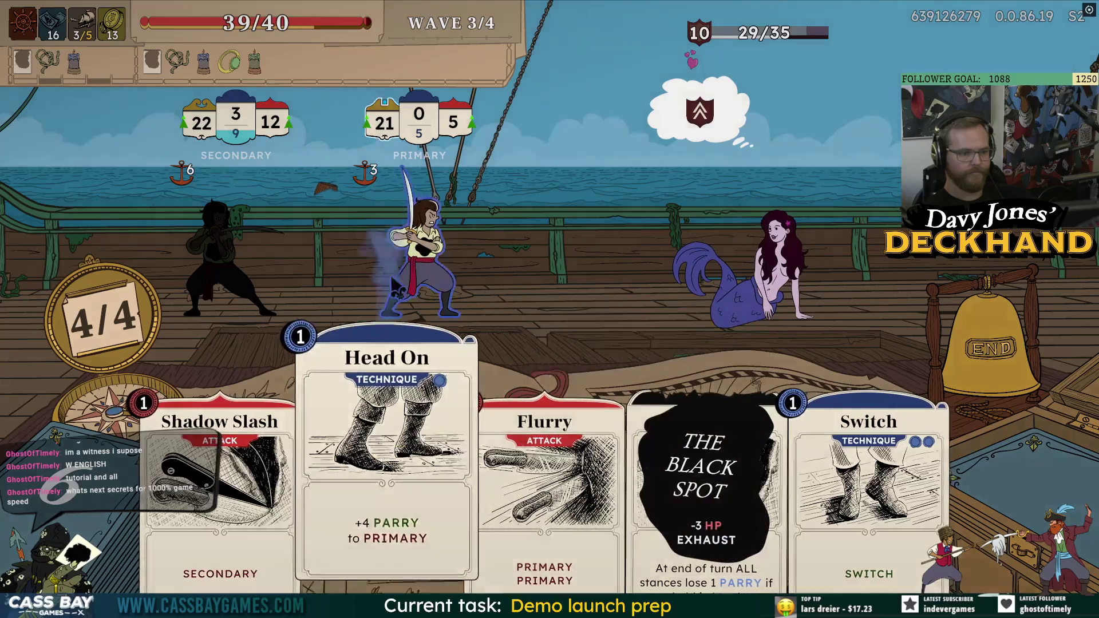
Heal to 40/40, cut the mermaid to 10 HP over two turns, then open the Progress page
click(1066, 359)
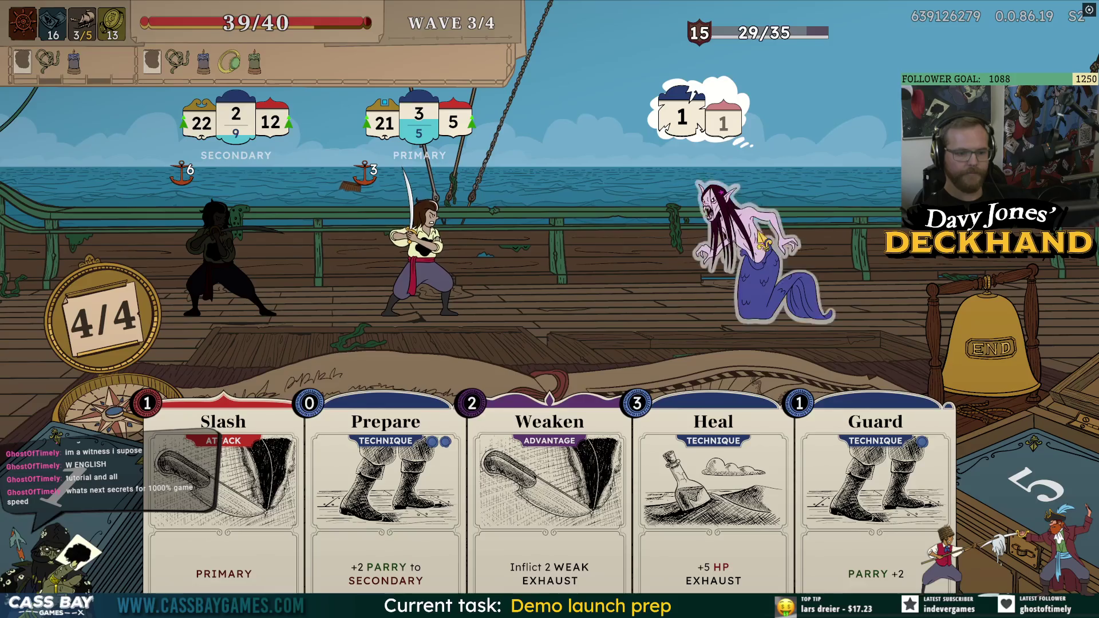
click(739, 514)
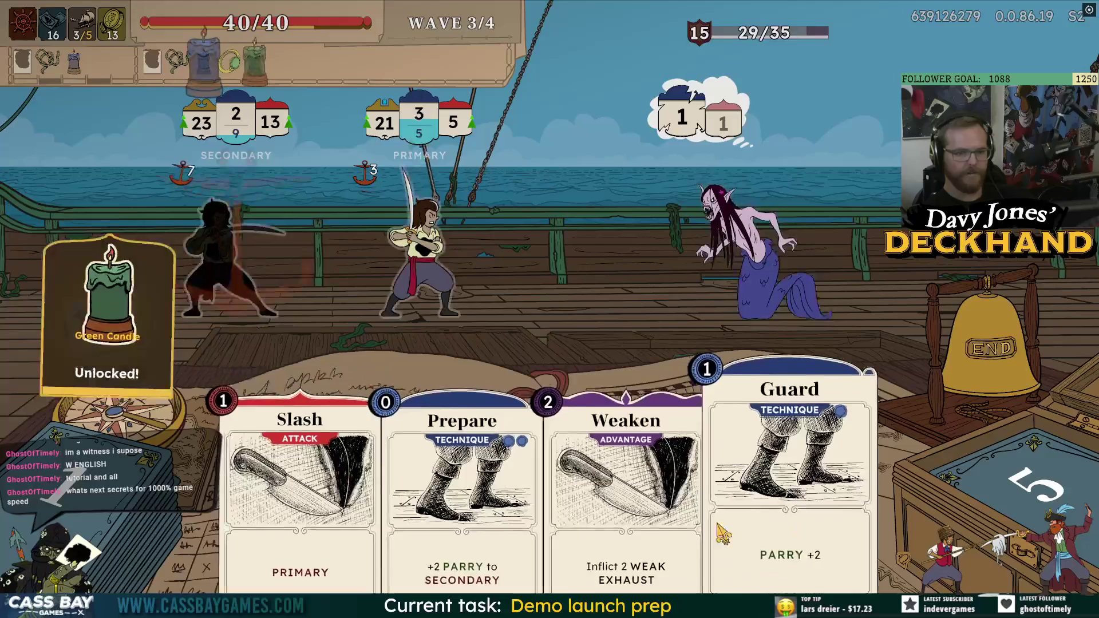
click(269, 509)
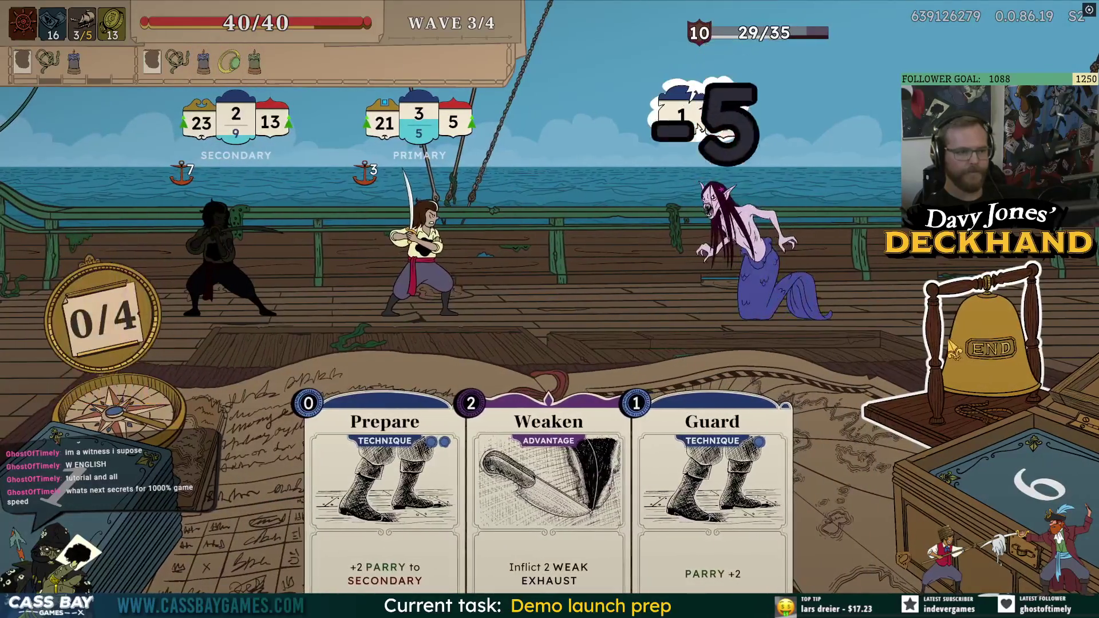
click(952, 348)
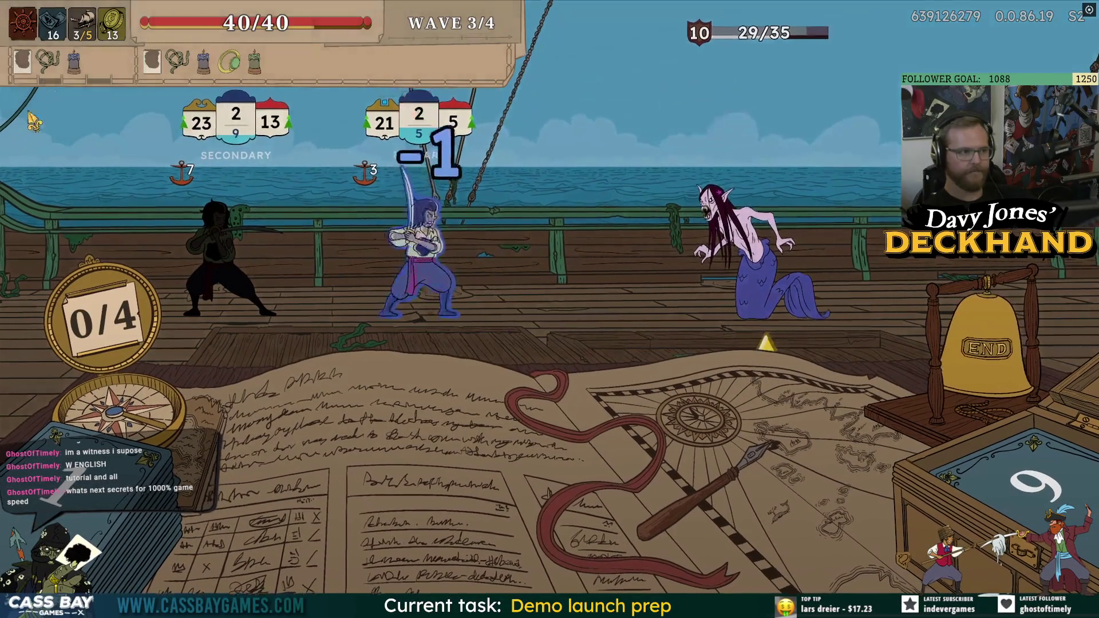
key(Escape)
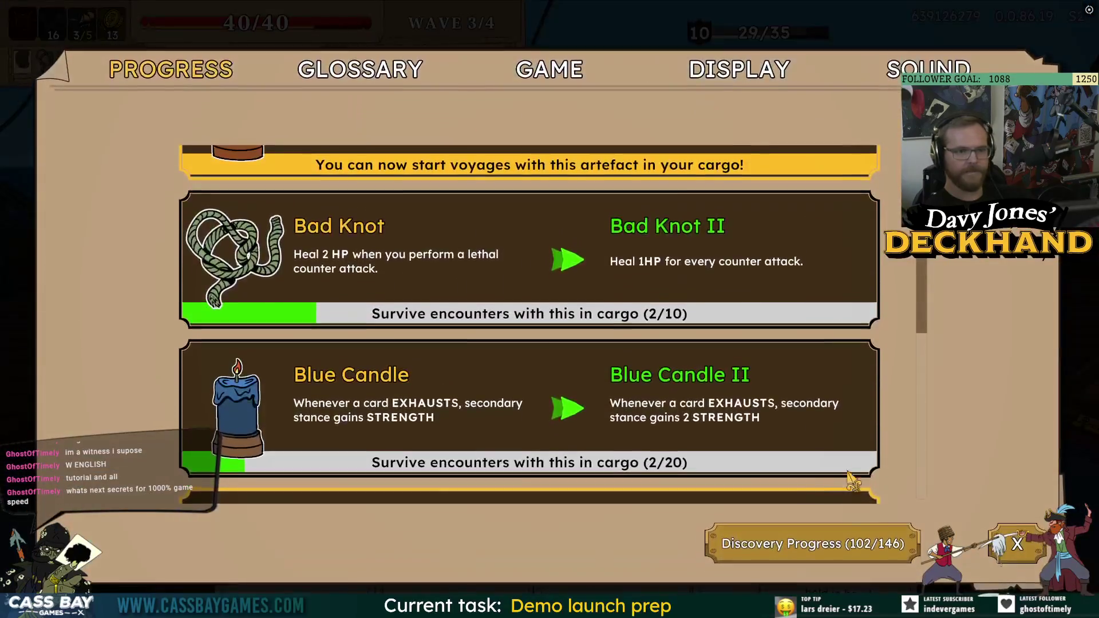
Browse the Discovery Progress card collection, then leave it with the back arrow
click(733, 544)
scroll(612, 430, down, 10)
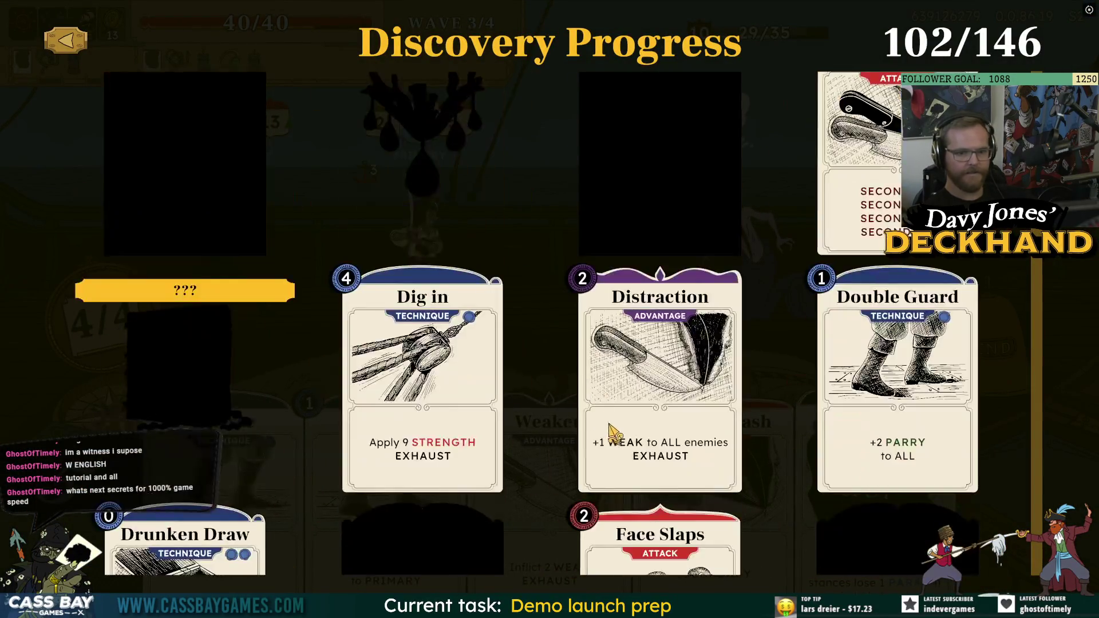
scroll(611, 430, down, 20)
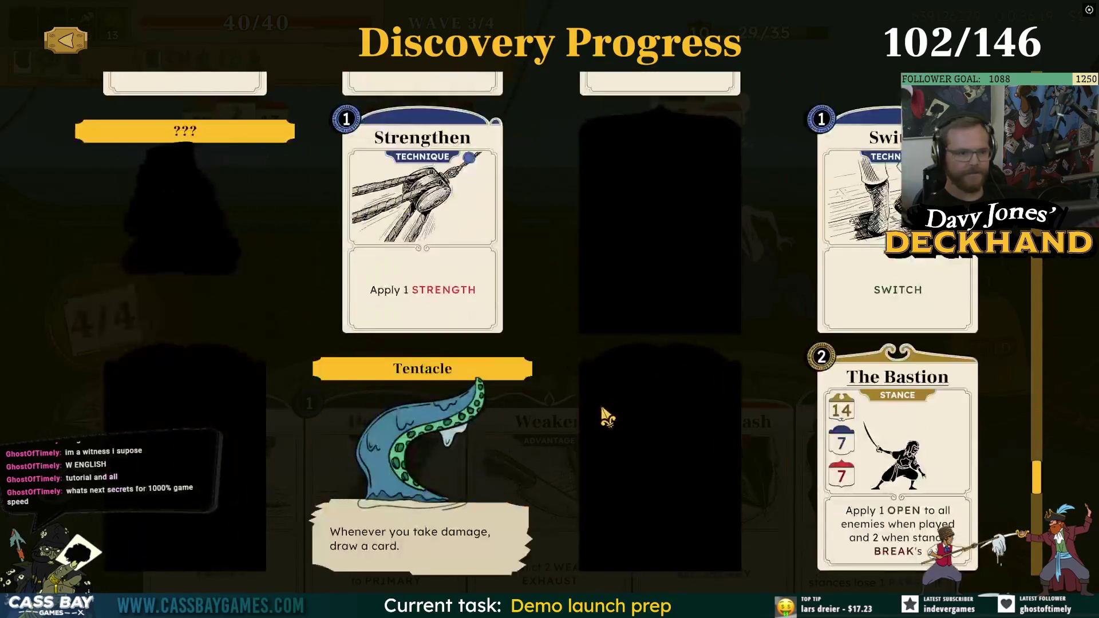
scroll(607, 416, down, 5)
scroll(574, 435, up, 20)
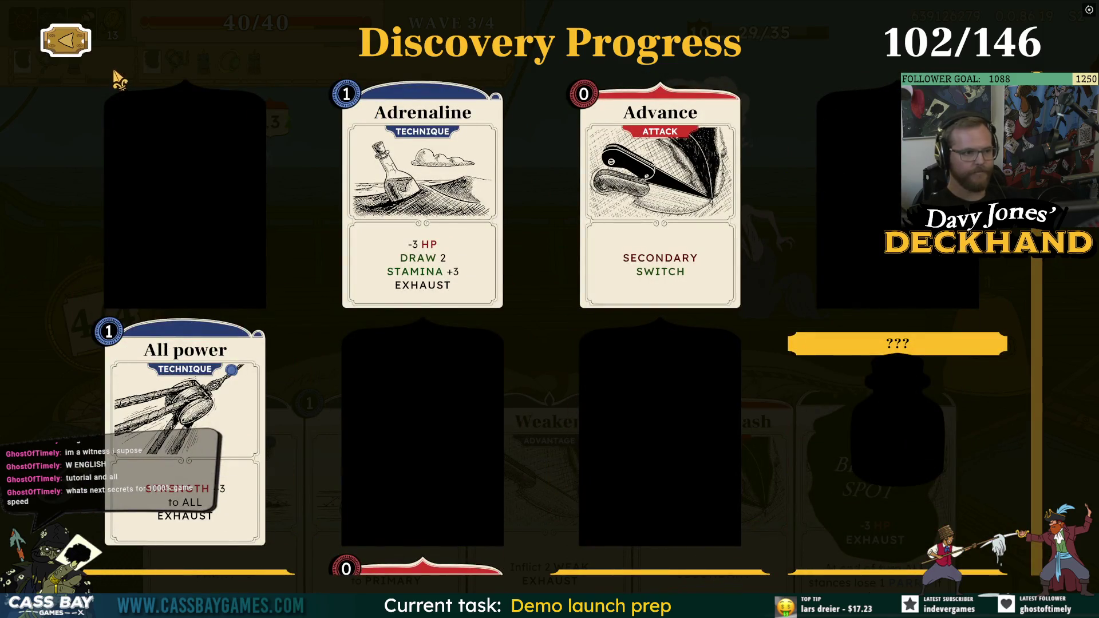
click(65, 40)
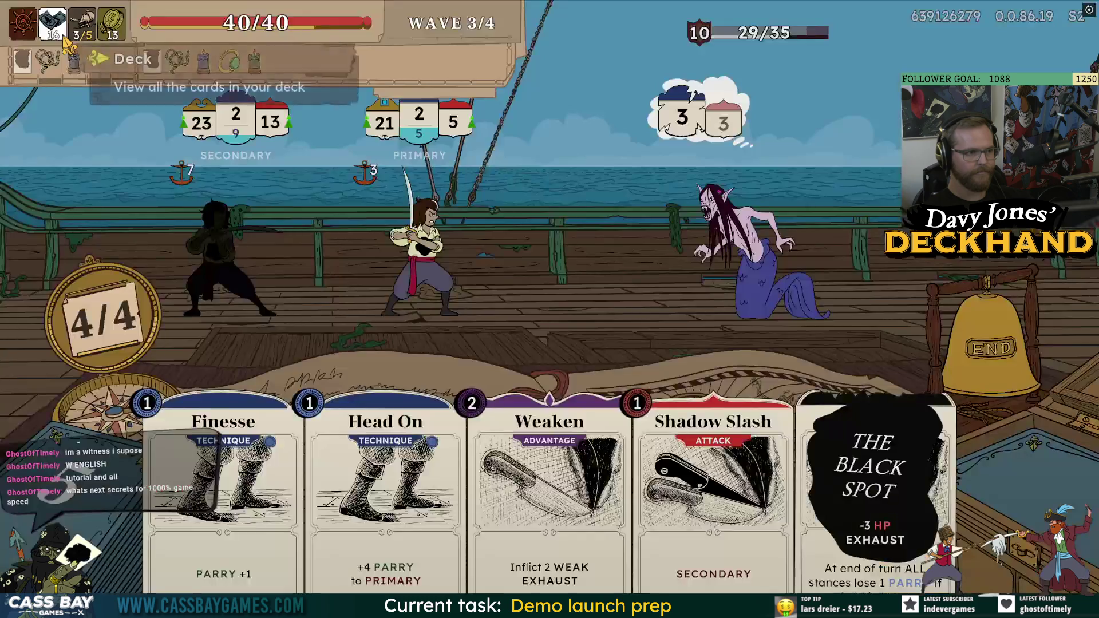
Reopen the options menu twice, closing it each time with the X to return to battle
click(23, 23)
scroll(422, 313, down, 5)
scroll(446, 372, up, 5)
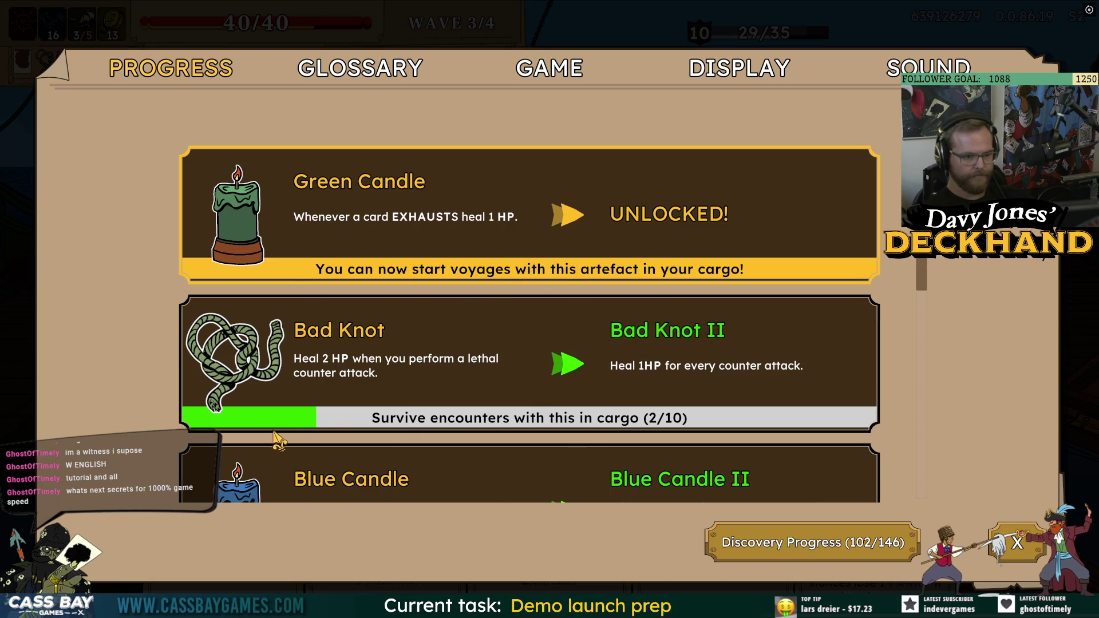
scroll(566, 421, down, 5)
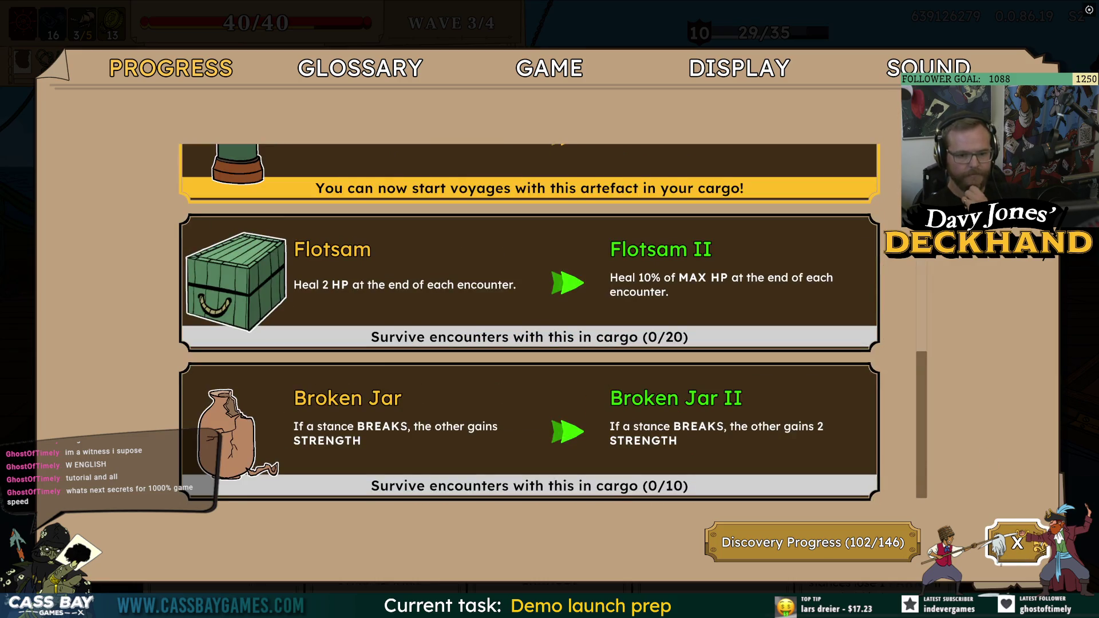
click(1017, 542)
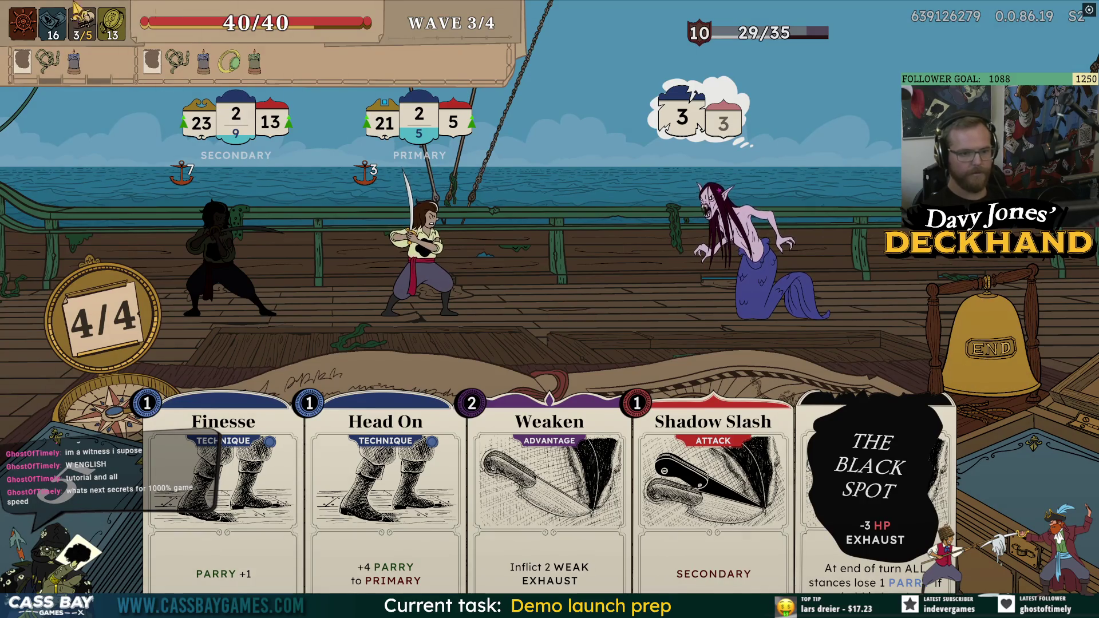
click(22, 23)
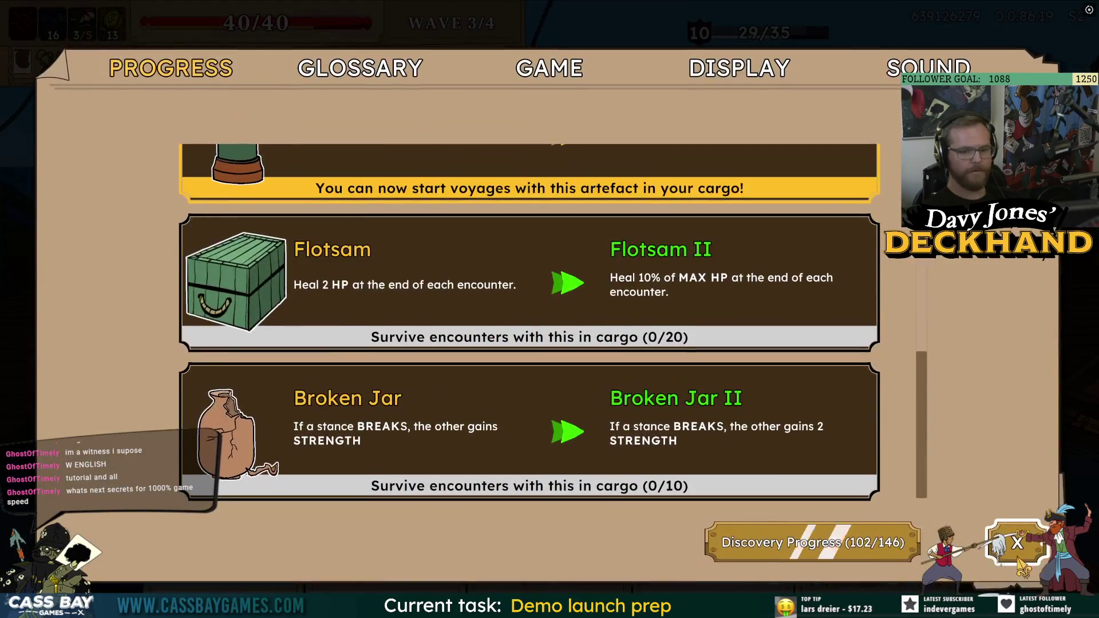
click(1017, 544)
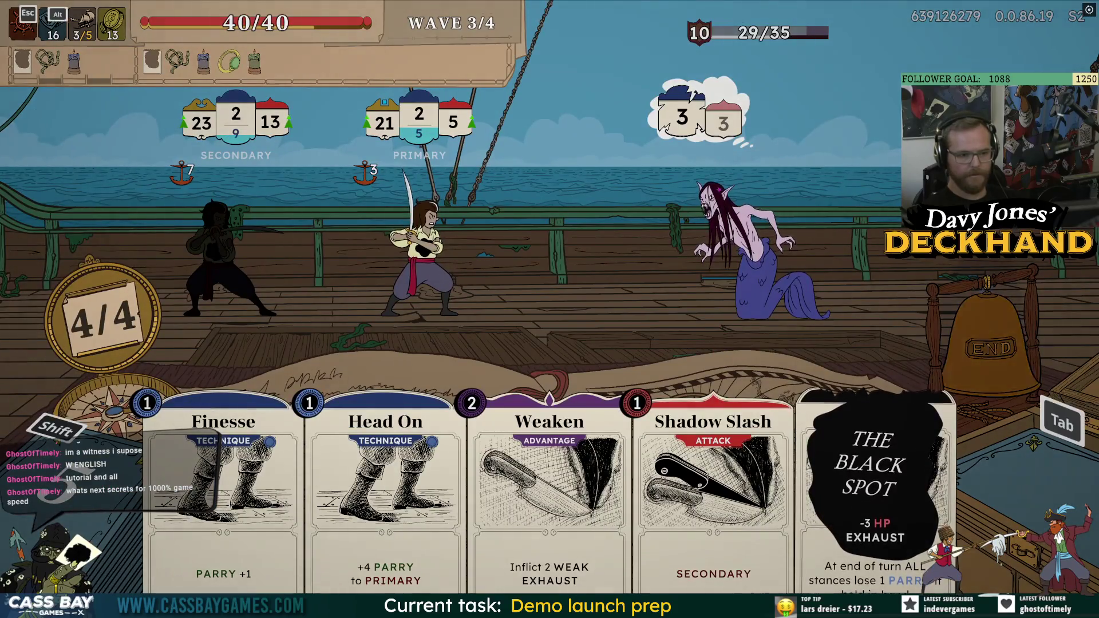
Toggle the debug log overlay to check the discoveryList entry, then switch to Chrome's Steamworks achievements
key(Tab)
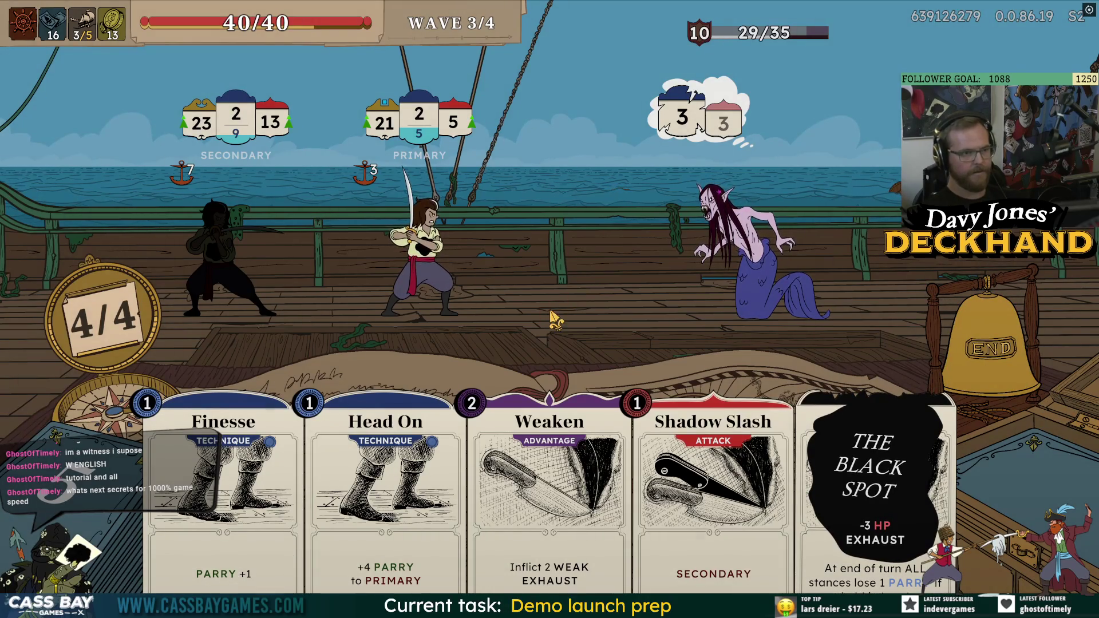
key(grave)
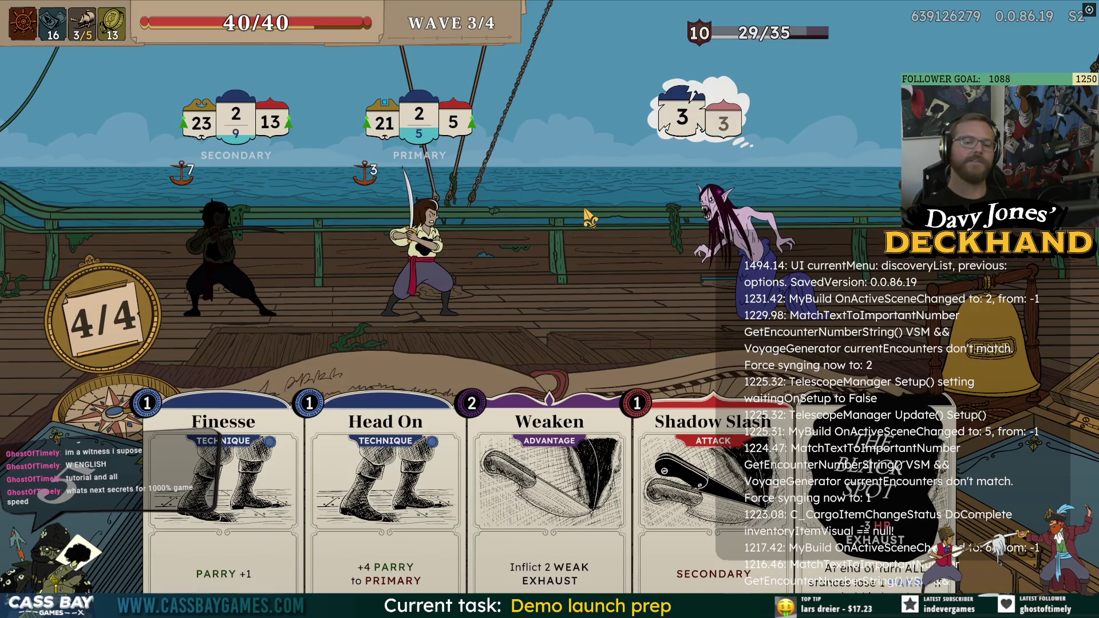
key(grave)
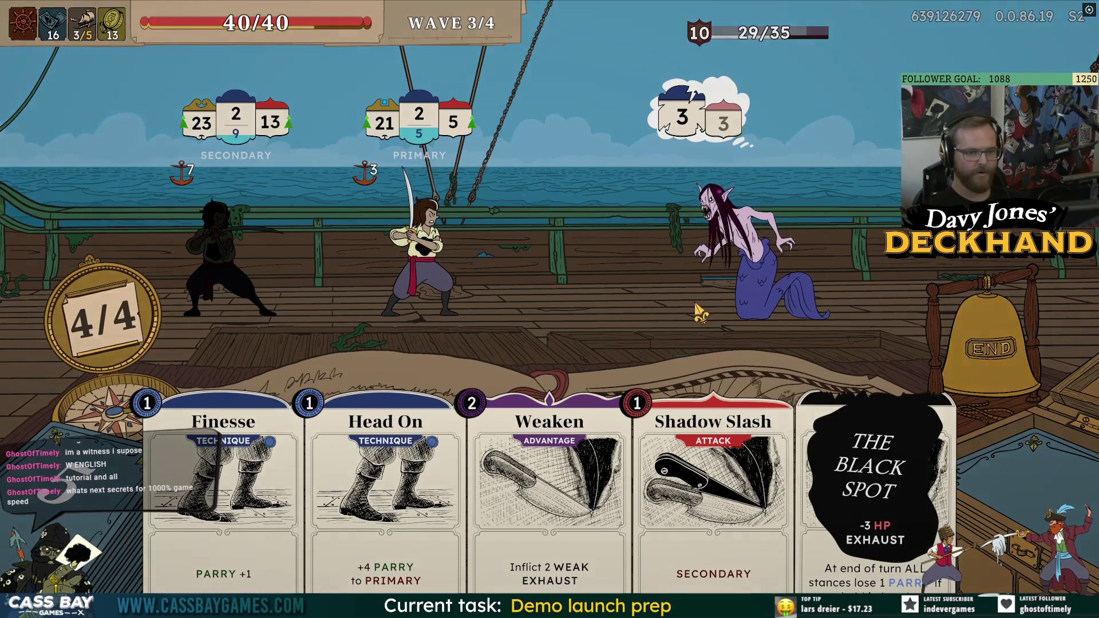
key(alt+Tab)
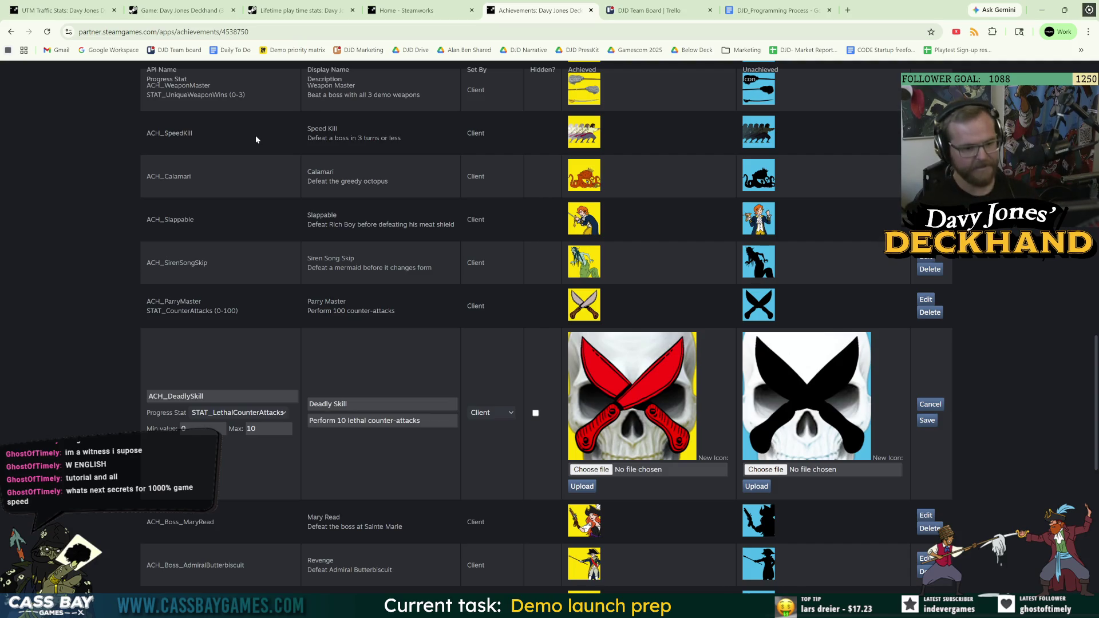
Open the Deckhand project from Unity Hub into the Unity editor
click(513, 309)
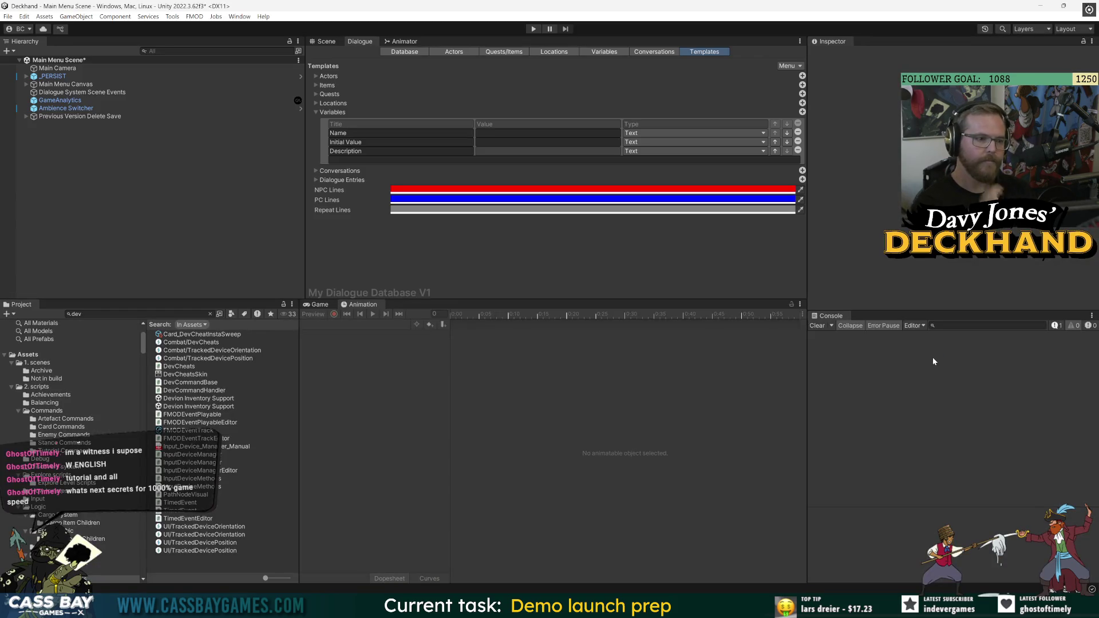
Enter play mode, continue the voyage into combat, and enlarge the Game view
click(533, 30)
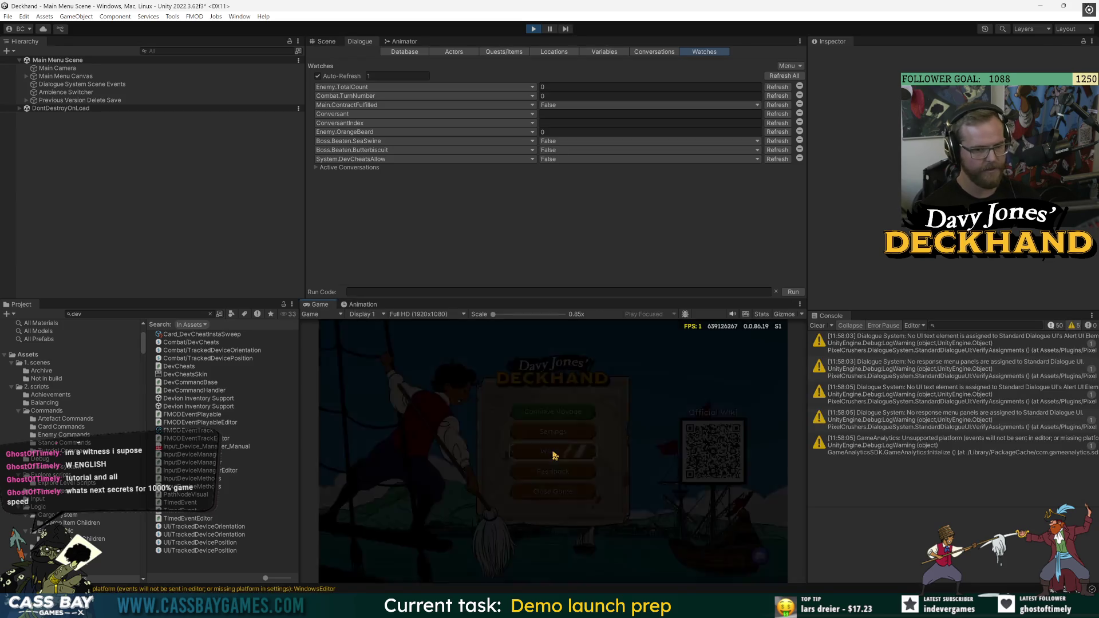
click(563, 422)
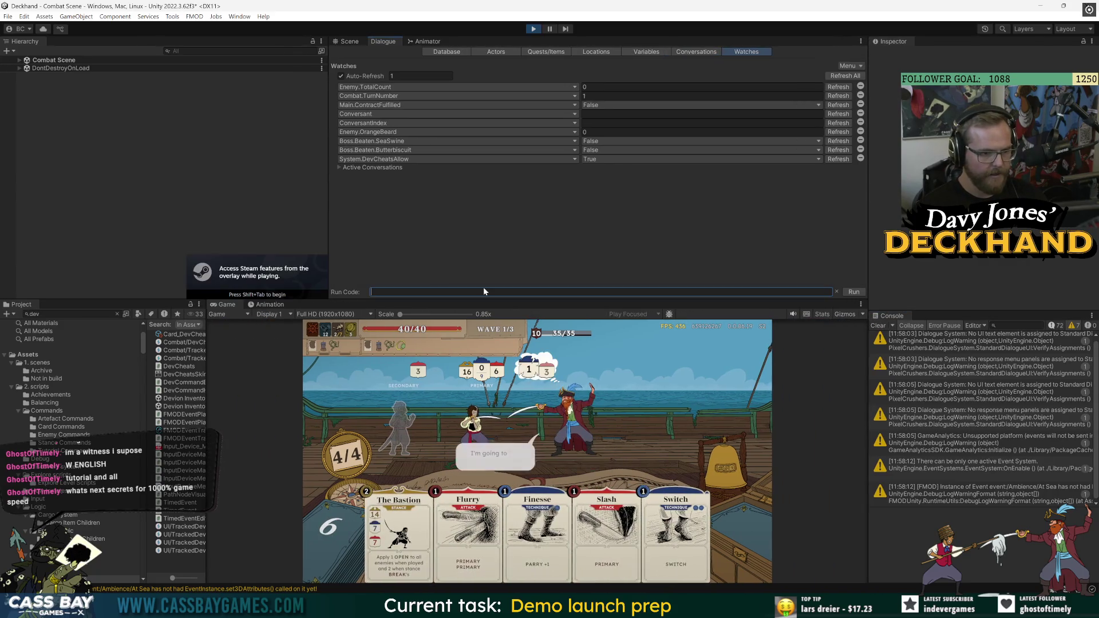
drag(493, 299, 497, 215)
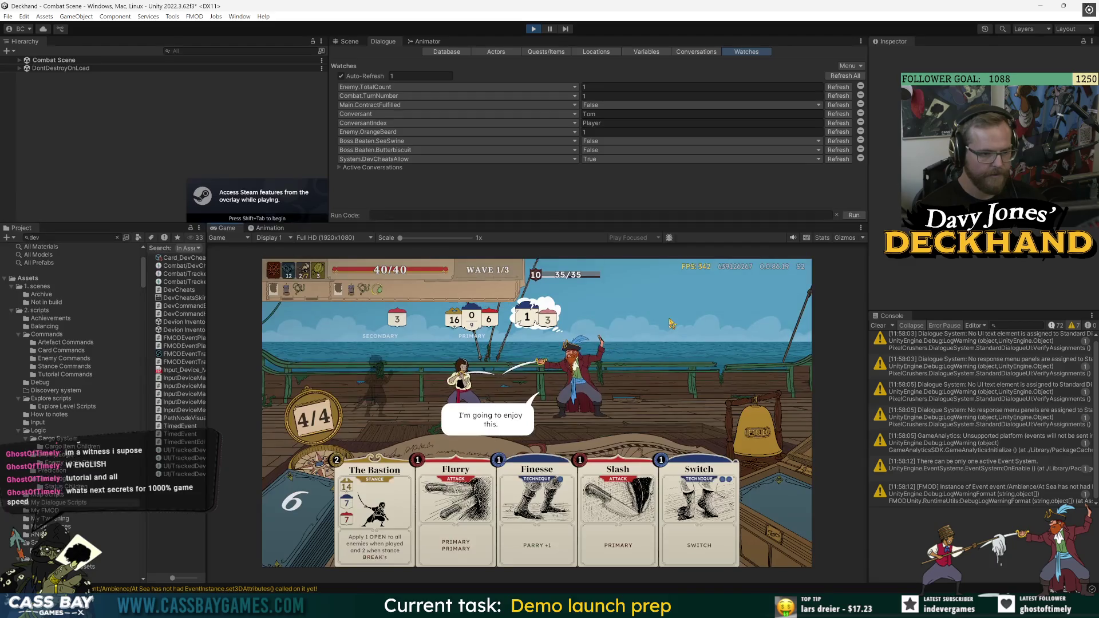
Expand the Hierarchy to inspect _GAME MANAGER DDOL's components, then bring up the game's Progress menu
click(20, 68)
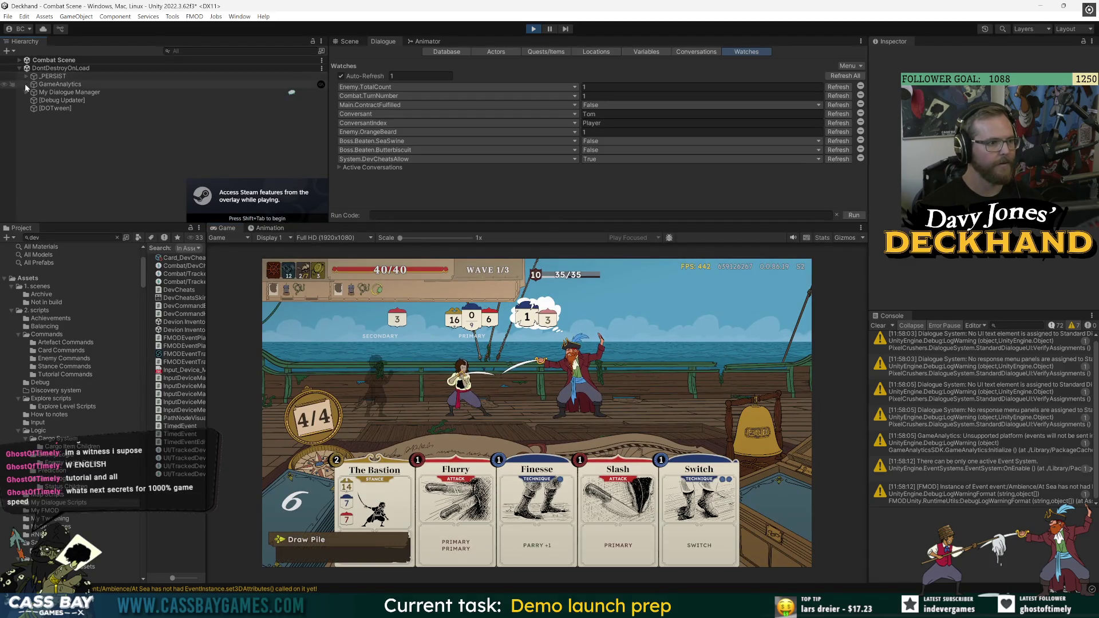
click(19, 60)
click(158, 77)
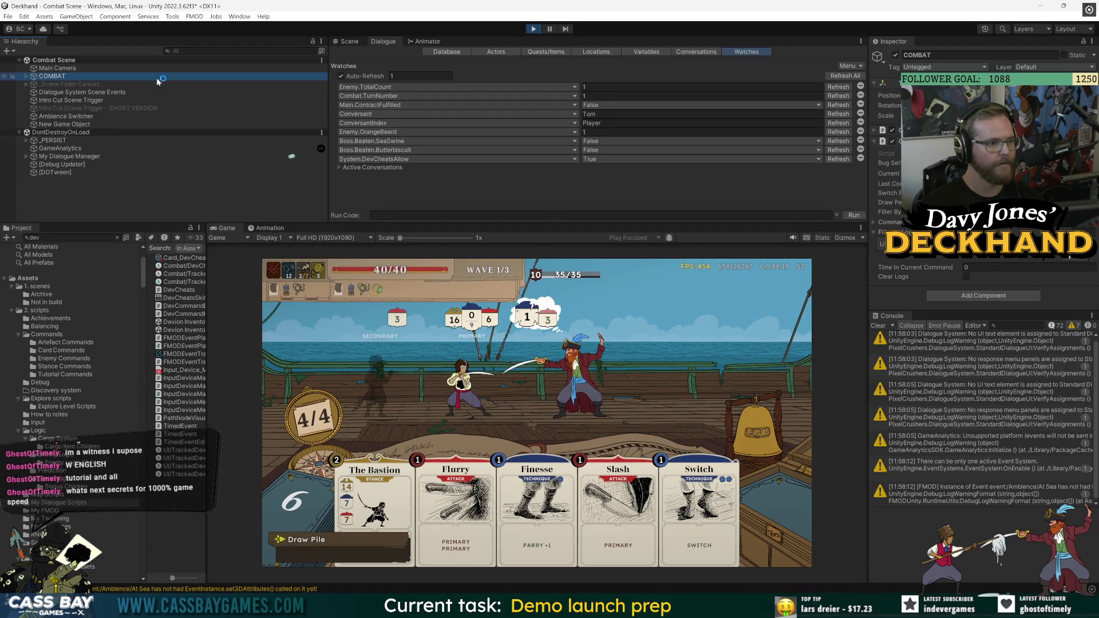
click(25, 76)
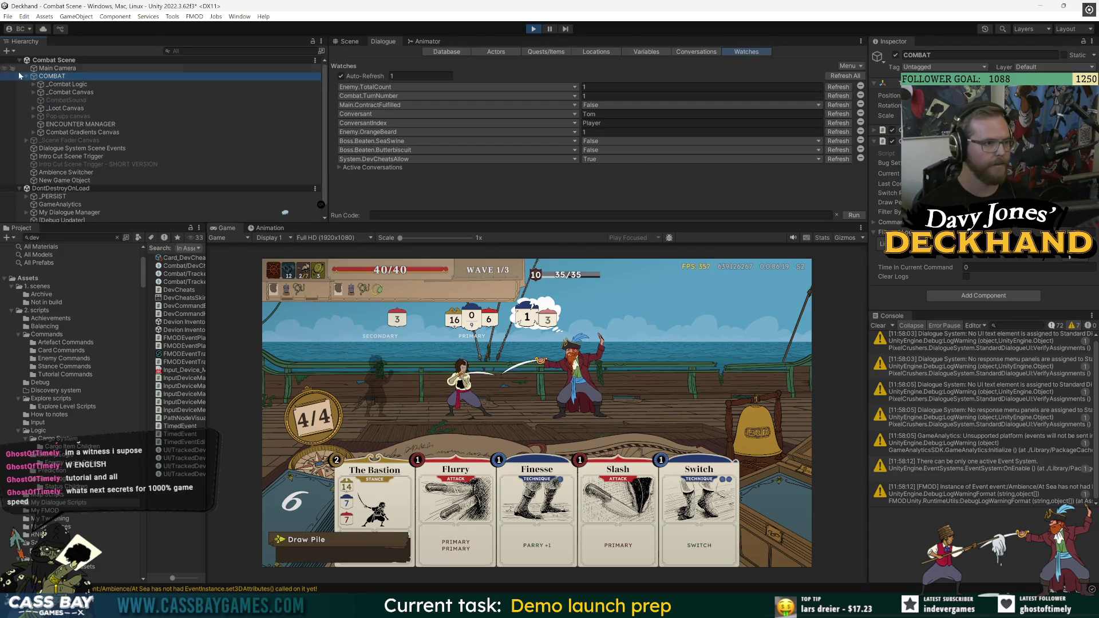
click(26, 196)
click(80, 205)
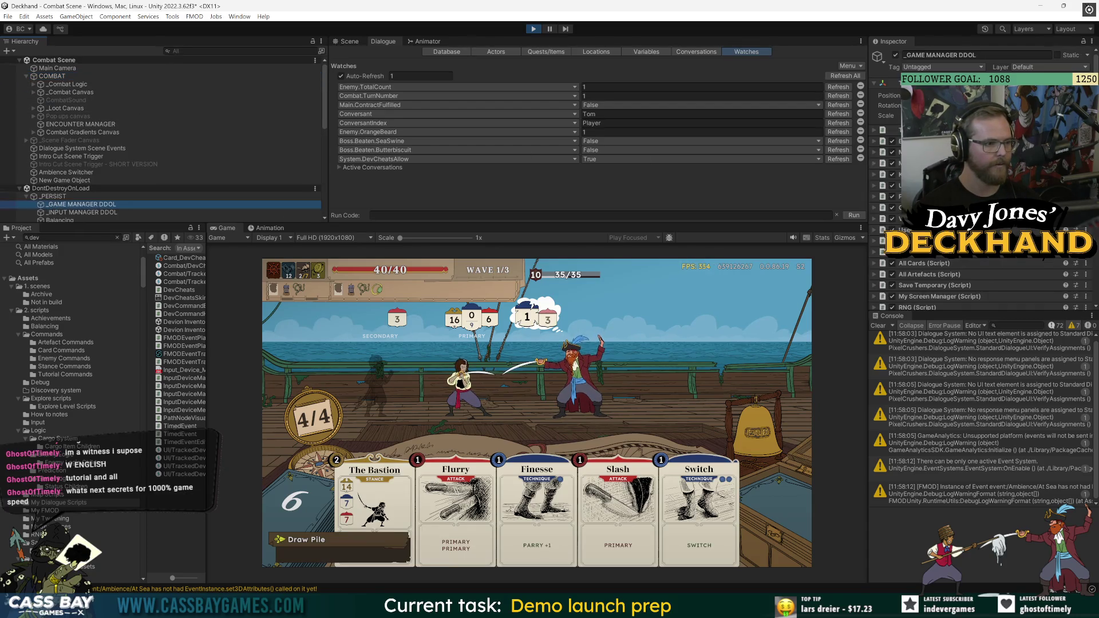
click(874, 185)
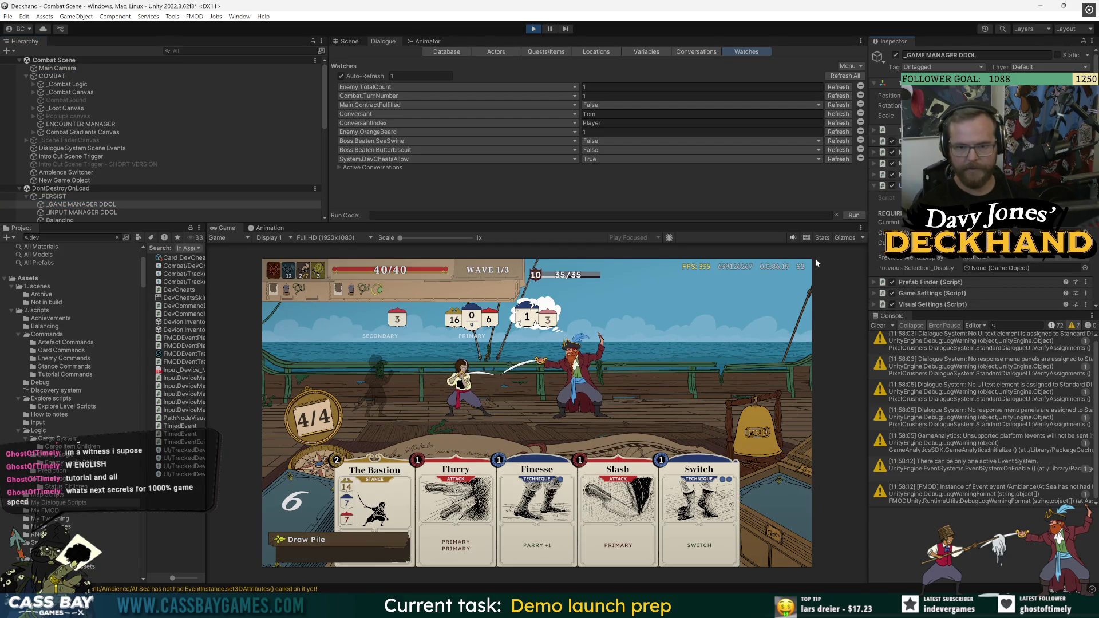
key(Escape)
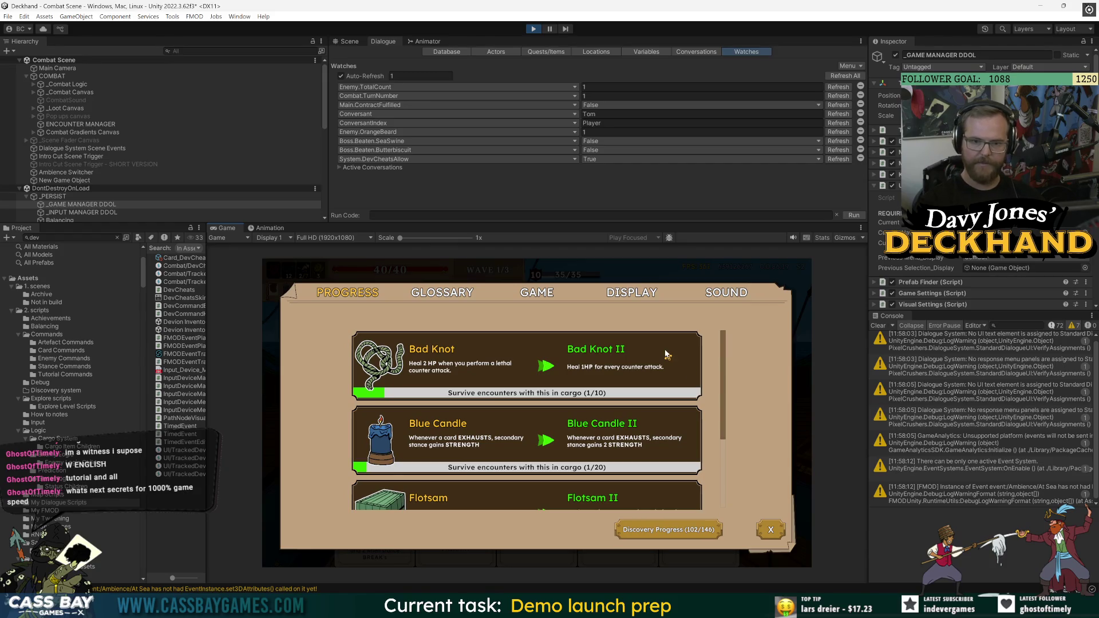
Pick a new Previous Menu_Display value, then close and reopen the Progress menu in combat to test it
key(Escape)
key(Escape)
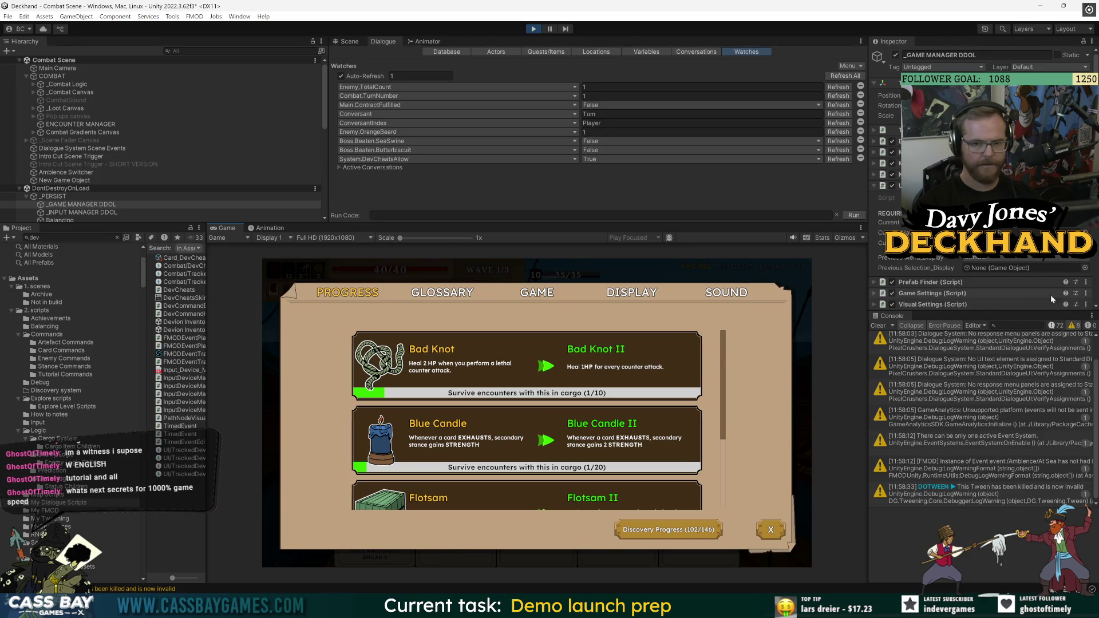
click(999, 258)
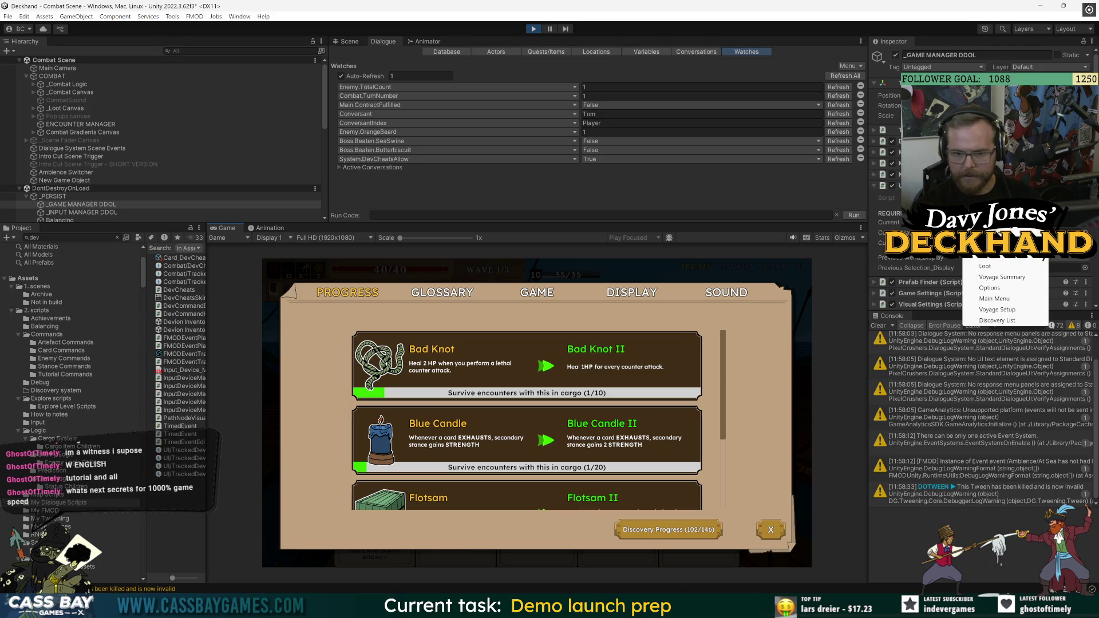
click(992, 289)
click(781, 539)
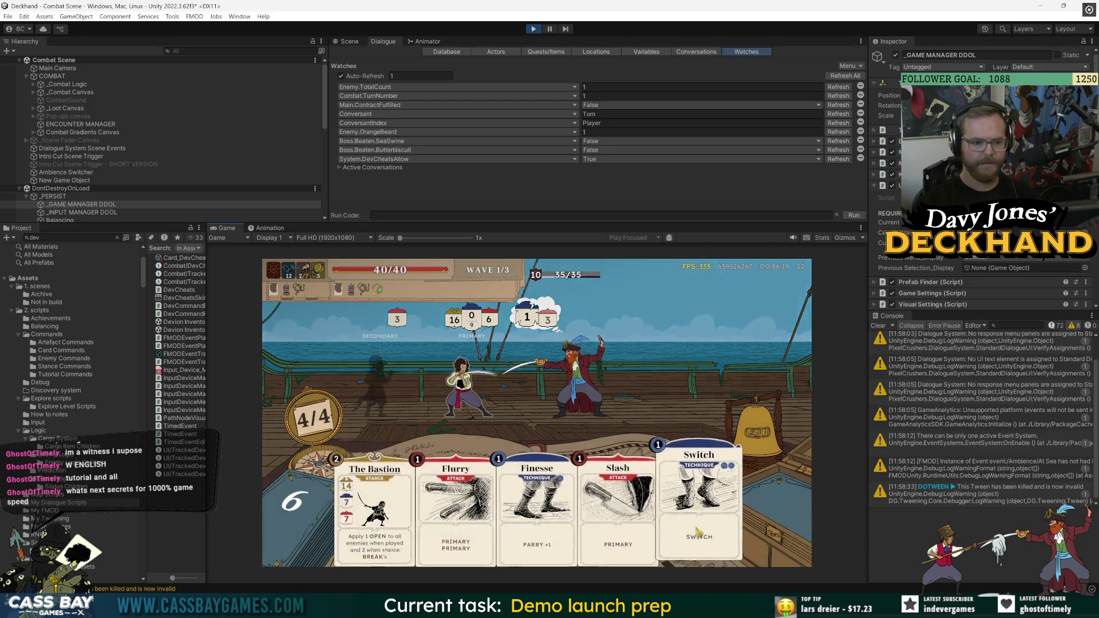
key(Escape)
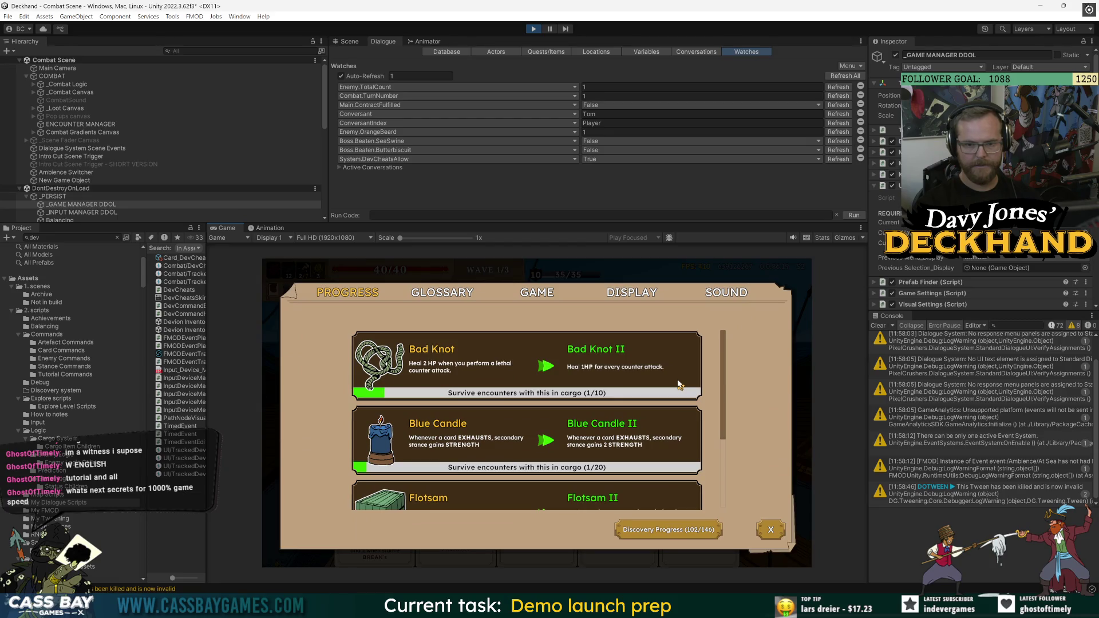
key(Escape)
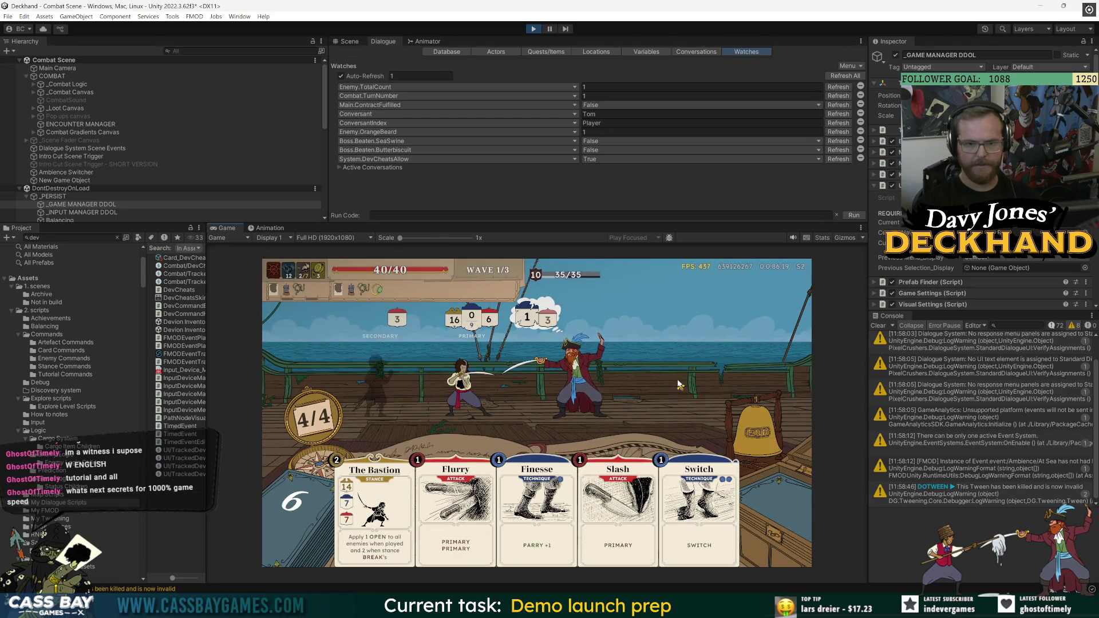
Alternate the Inspector between the COMBAT and _GAME MANAGER DDOL objects
click(69, 76)
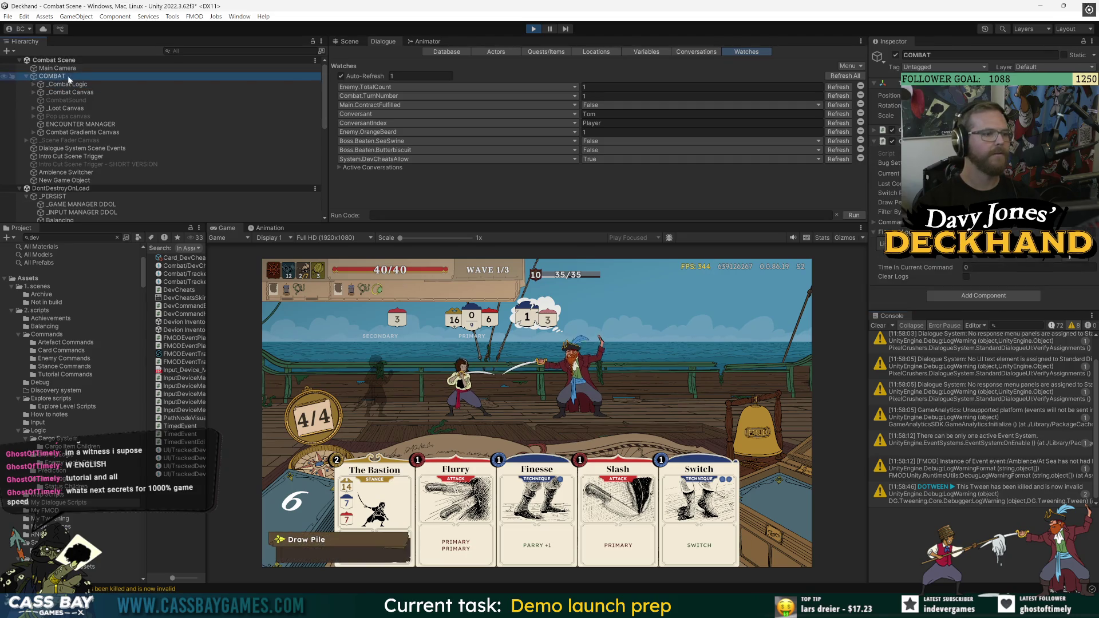
click(81, 205)
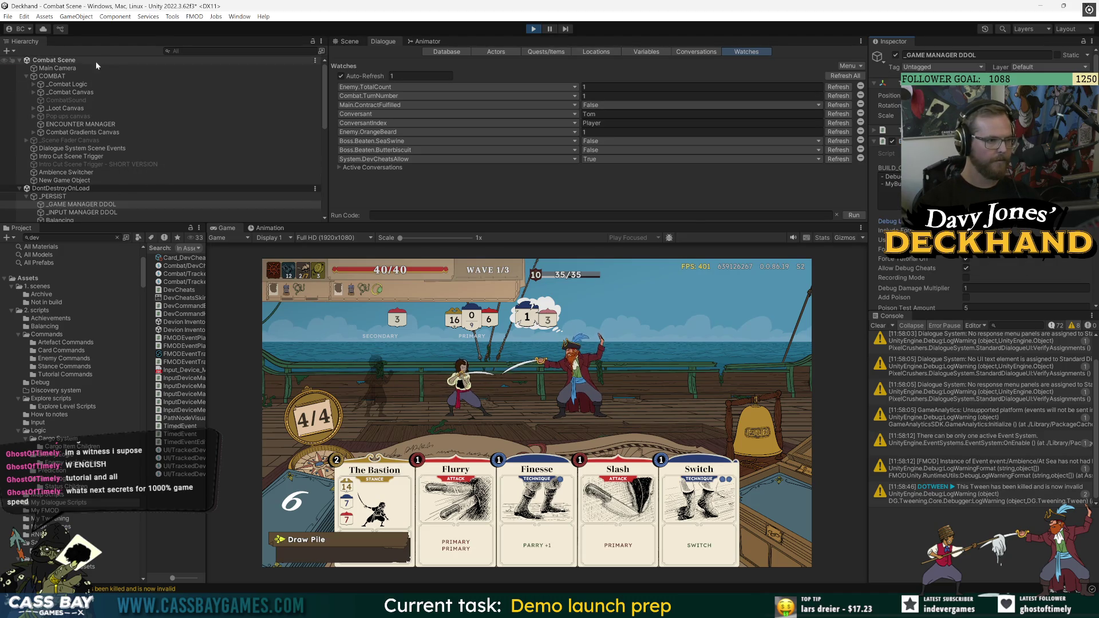
click(58, 76)
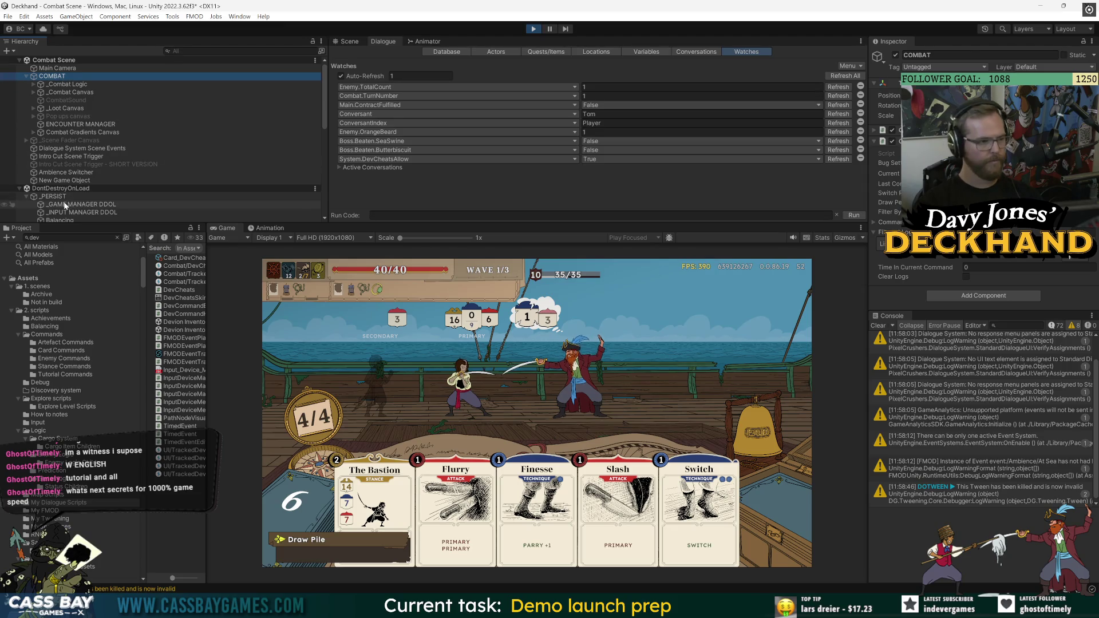
click(80, 204)
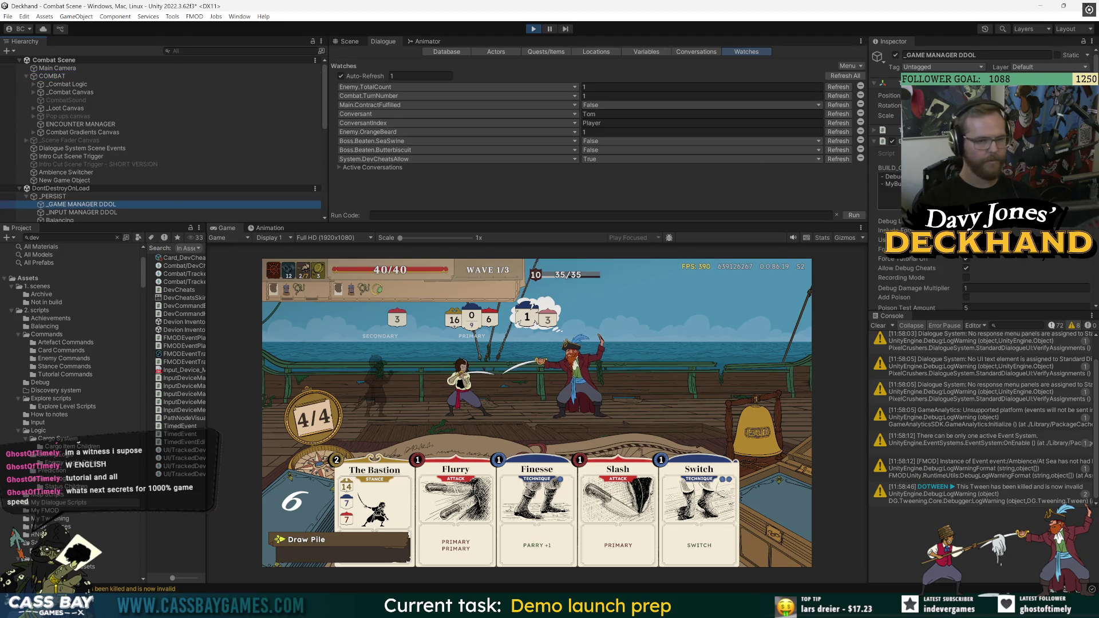
Focus the Game view and toggle the in-game settings menu until it shows the Progress tab
click(719, 397)
key(Escape)
scroll(687, 397, down, 1)
key(Escape)
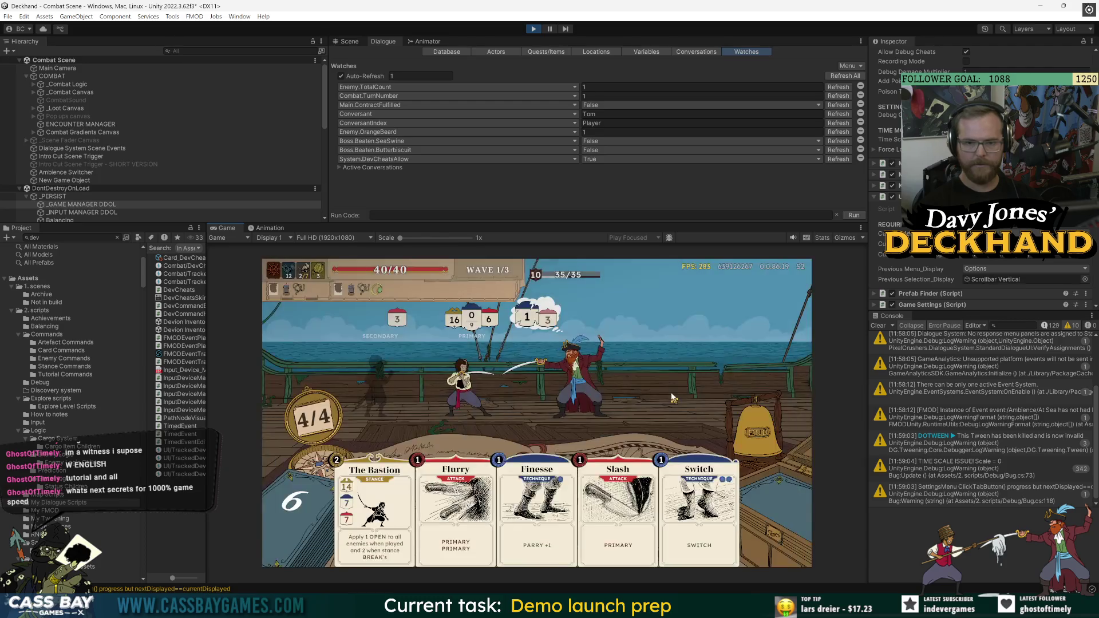
key(Escape)
scroll(670, 389, down, 1)
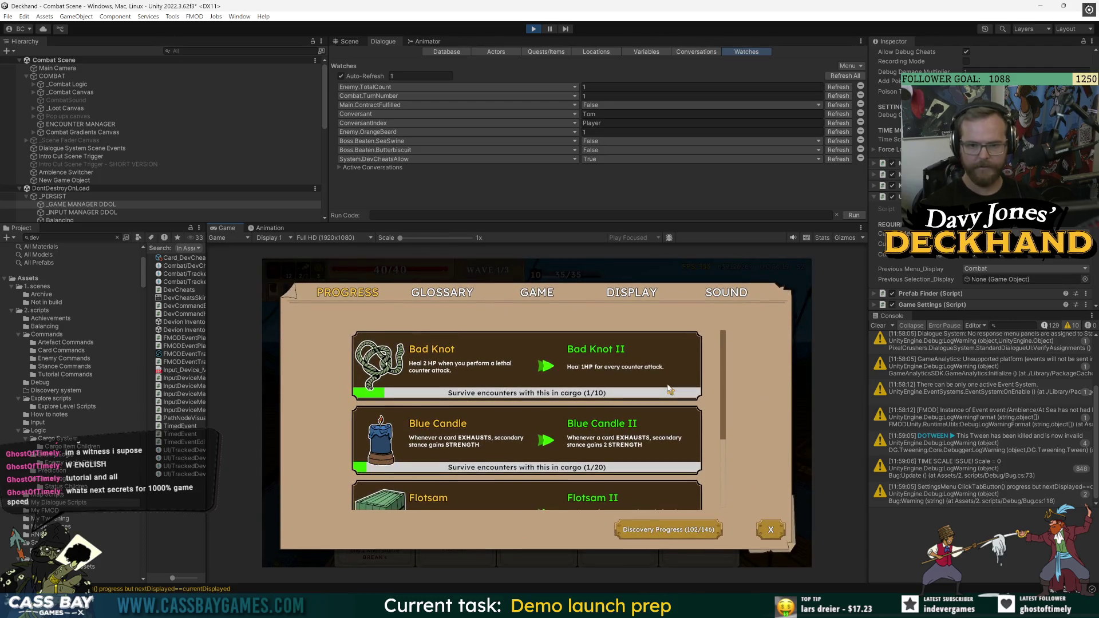
key(Escape)
key(Escape)
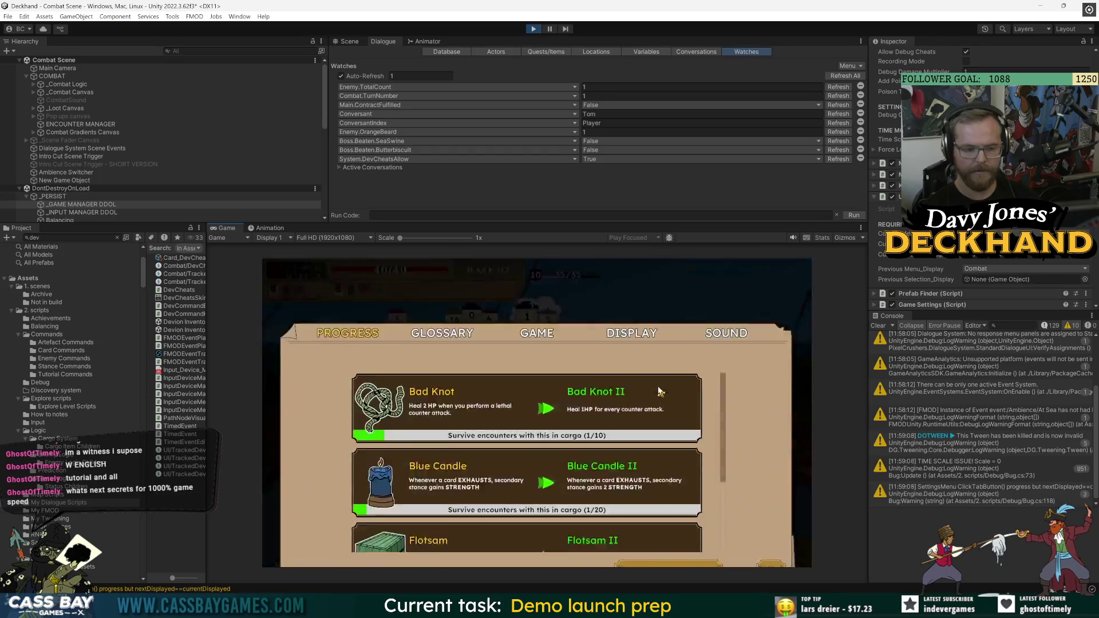
Open Discovery Progress, page through the cards with the arrow keys, and close it back to combat
click(665, 531)
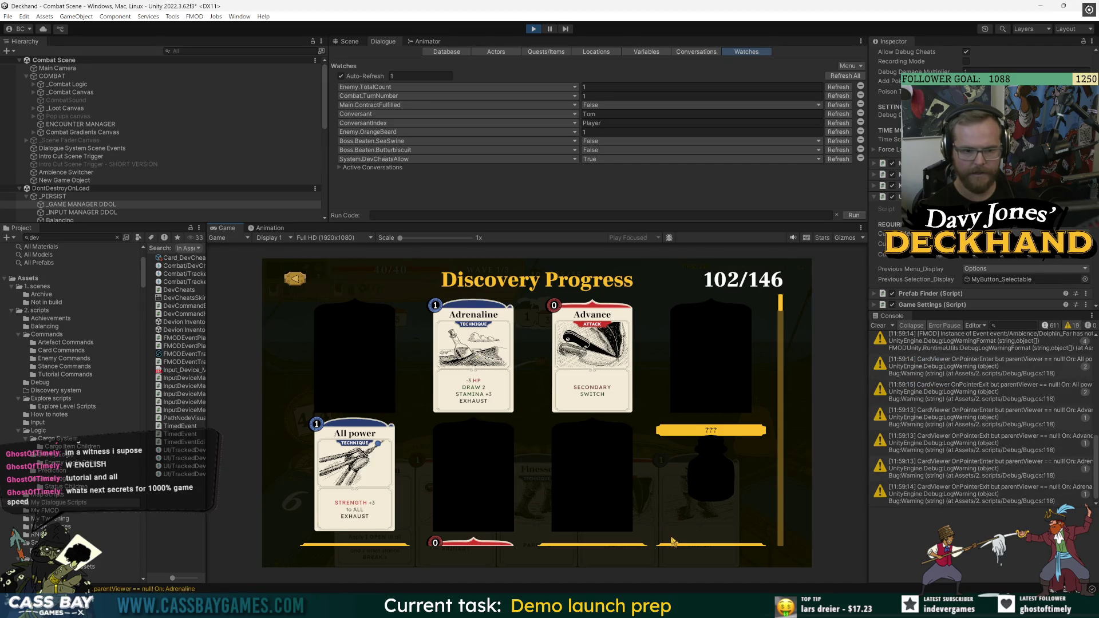
key(Down)
key(Up)
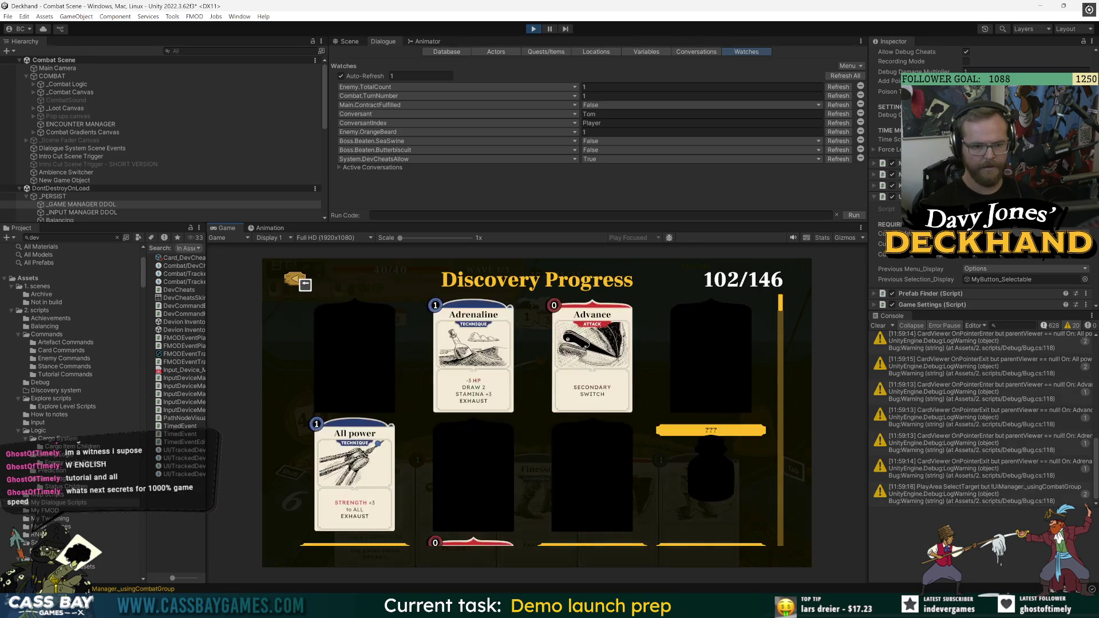
key(Down)
key(Down)
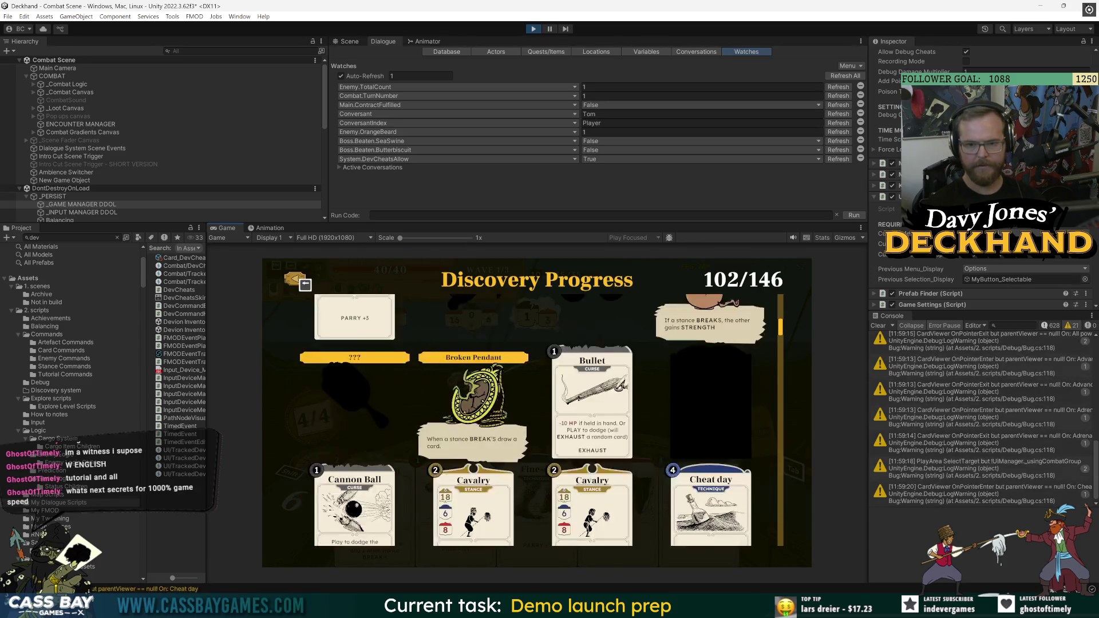
key(Up)
key(Up)
key(Down)
key(Down)
key(Down)
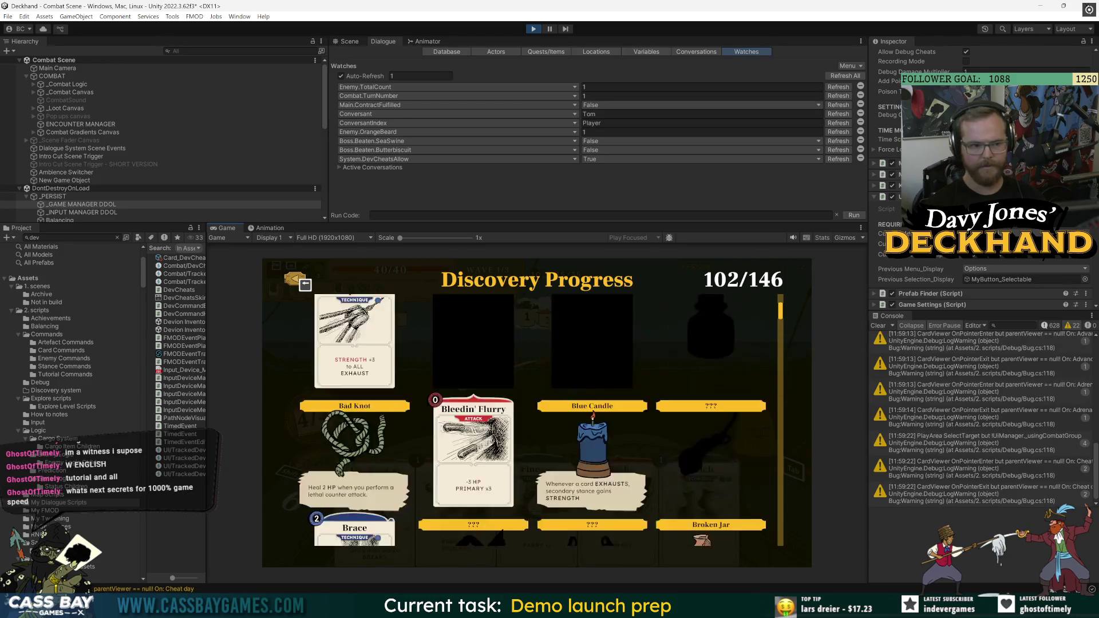
key(Down)
key(Down)
key(Down)
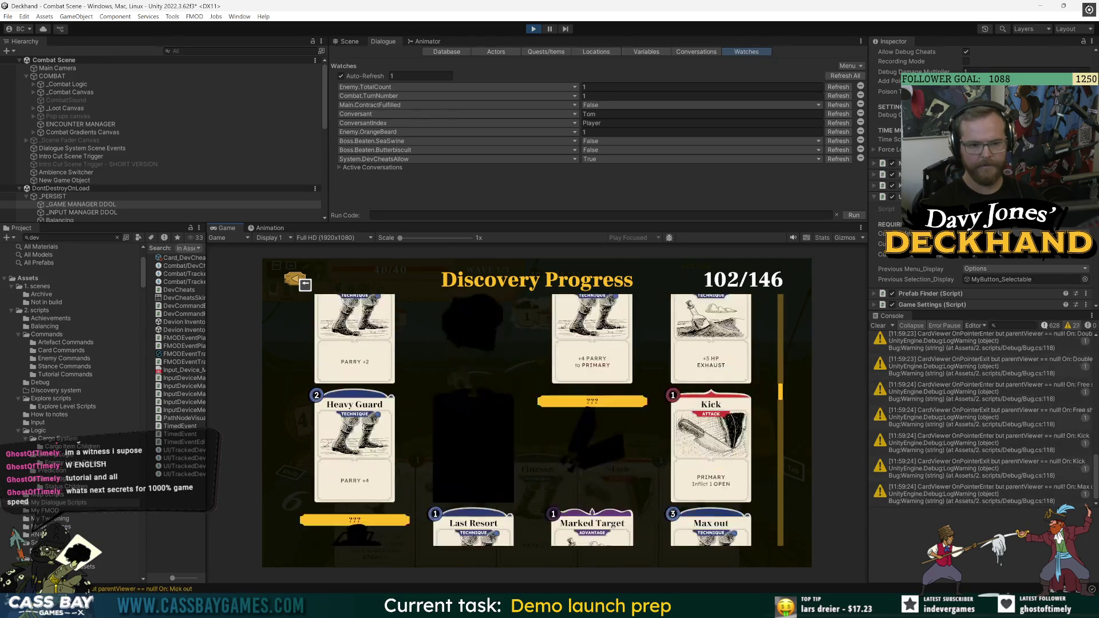
key(Down)
key(Down)
key(Down)
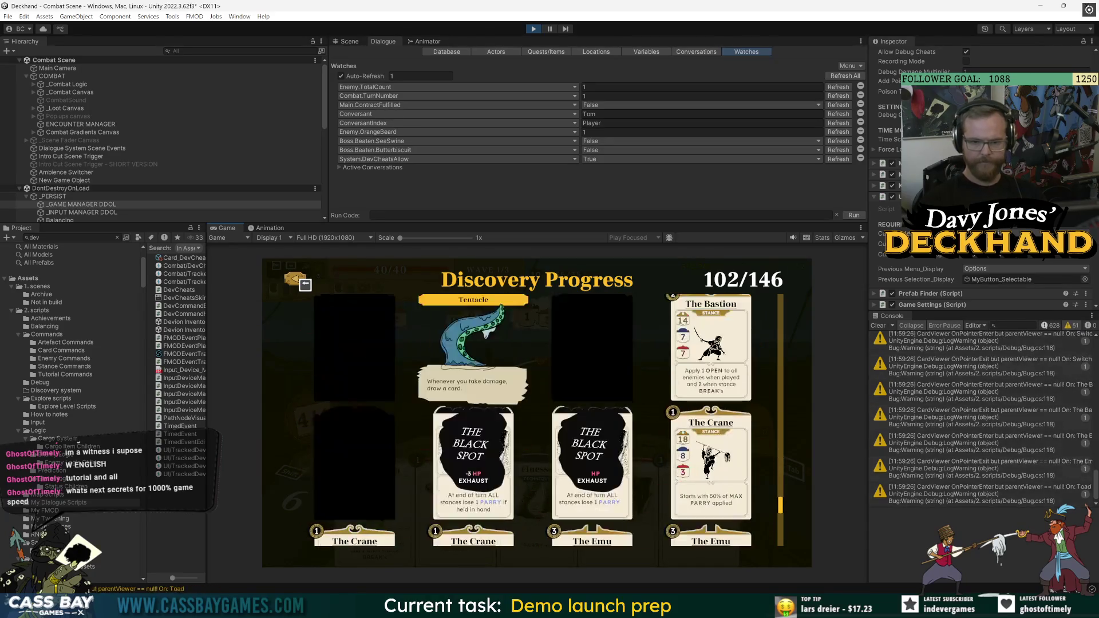
key(Up)
key(Up)
key(Up)
key(Up)
key(Up)
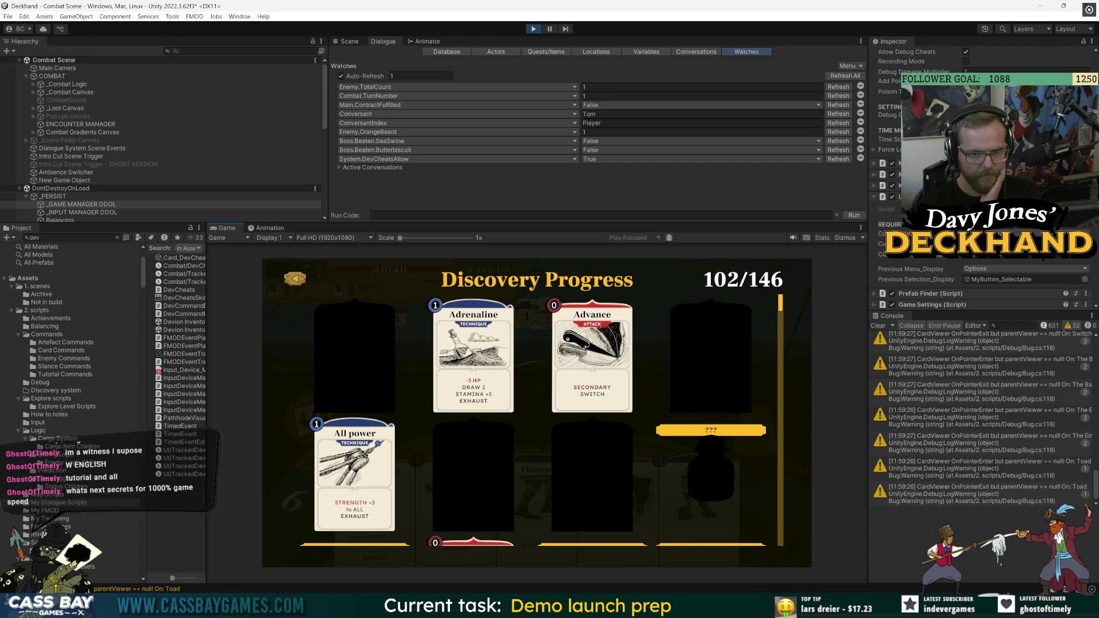
key(Escape)
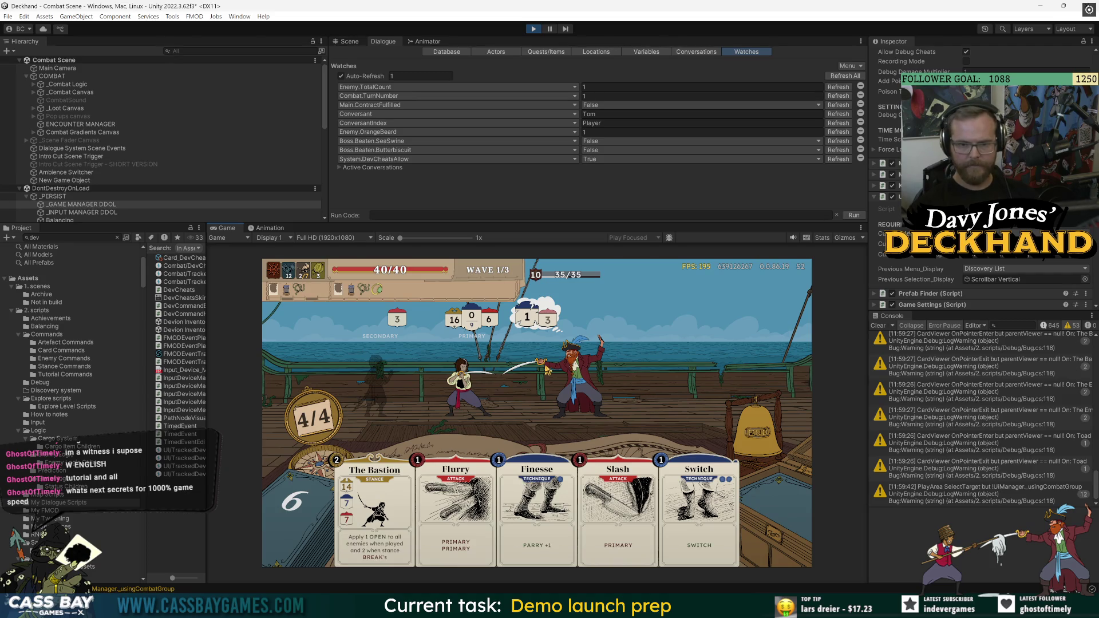
Stop play mode, search the Project panel for 'settings me', and open SettingsMenu.cs in Visual Studio
key(ctrl+p)
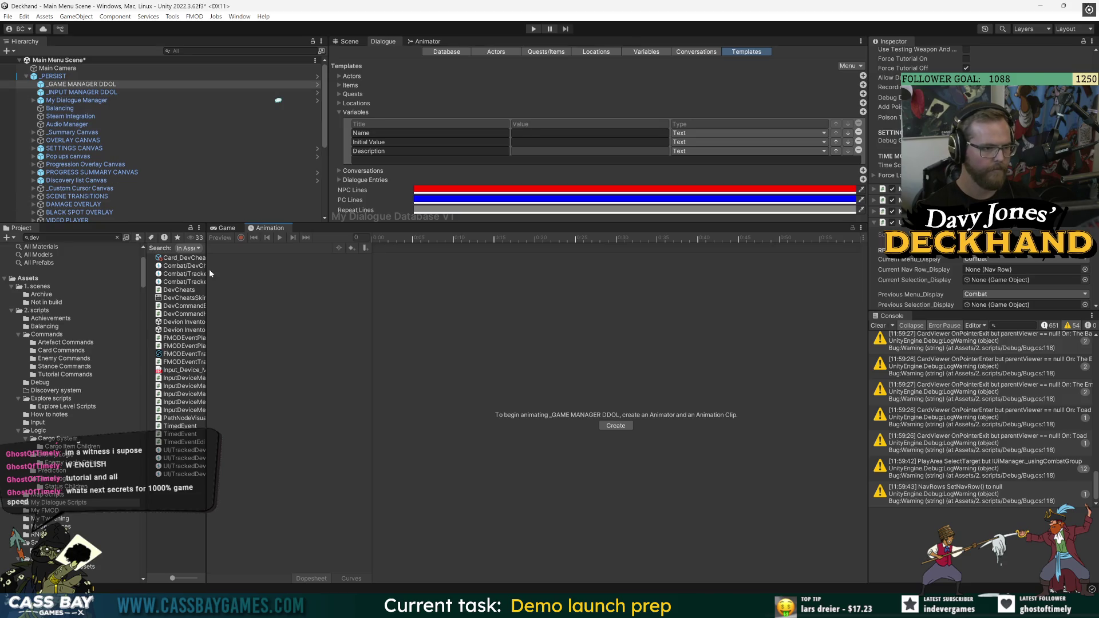
drag(207, 273, 262, 268)
key(ctrl+f)
text(settings me)
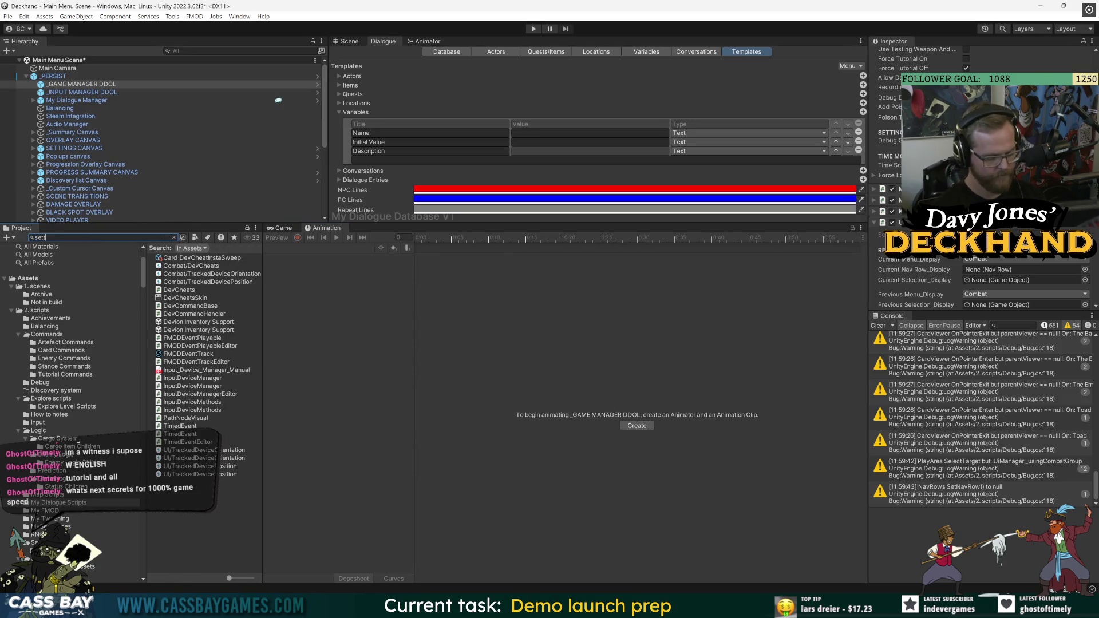
double_click(170, 299)
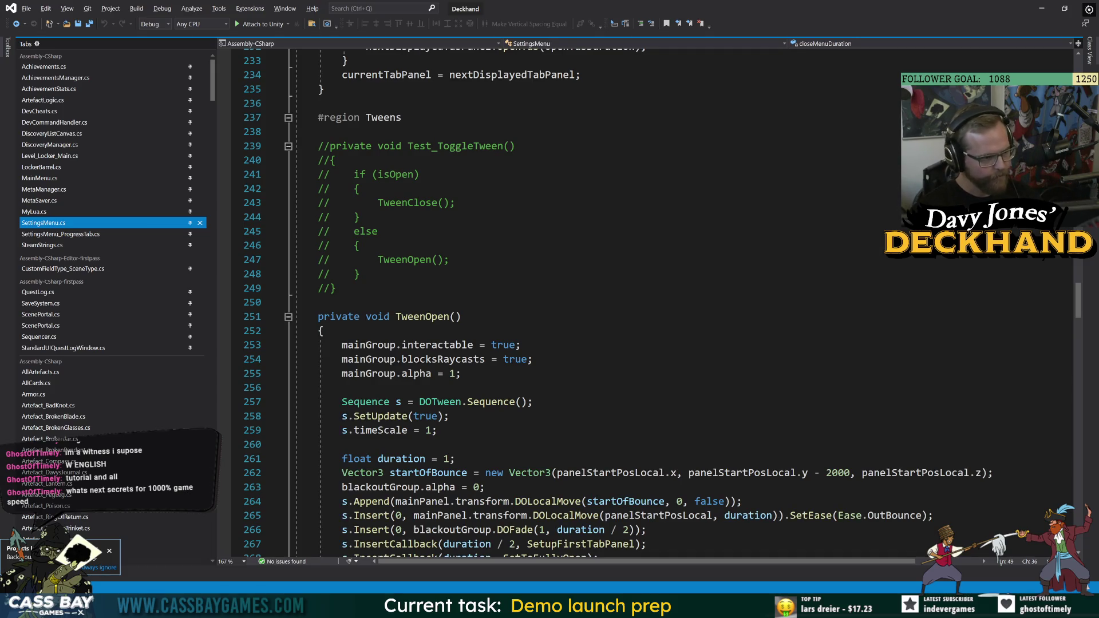
Review the TweenOpen and TweenClose code in SettingsMenu.cs, including the scene-fade line
click(318, 303)
scroll(626, 356, down, 9)
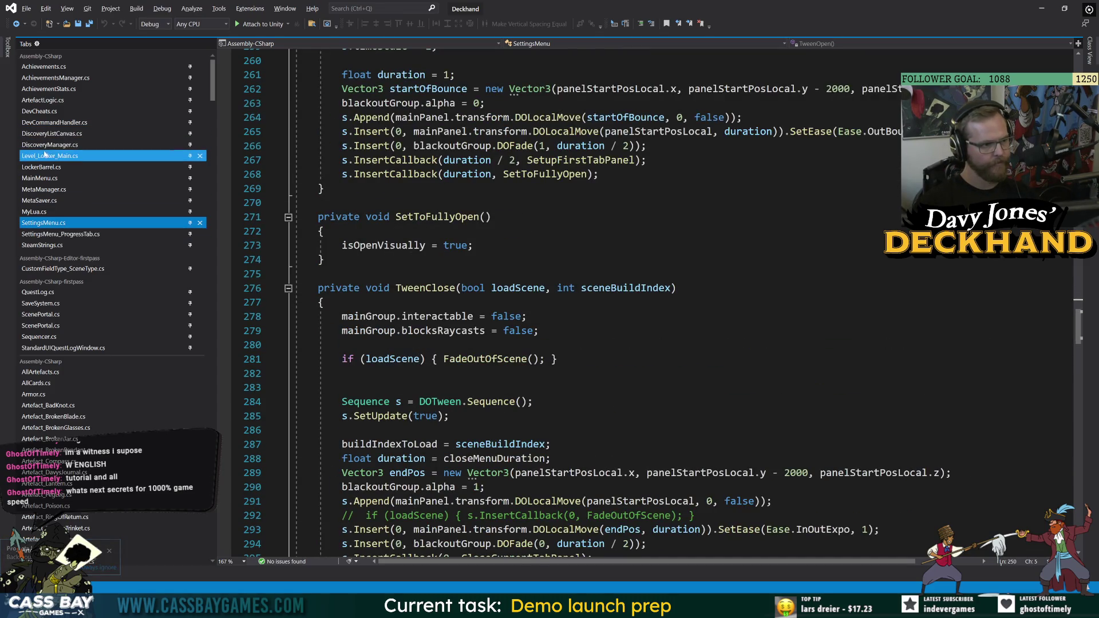
click(557, 359)
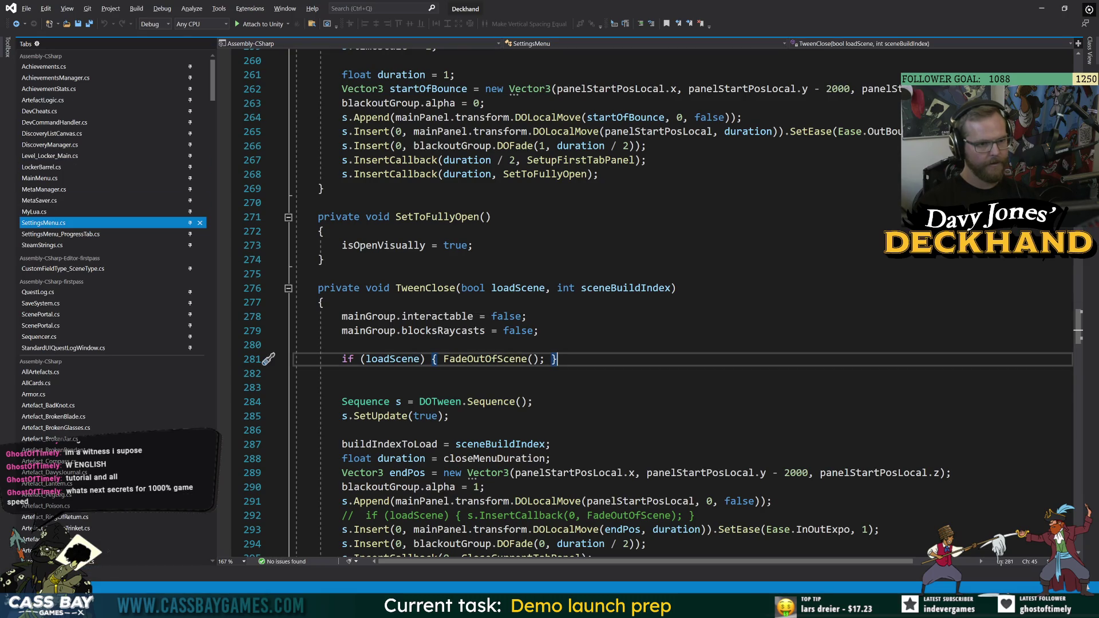
scroll(653, 304, up, 8)
scroll(652, 304, down, 20)
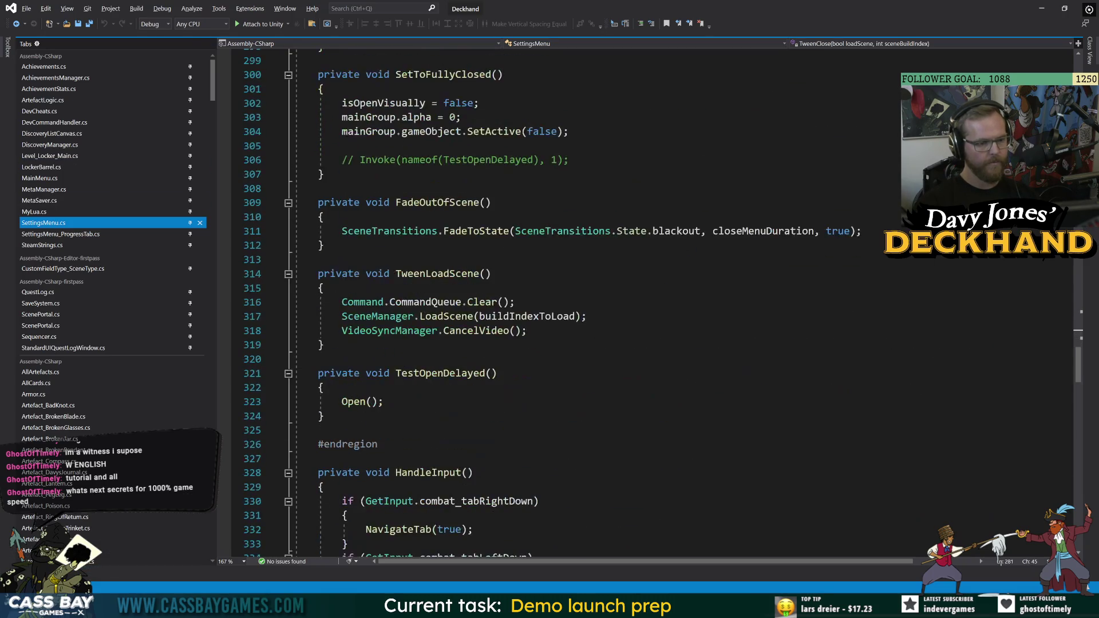
scroll(653, 303, down, 11)
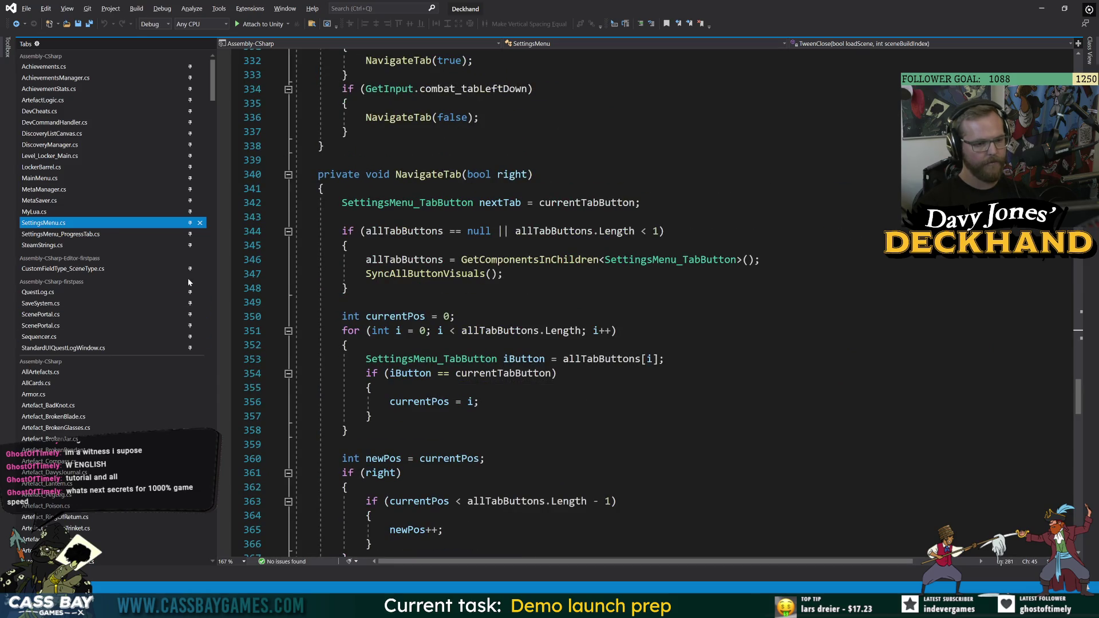
In SettingsMenu_ProgressTab.cs, jump to the definition of DiscoveryListCanvas.Open() with F12
click(143, 234)
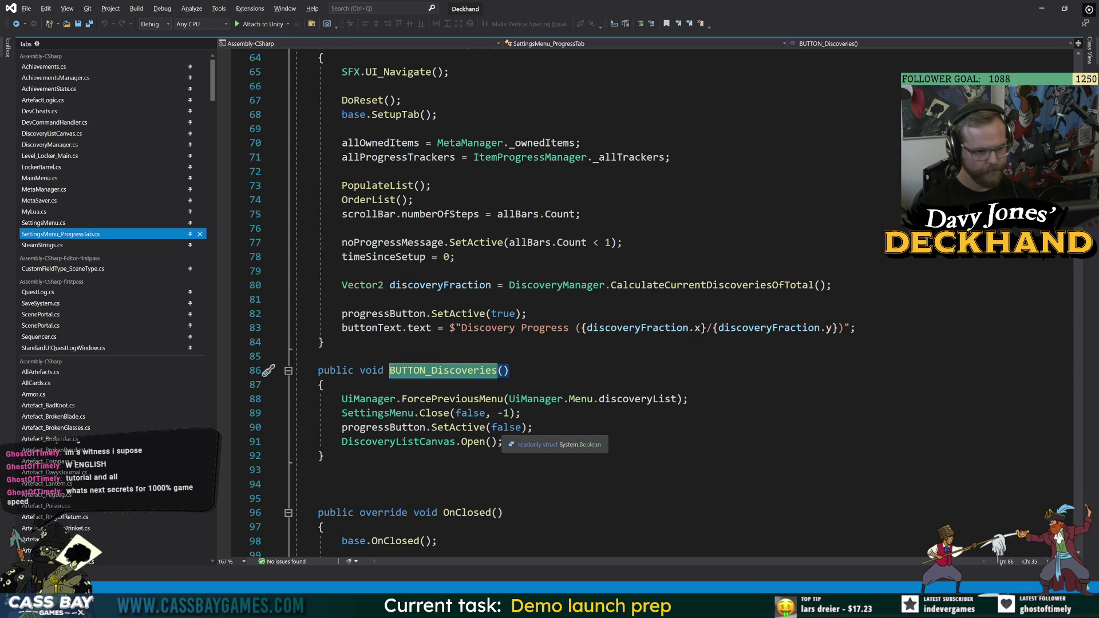
click(450, 412)
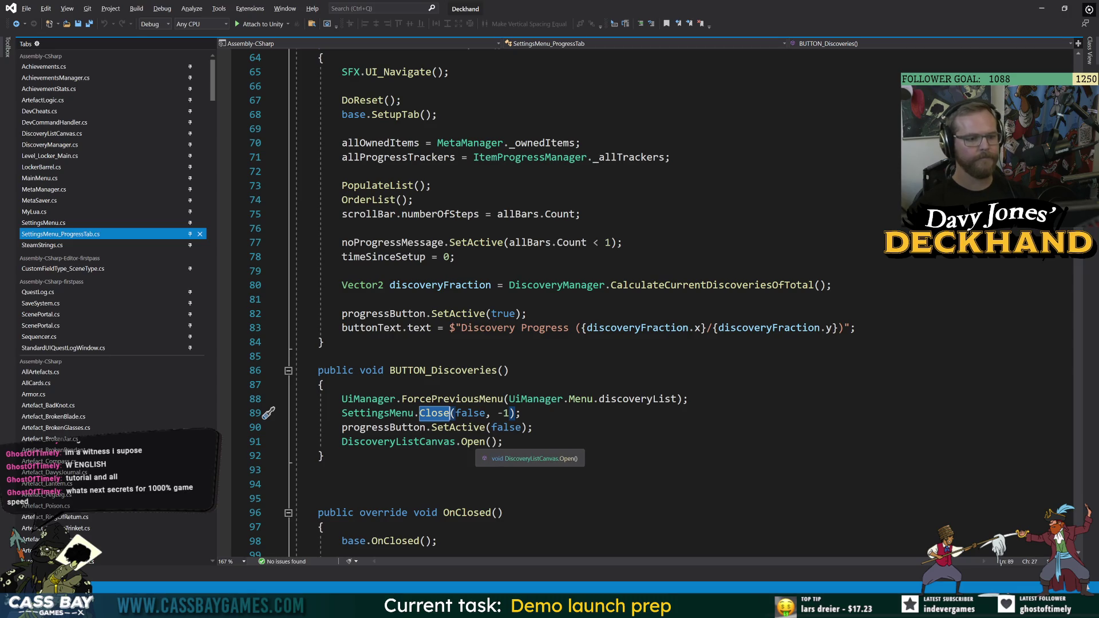
click(487, 441)
key(F12)
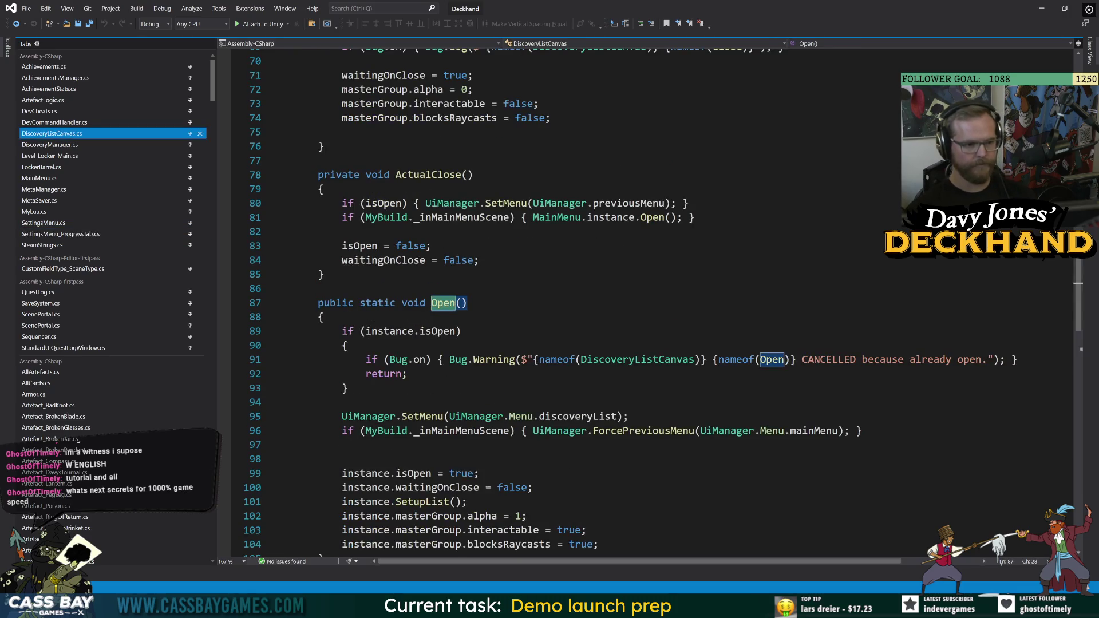
Start an if statement after the main-menu scene check, then delete the unfinished line
click(862, 431)
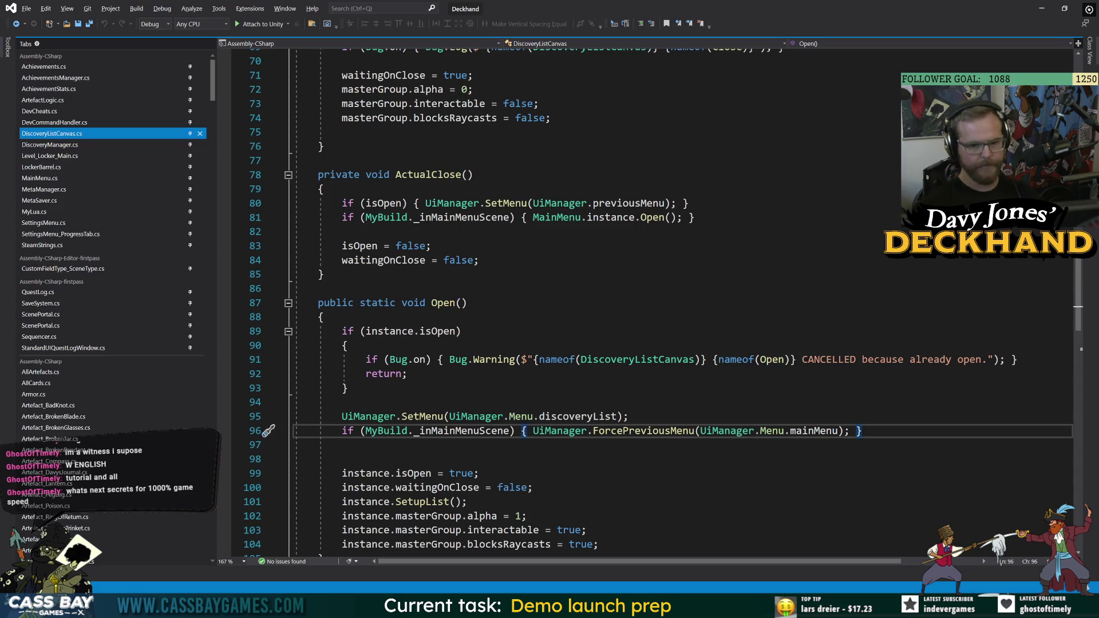
key(Return)
text(if (MyB)
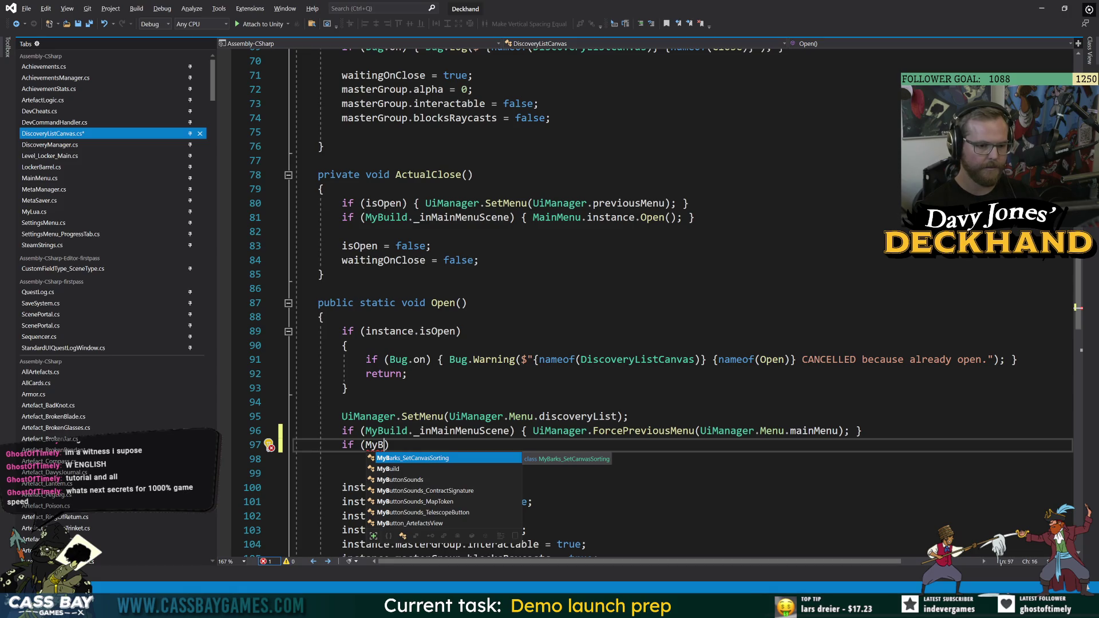
key(Escape)
key(shift+Home)
key(BackSpace)
key(BackSpace)
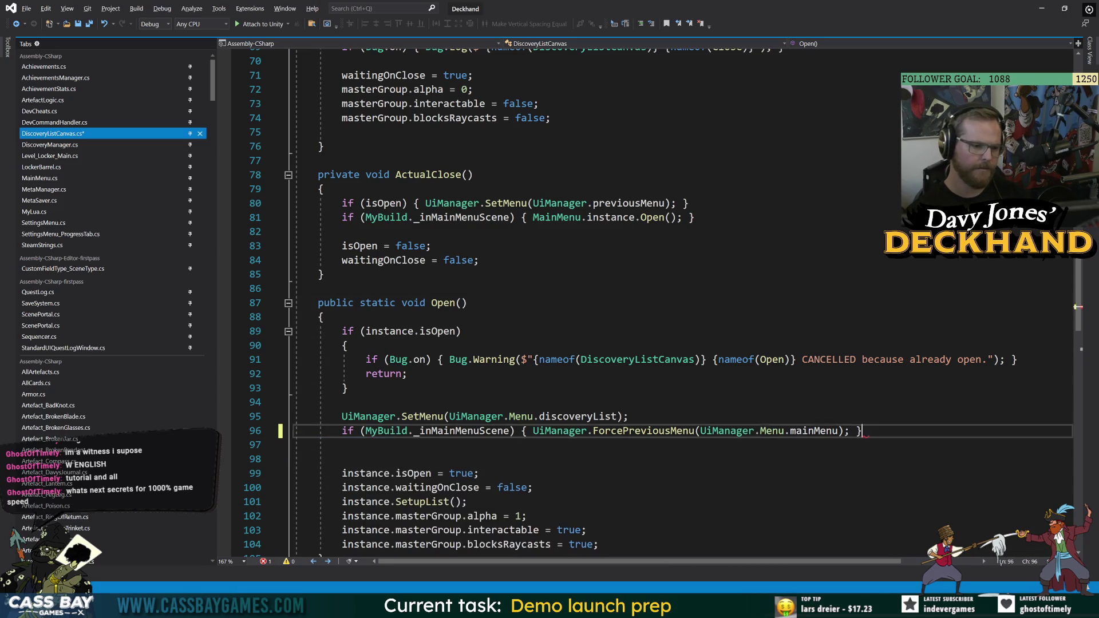
key(Down)
key(Down)
double_click(644, 430)
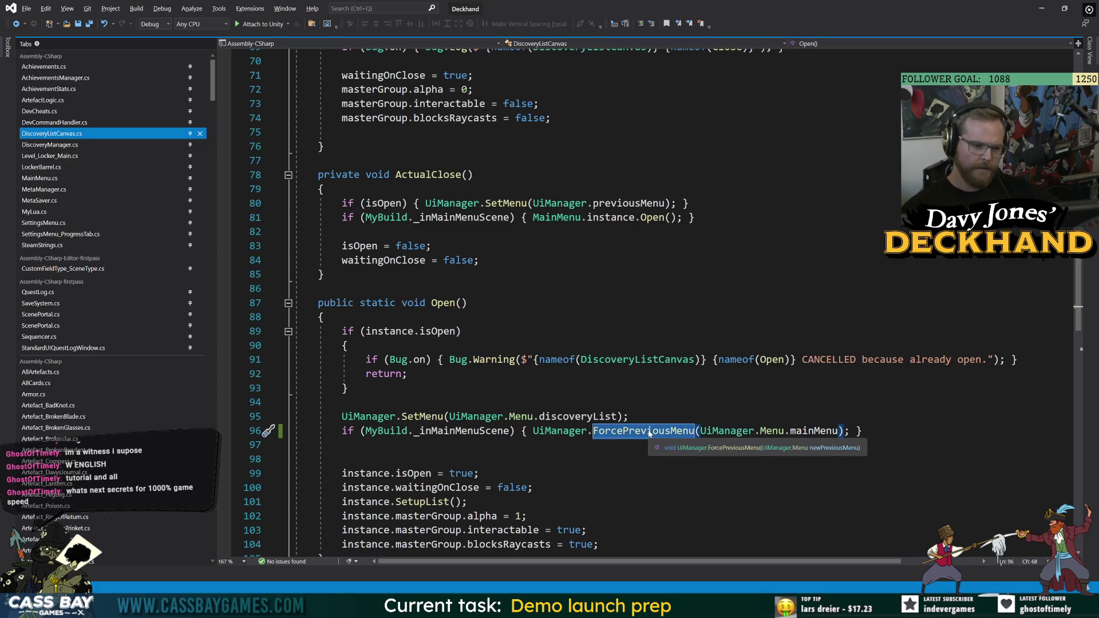
click(479, 473)
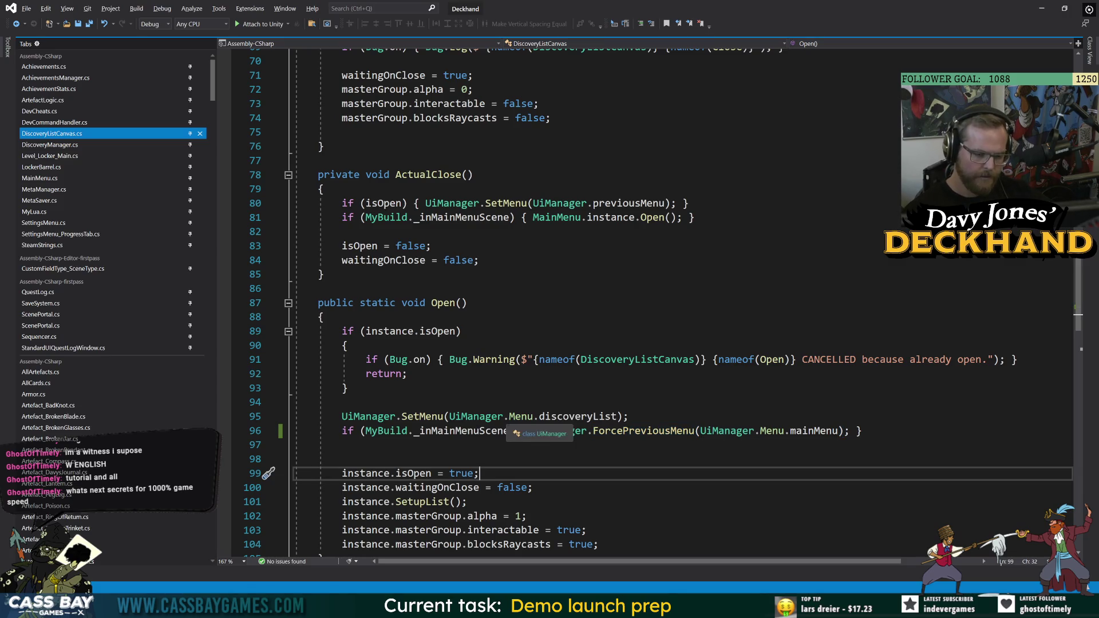
scroll(478, 474, down, 2)
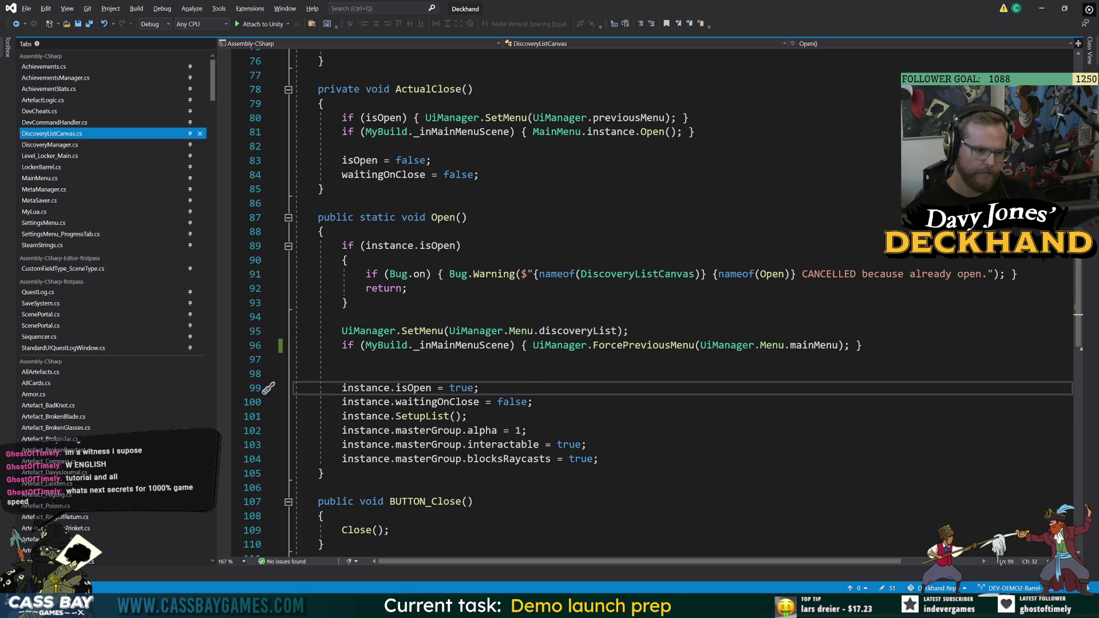
Give Open() a 'UiManager.Menu forcePreviousMenu' parameter, copying the type from line 96
click(461, 217)
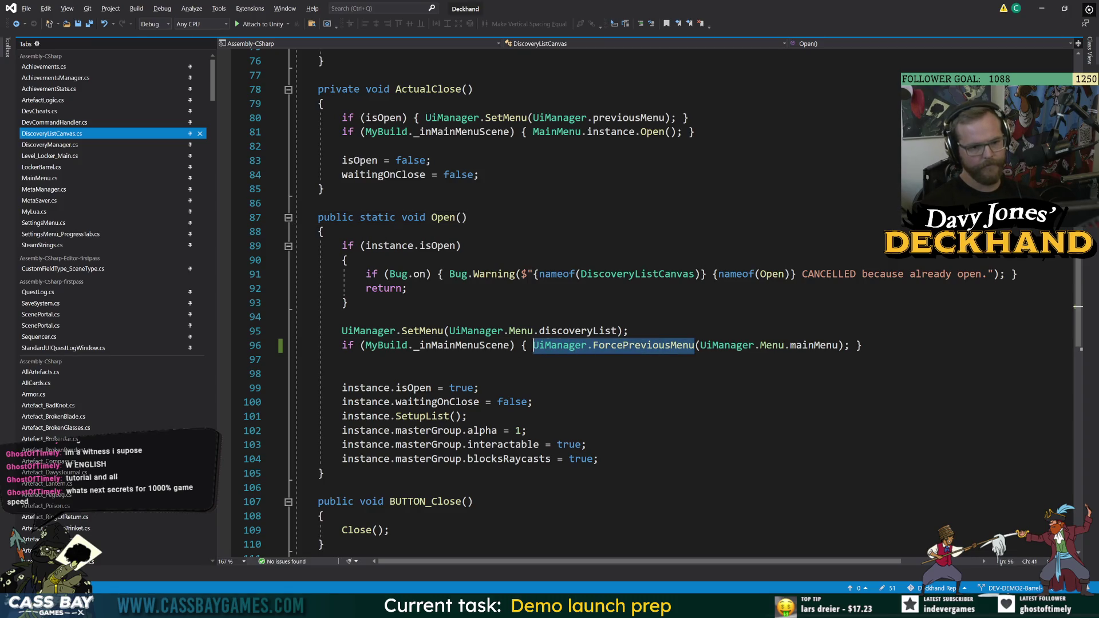
click(342, 373)
drag(785, 345, 699, 345)
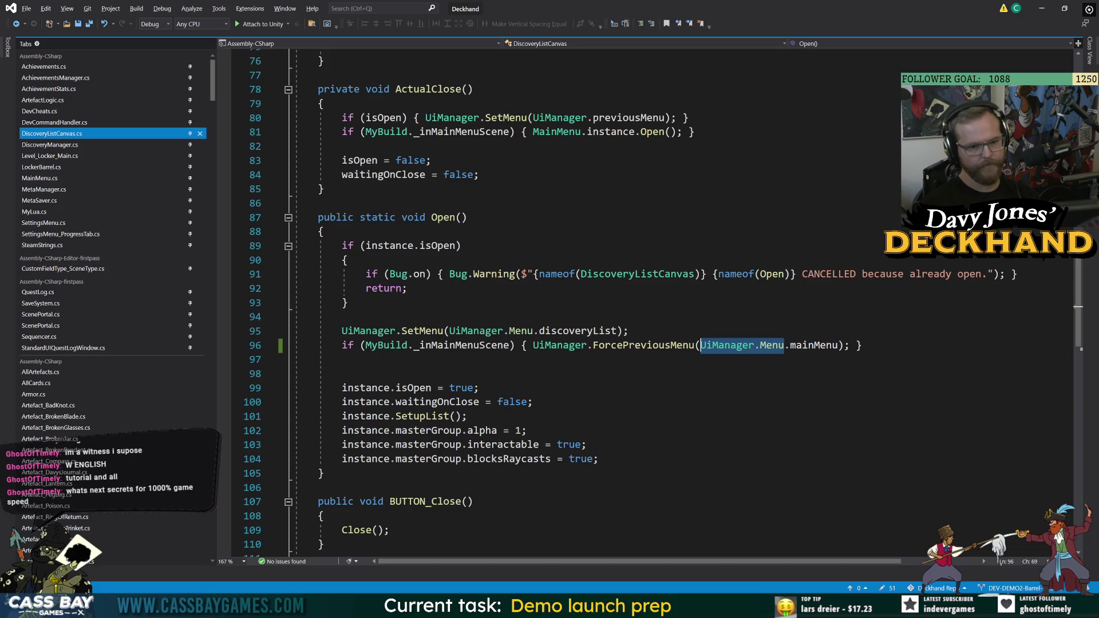
key(ctrl+c)
click(443, 218)
key(ctrl+v)
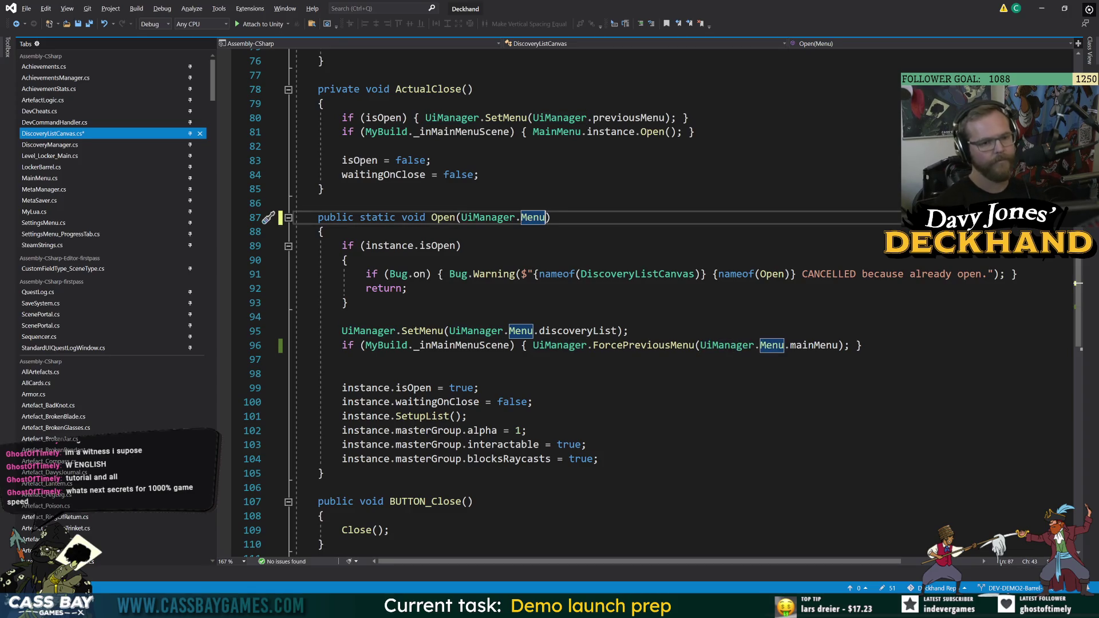
text(force)
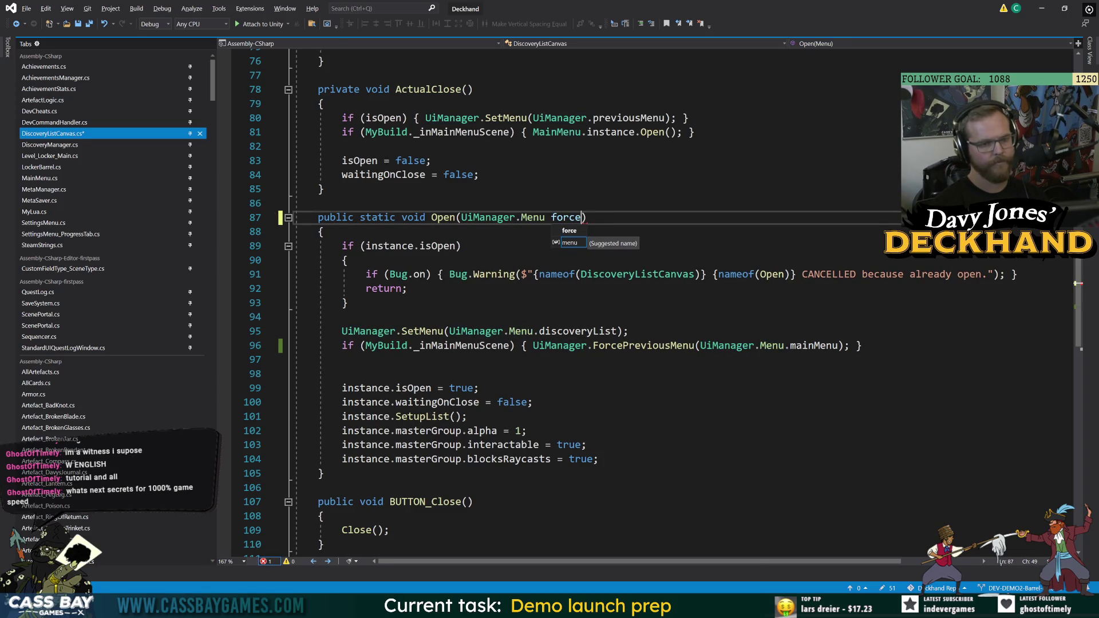
text(PreviousM)
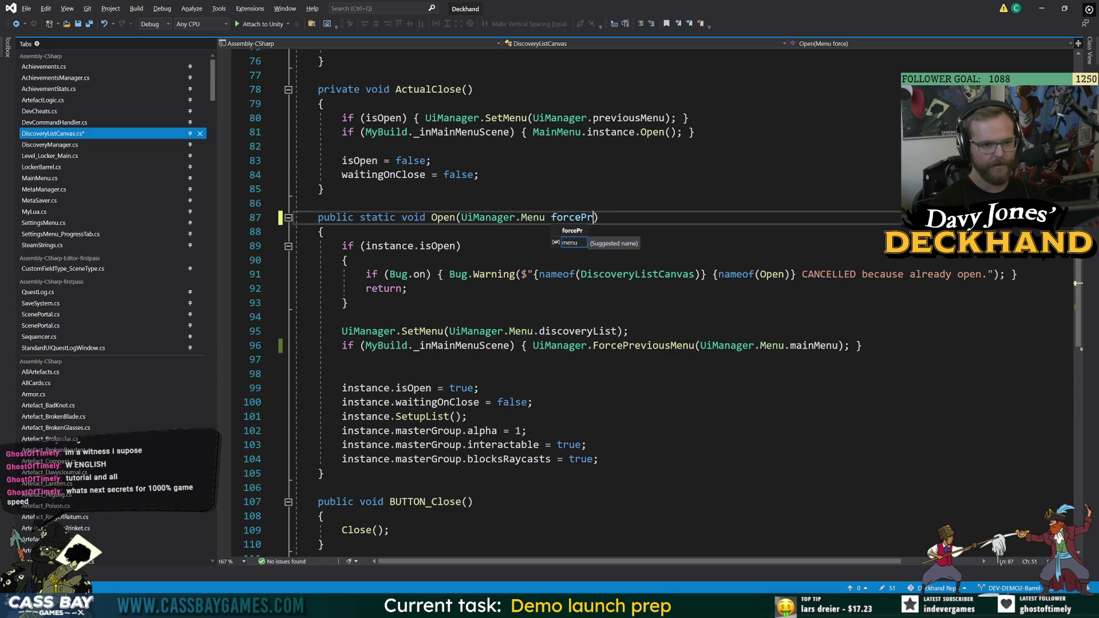
text(enu)
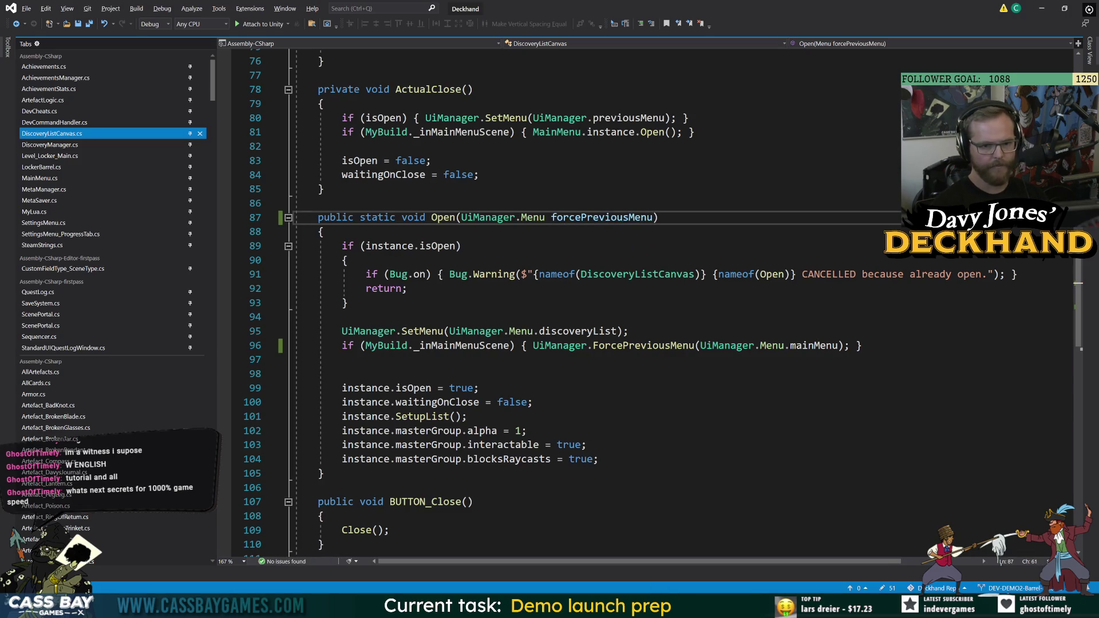
Add 'UiManager.ForcePreviousMenu(forcePreviousMenu);' as a new line after line 95
click(629, 331)
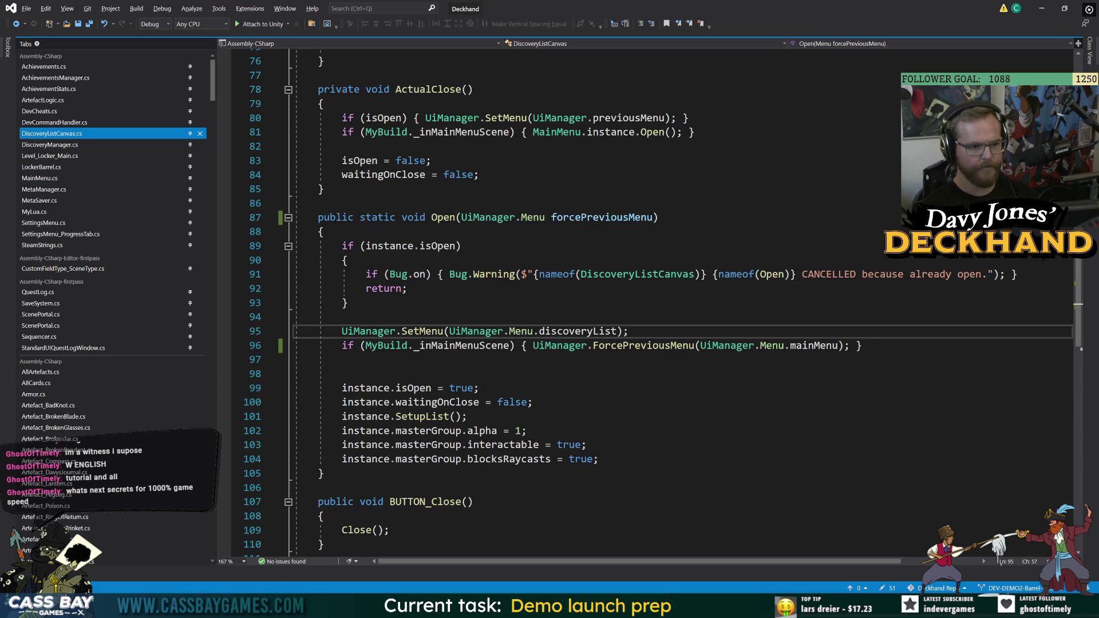
key(Return)
text(UiManager)
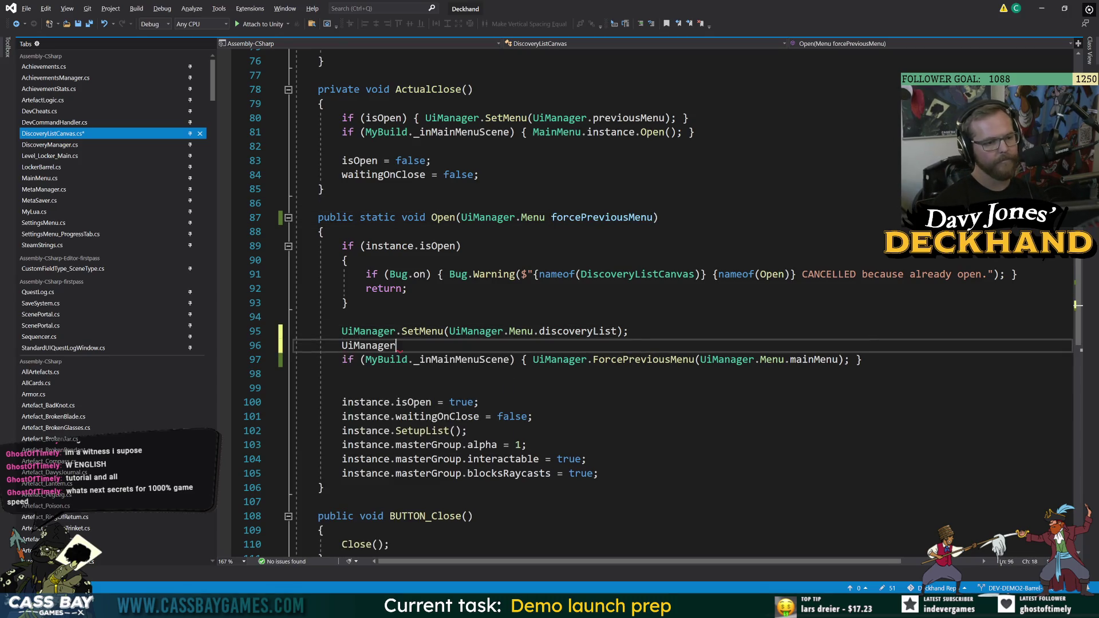
text(.forc)
key(Tab)
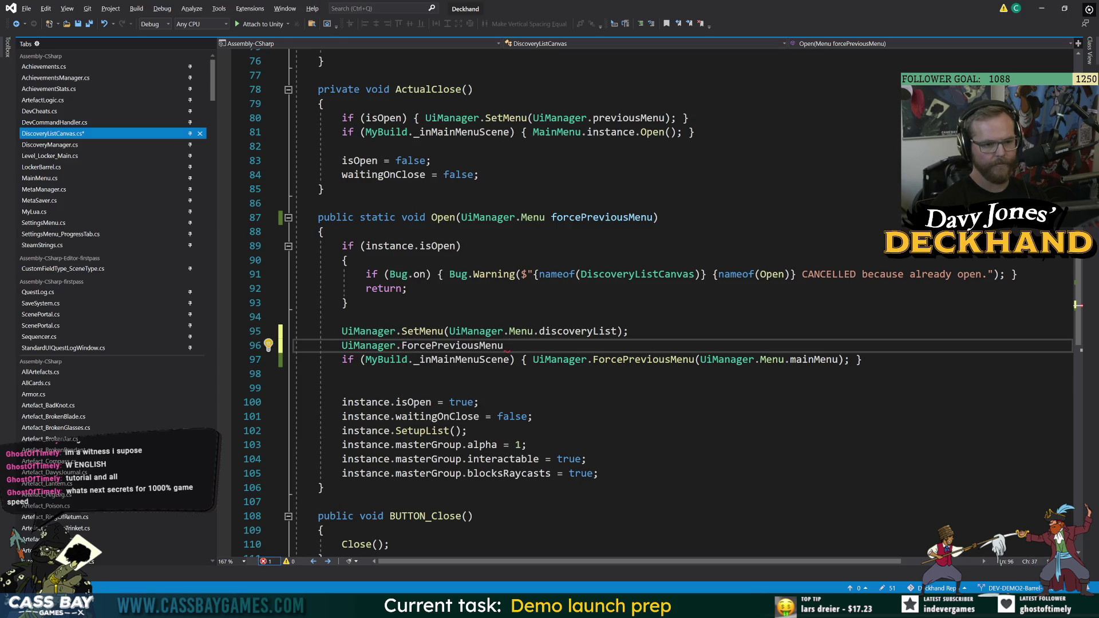
text((forc)
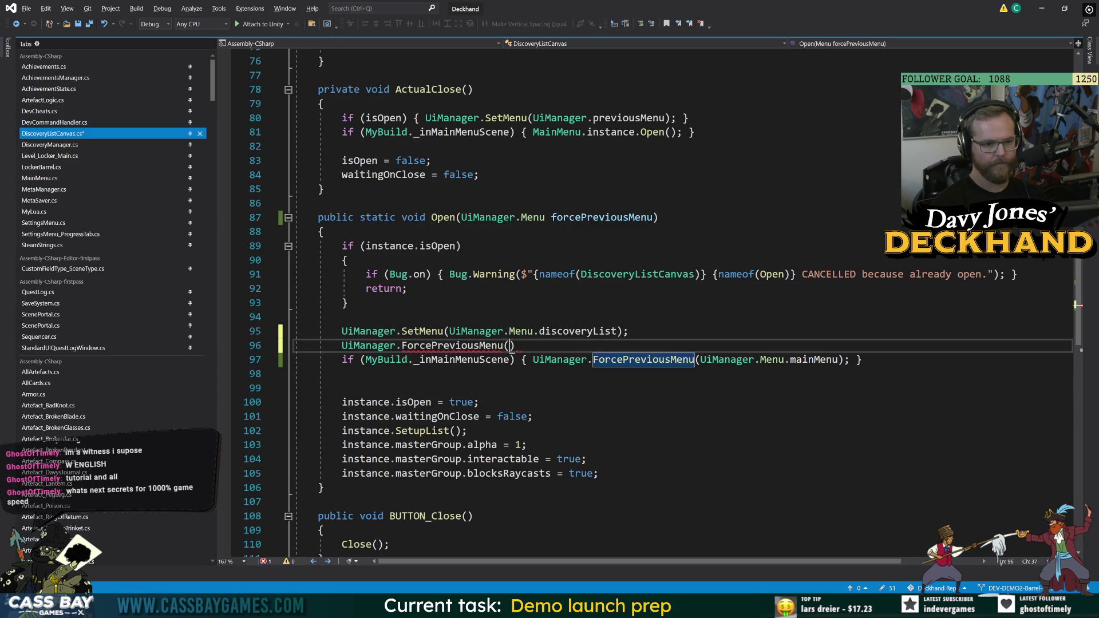
key(Tab)
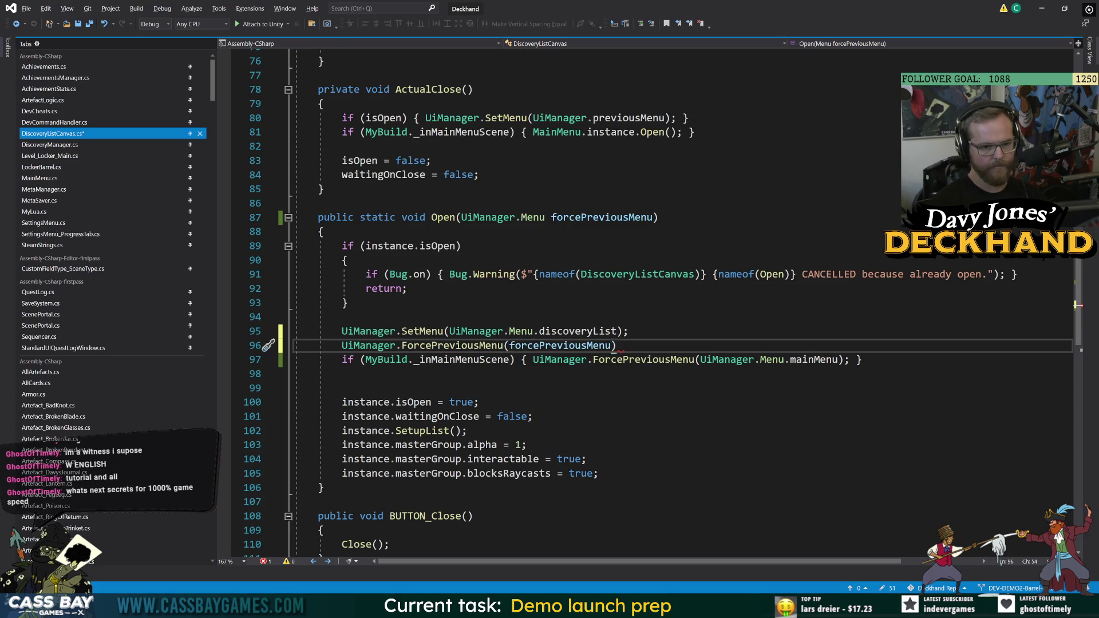
text();)
Comment out the old main-menu-only line and return to Unity to recompile
key(Down)
key(ctrl+k)
key(ctrl+c)
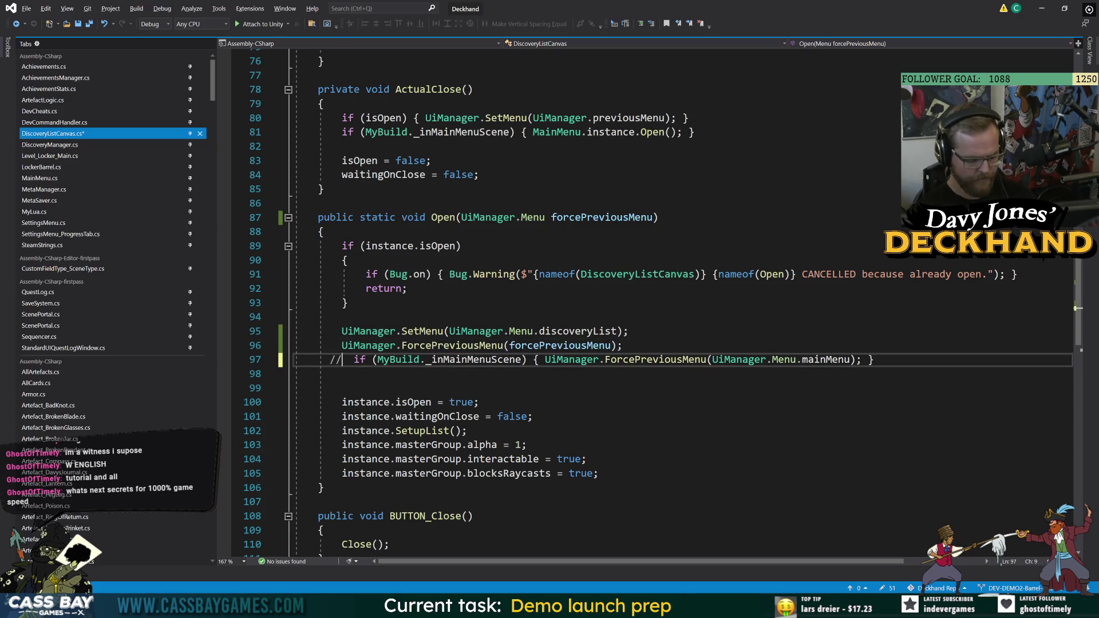
click(444, 430)
key(alt+Tab)
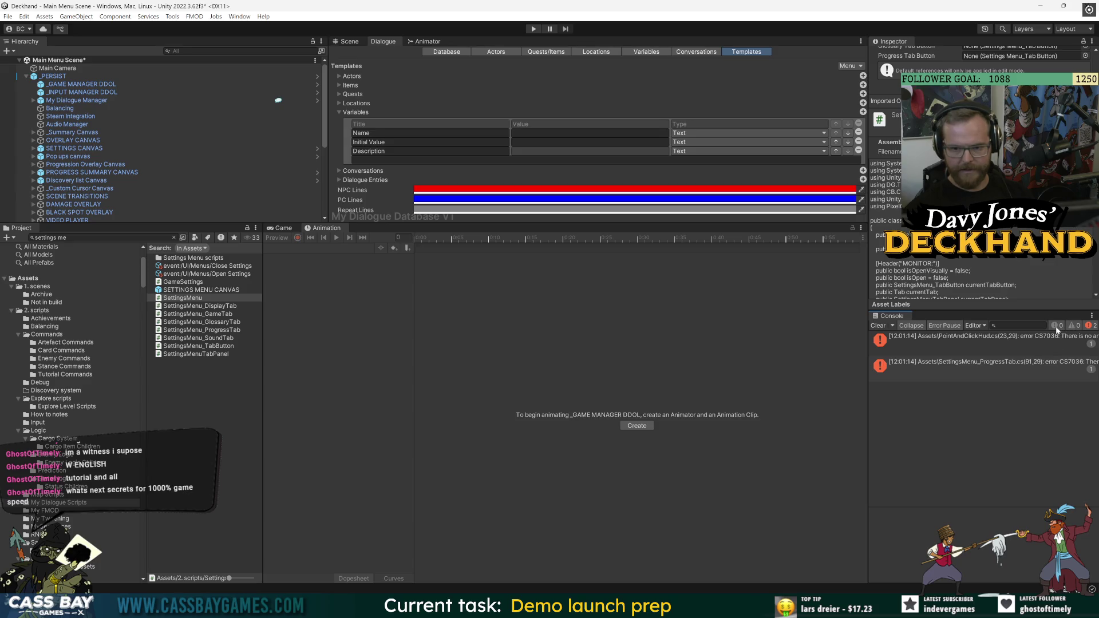
Open PointAndClickHud.cs at the DiscoveryListCanvas.Open call in AllowHud on line 23
double_click(1044, 339)
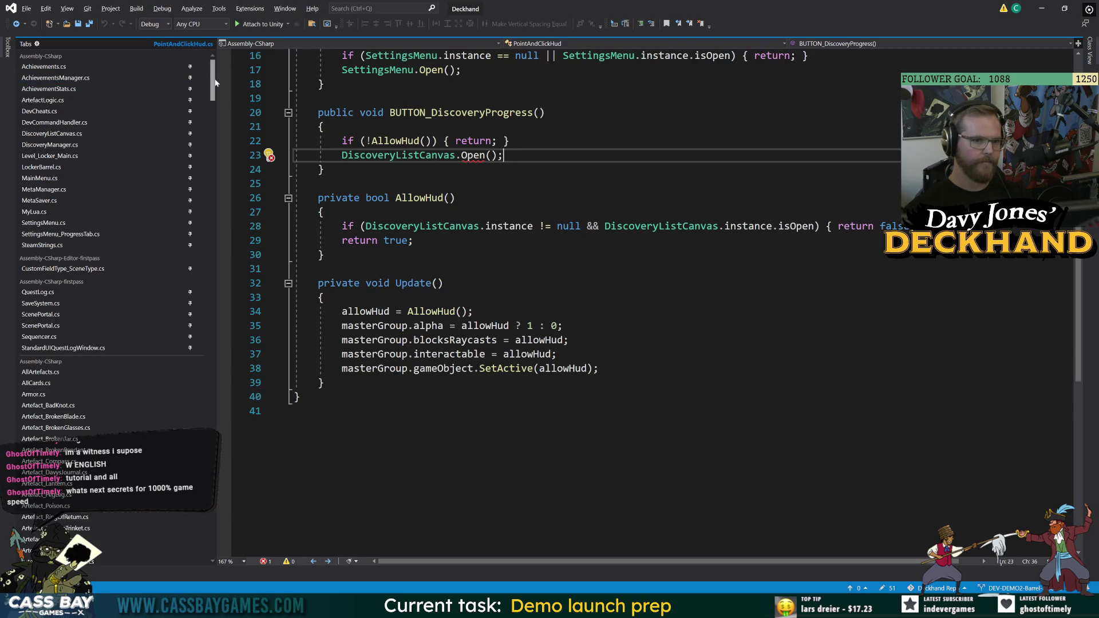
mouse_move(214, 82)
mouse_down()
mouse_move(212, 232)
mouse_move(184, 386)
mouse_move(207, 319)
mouse_up()
click(144, 227)
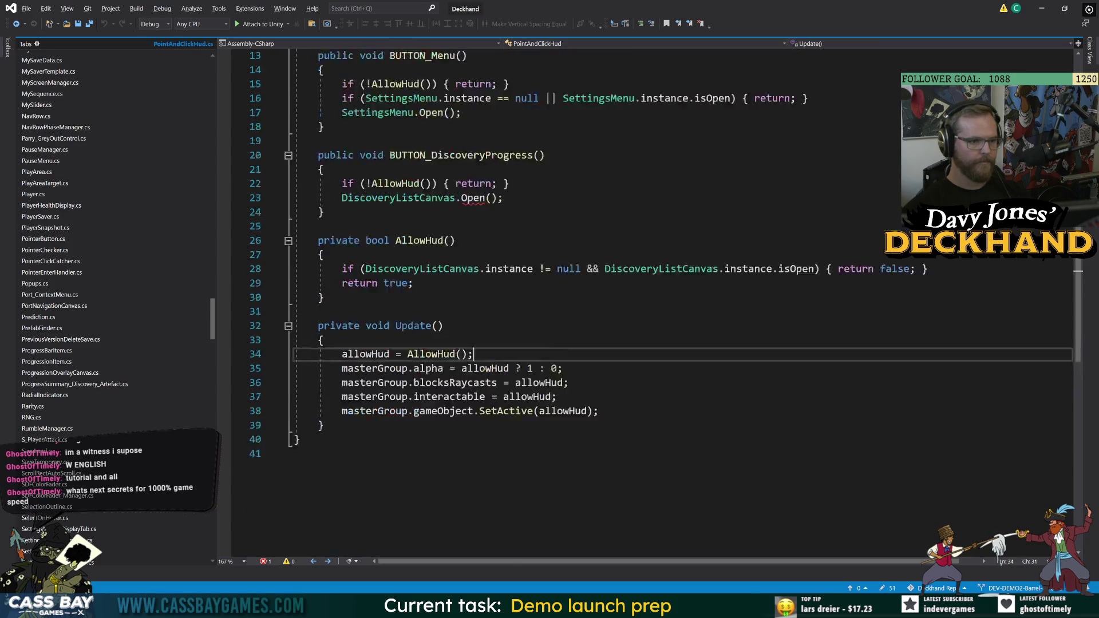
click(324, 425)
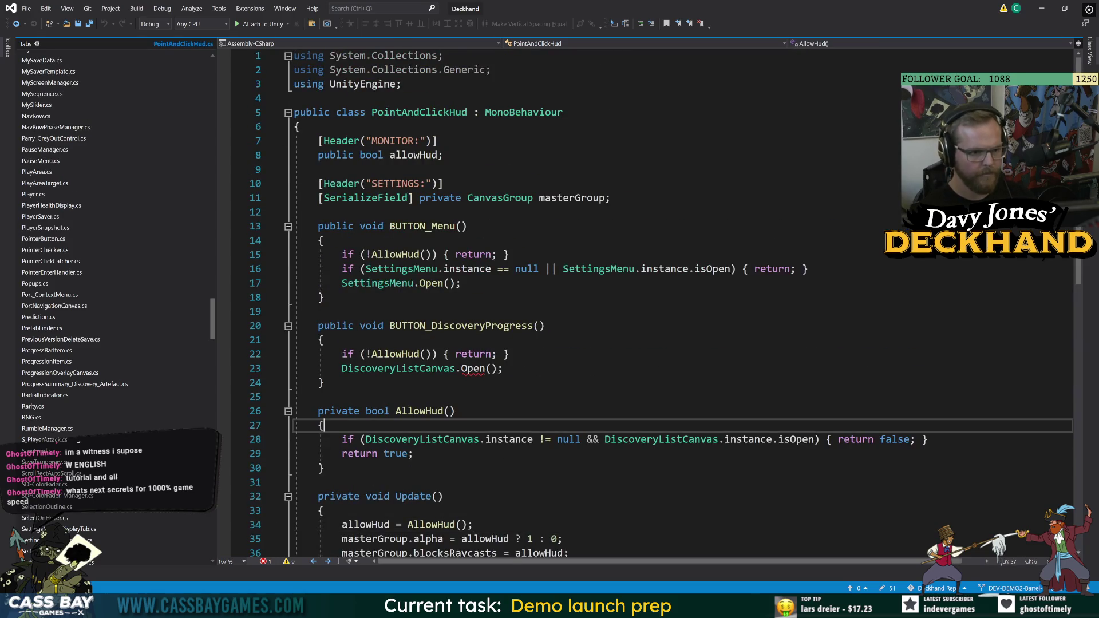
click(466, 368)
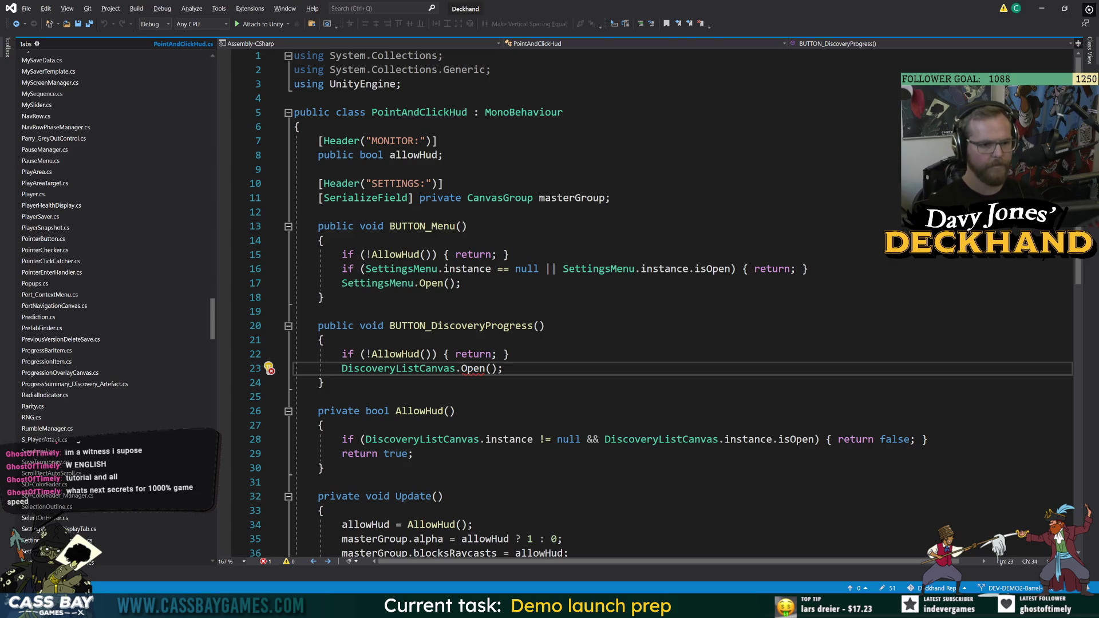
Start a UiManager.Menu. argument in the Open call and browse the suggested Menu values
text(Ui)
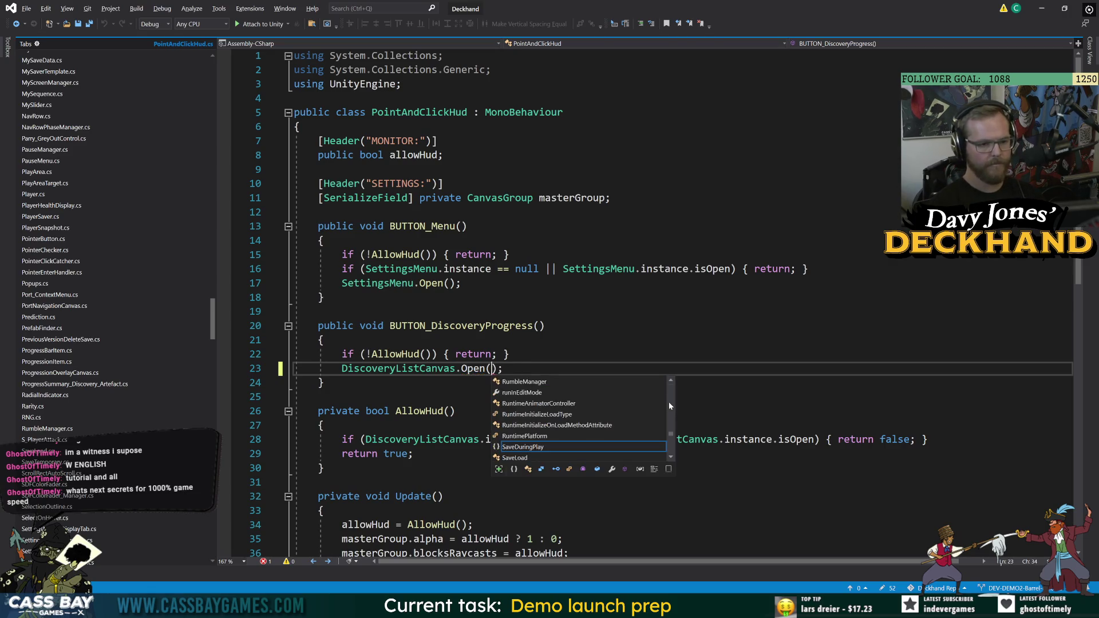
key(Tab)
text(.Menu.)
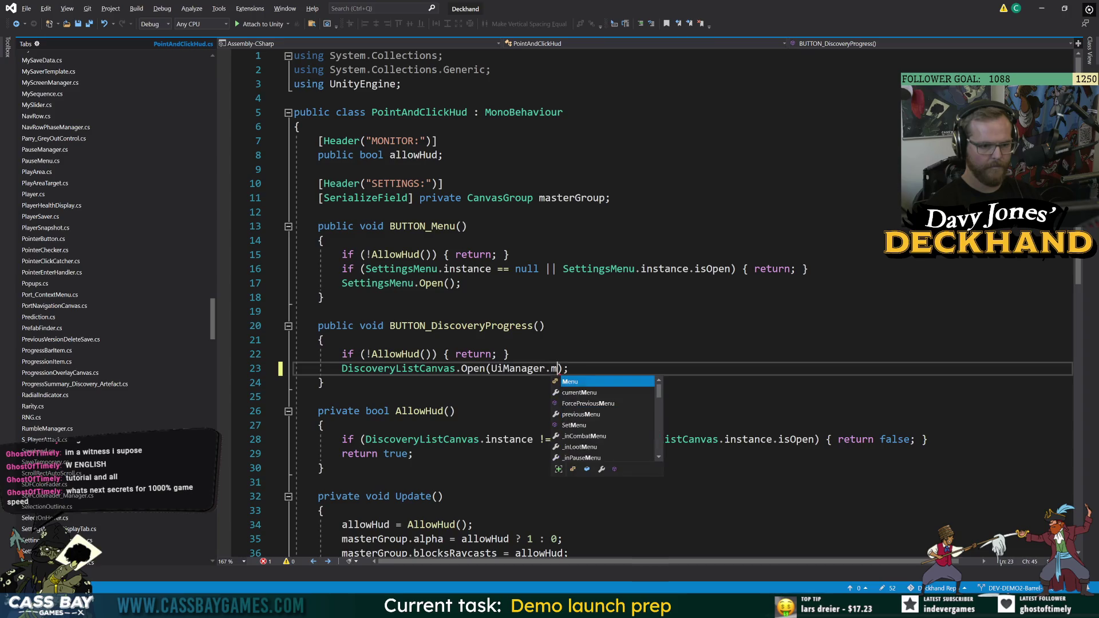
key(Down)
key(Down)
key(Down)
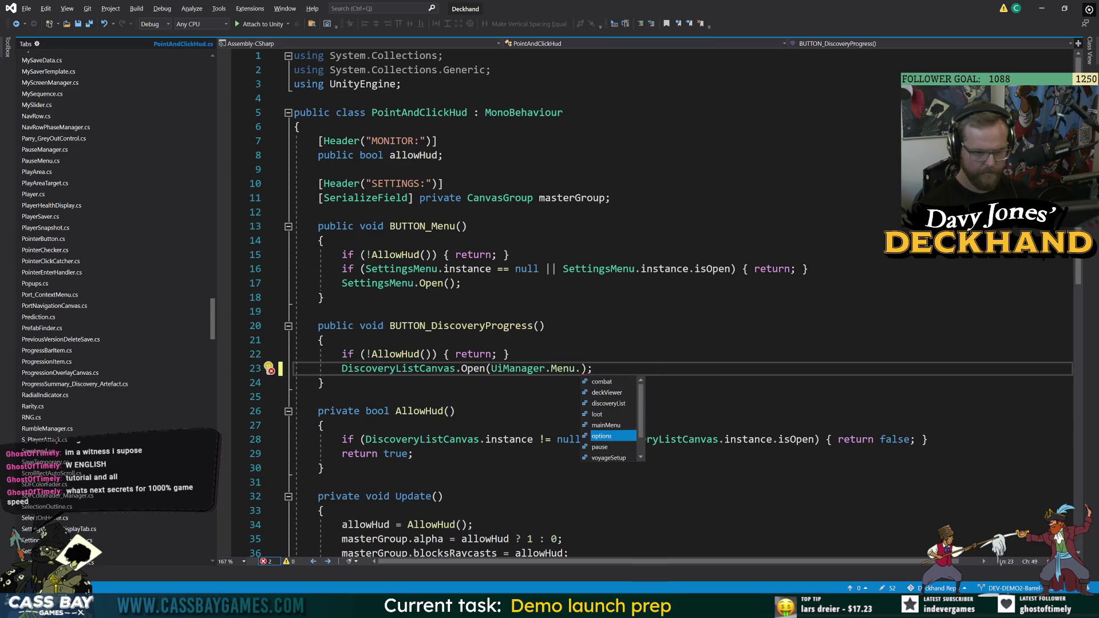
key(Up)
key(Up)
key(Up)
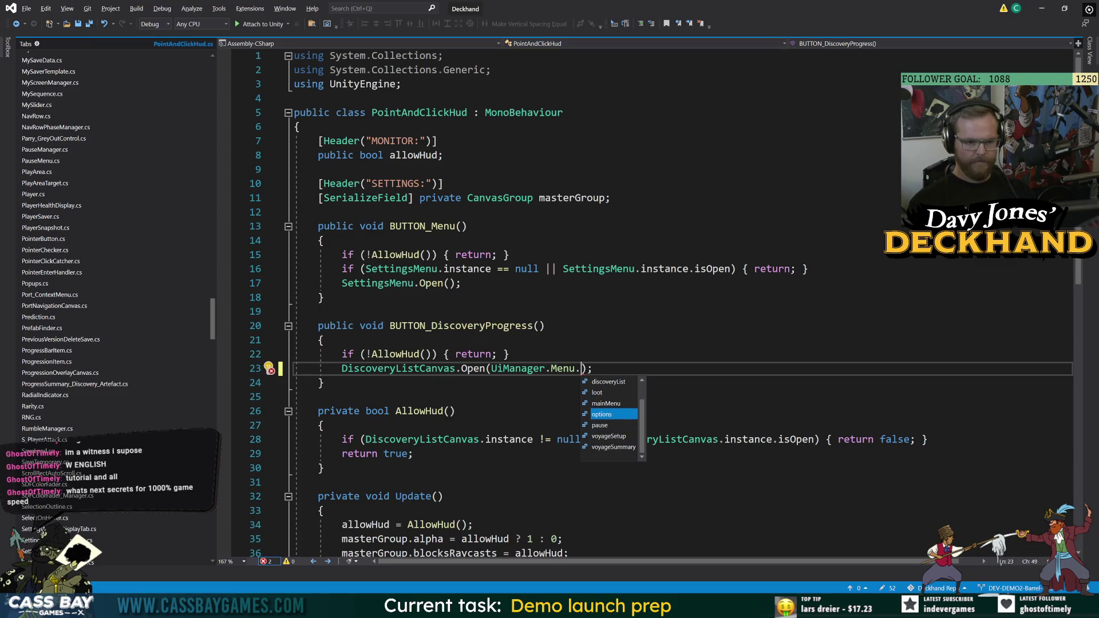
key(Up)
key(Up)
key(Up)
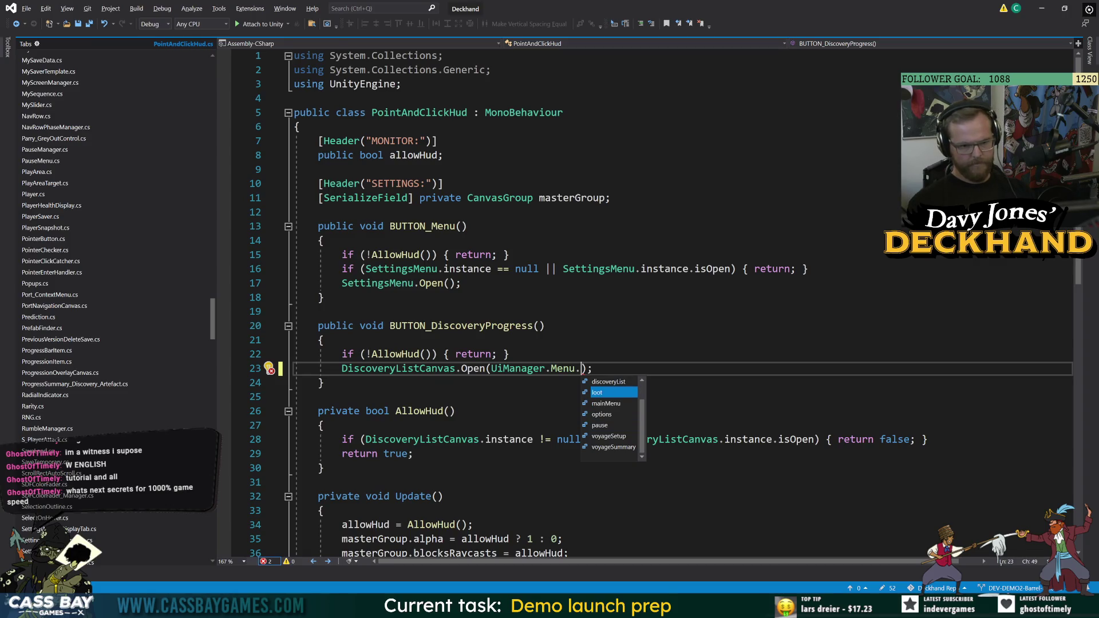
key(Down)
key(Down)
key(Down)
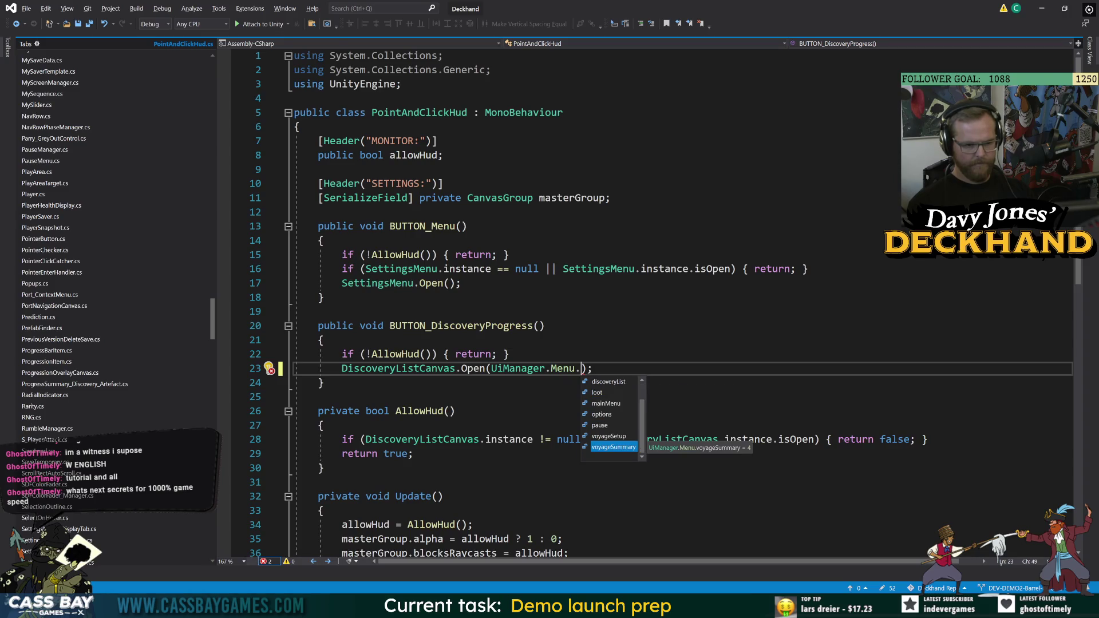
key(Up)
key(Up)
key(Up)
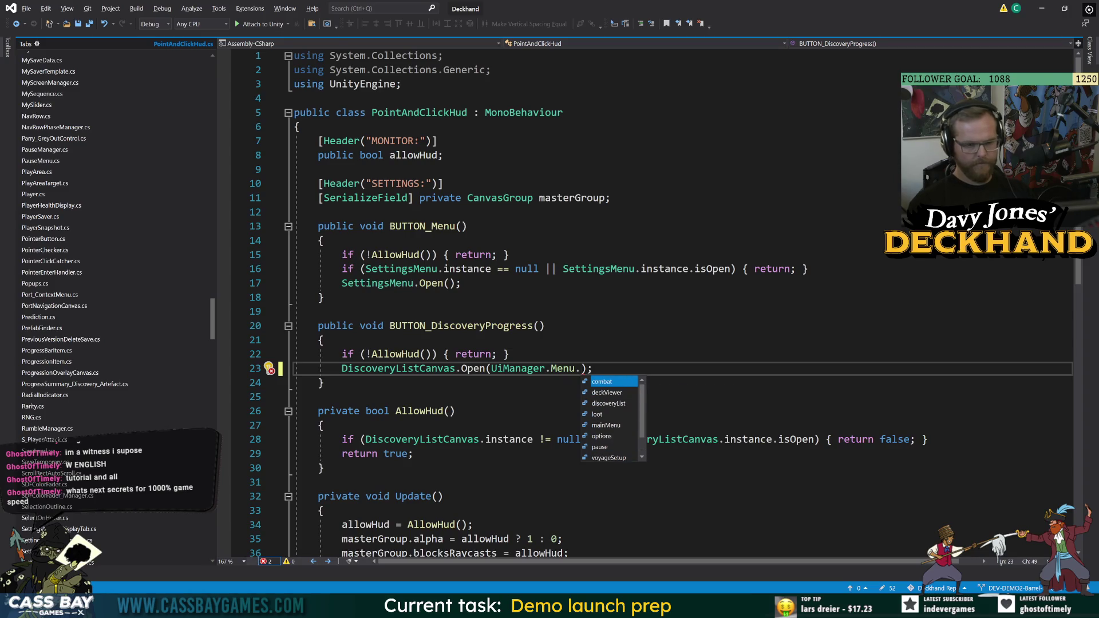
key(Escape)
Check SettingsMenu's Tab enum, then return and open the Menu enum definition in UiManager.cs
key(Up)
key(Up)
key(Up)
key(F12)
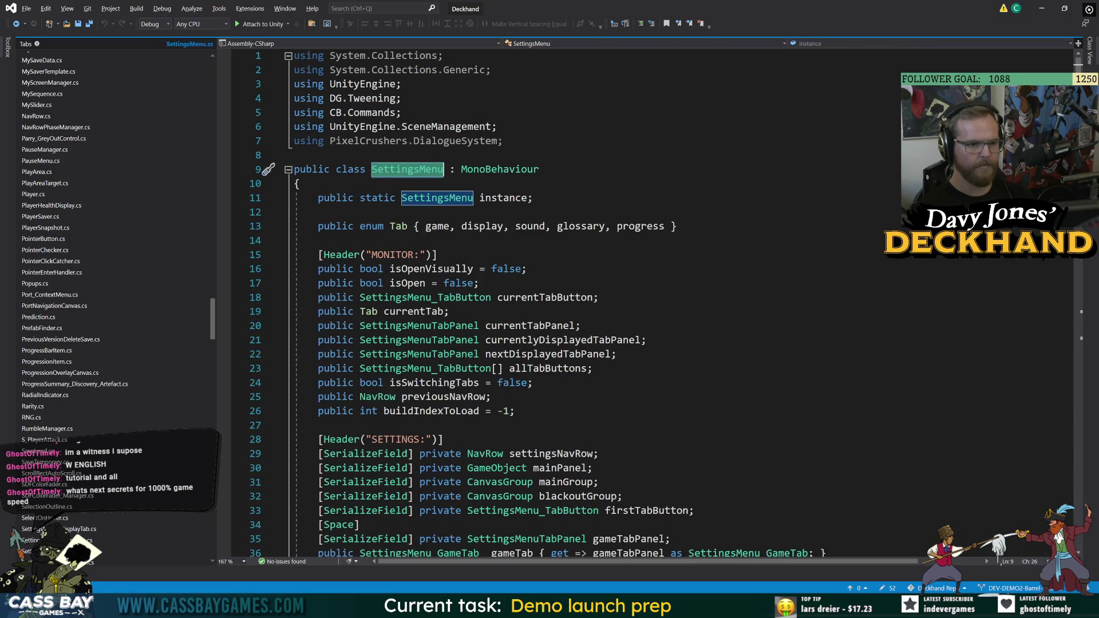
click(665, 226)
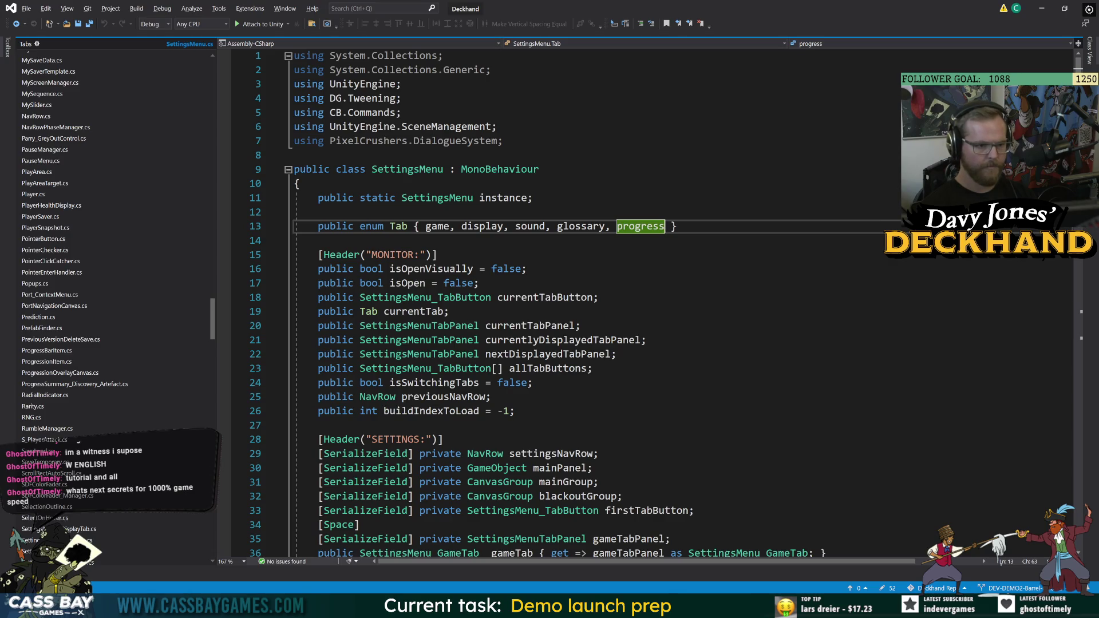
click(16, 24)
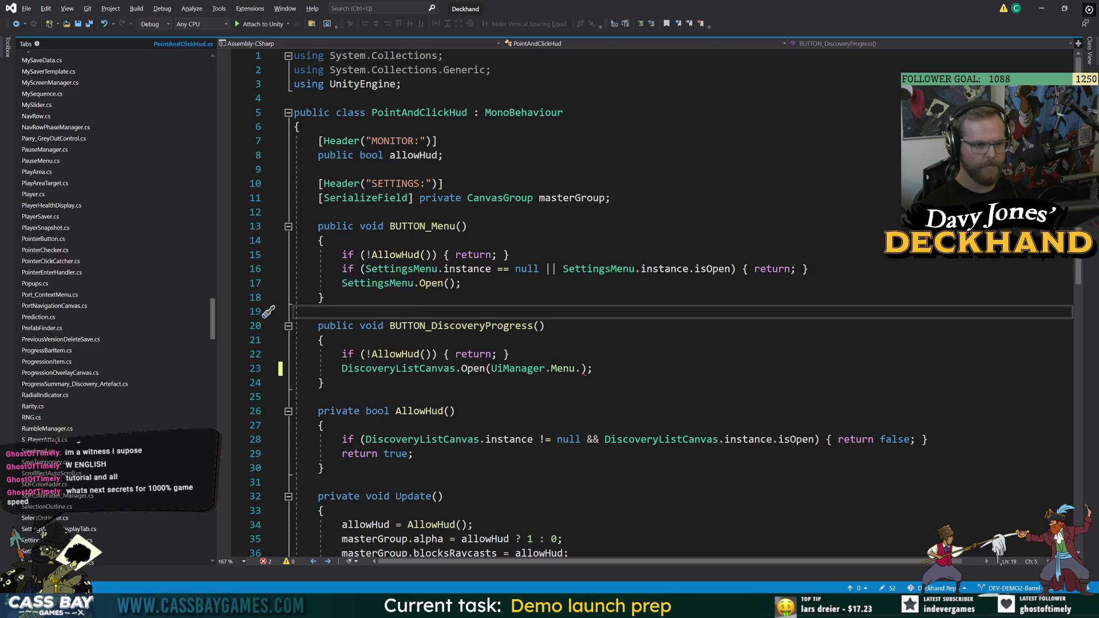
ctrl+click(562, 368)
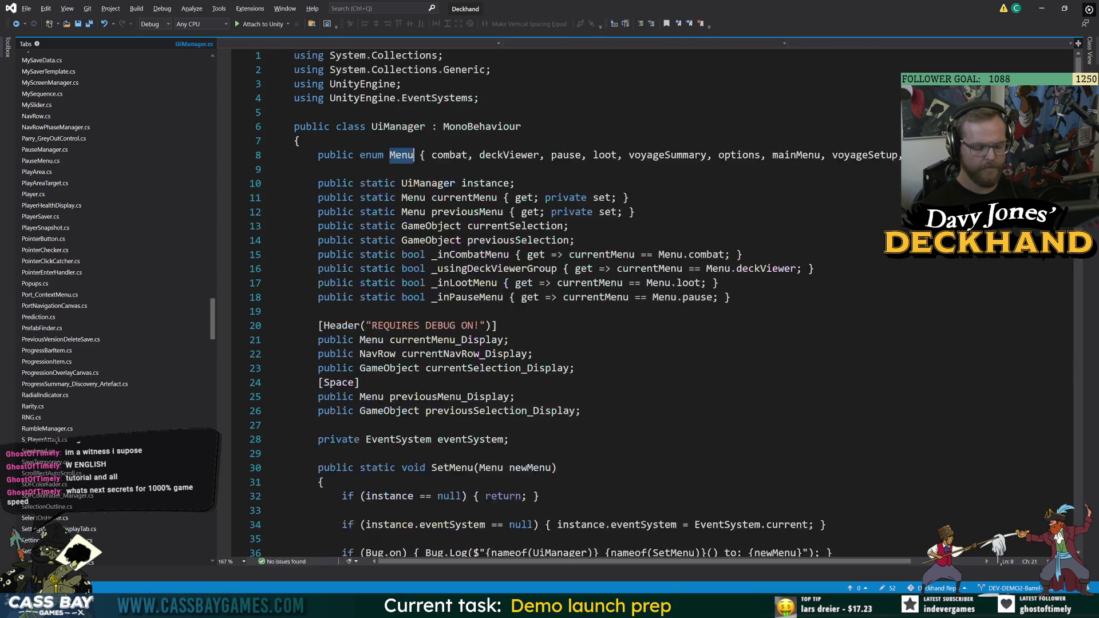
Back on line 23, complete the Open argument as UiManager.Menu.explore
key(End)
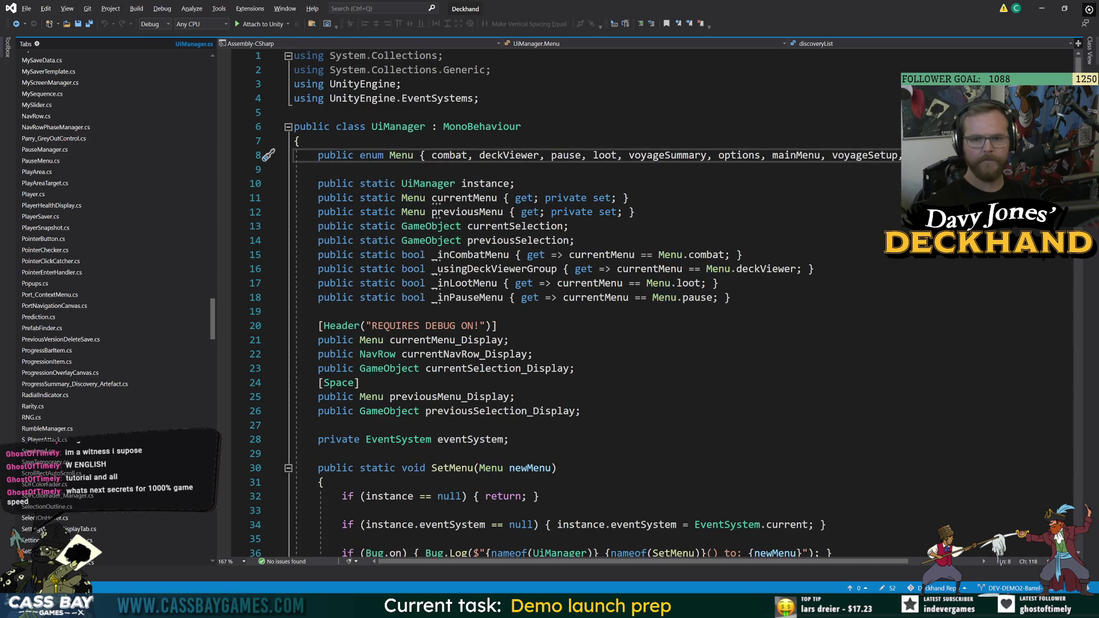
text(//)
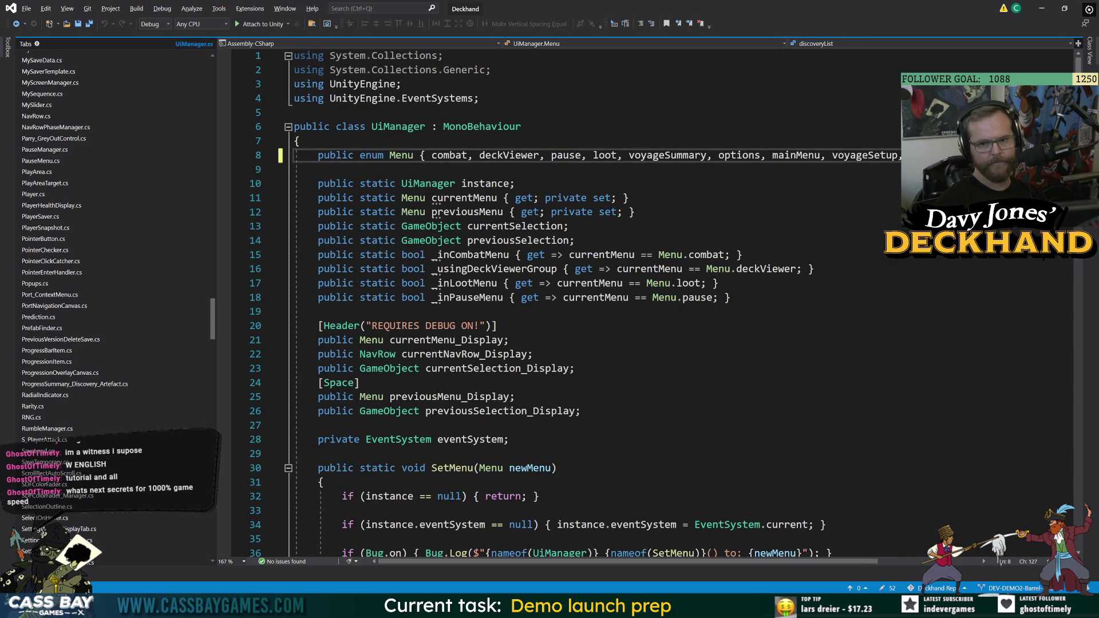
click(16, 24)
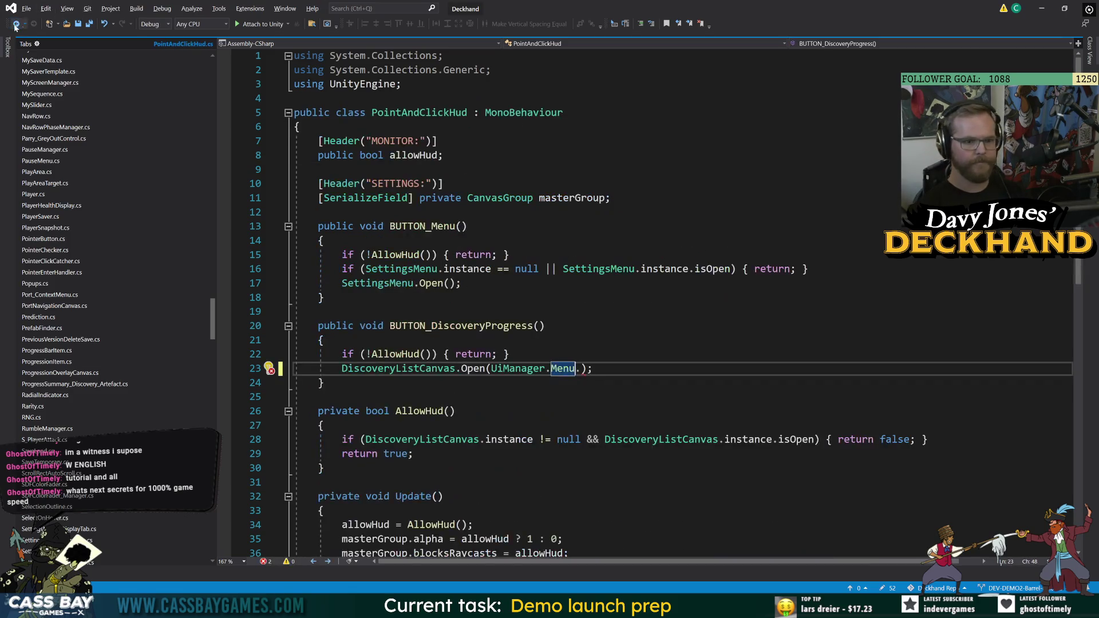
click(16, 24)
click(581, 368)
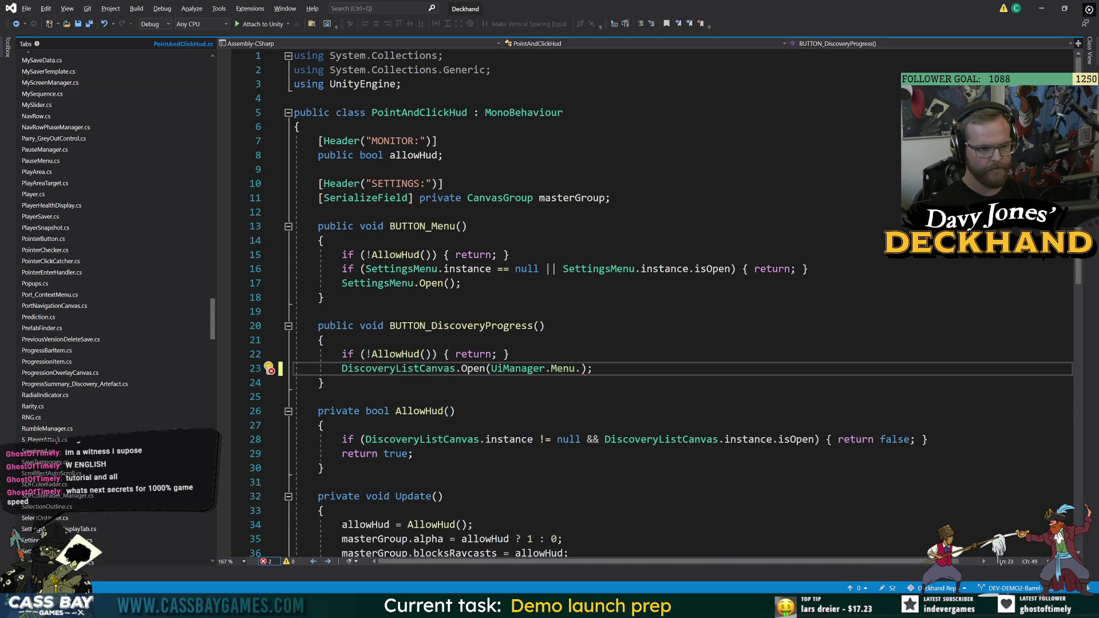
text(exp)
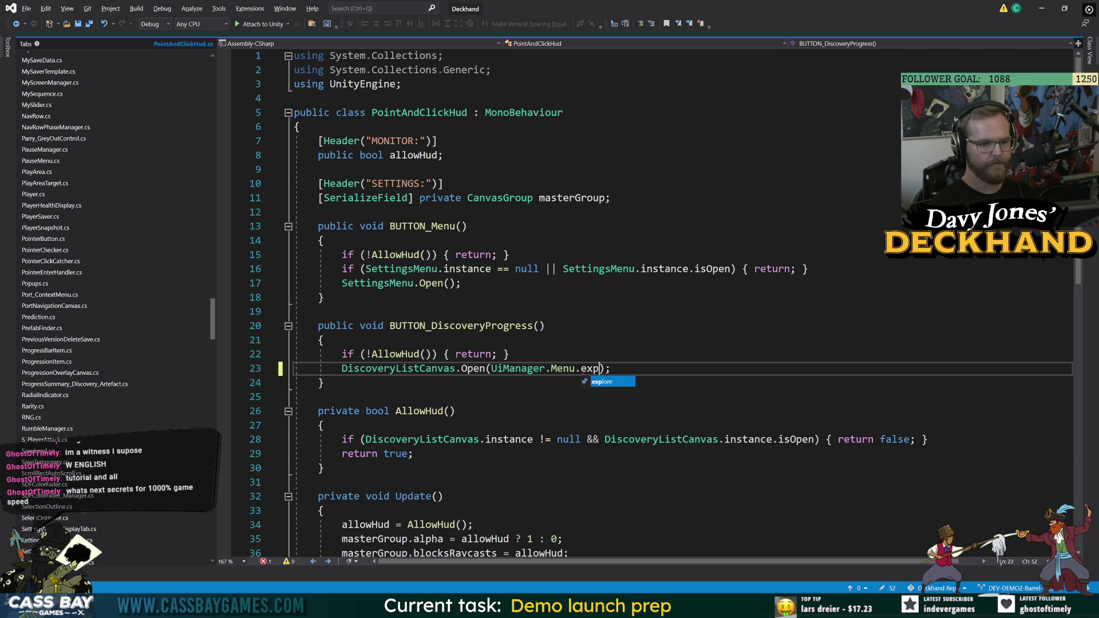
key(Tab)
Select BUTTON_DiscoveryProgress, zoom out, then open the console error's line in SettingsMenu_ProgressTab.cs
click(324, 340)
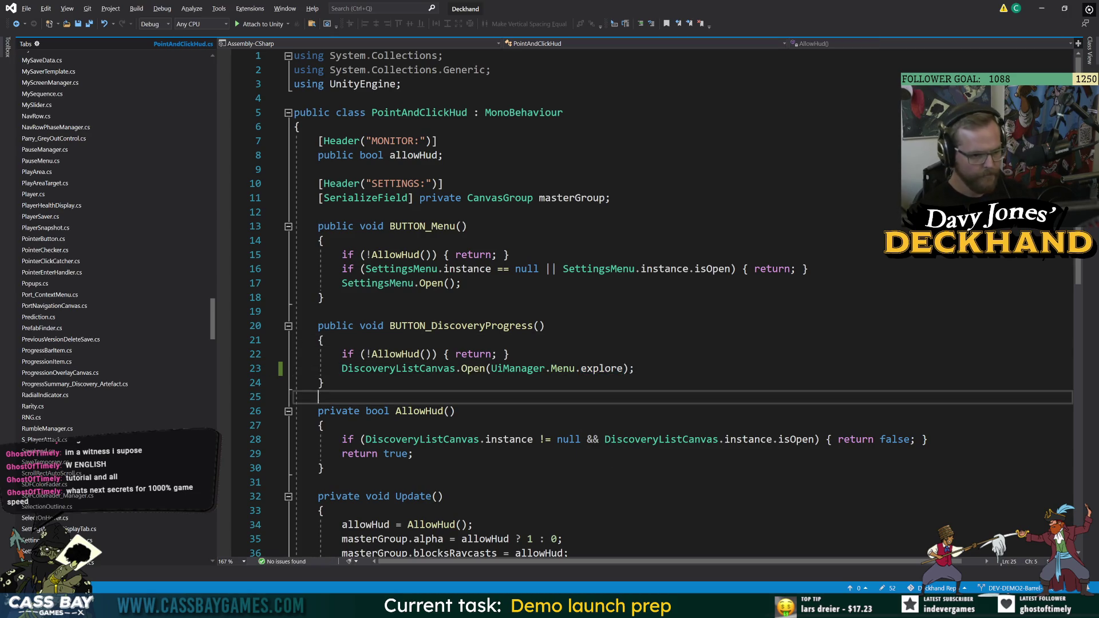
click(298, 397)
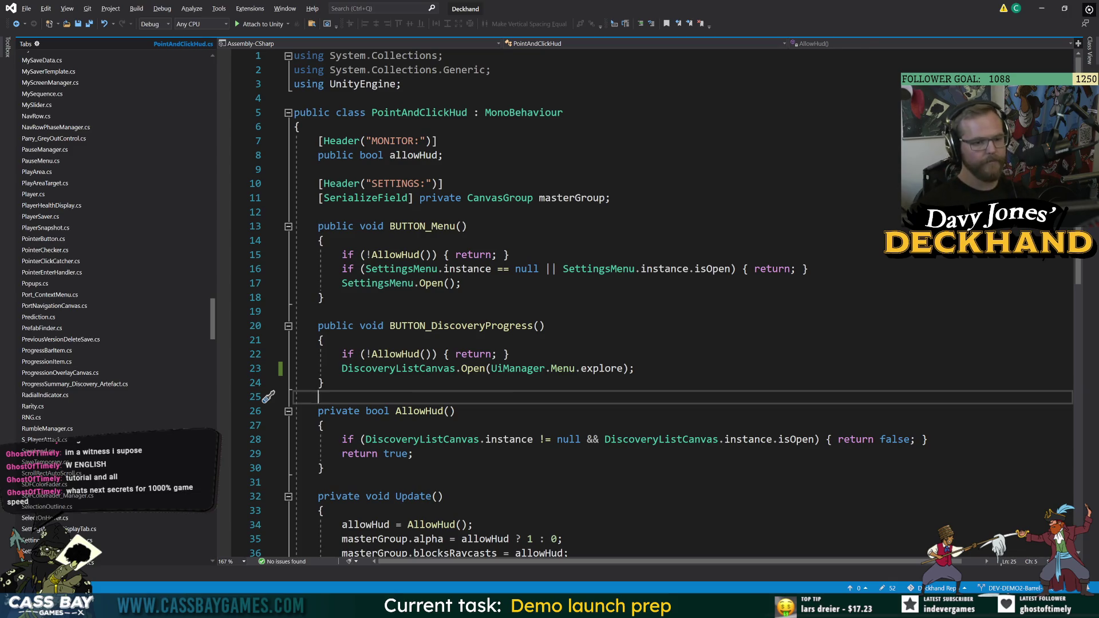
click(450, 354)
double_click(468, 327)
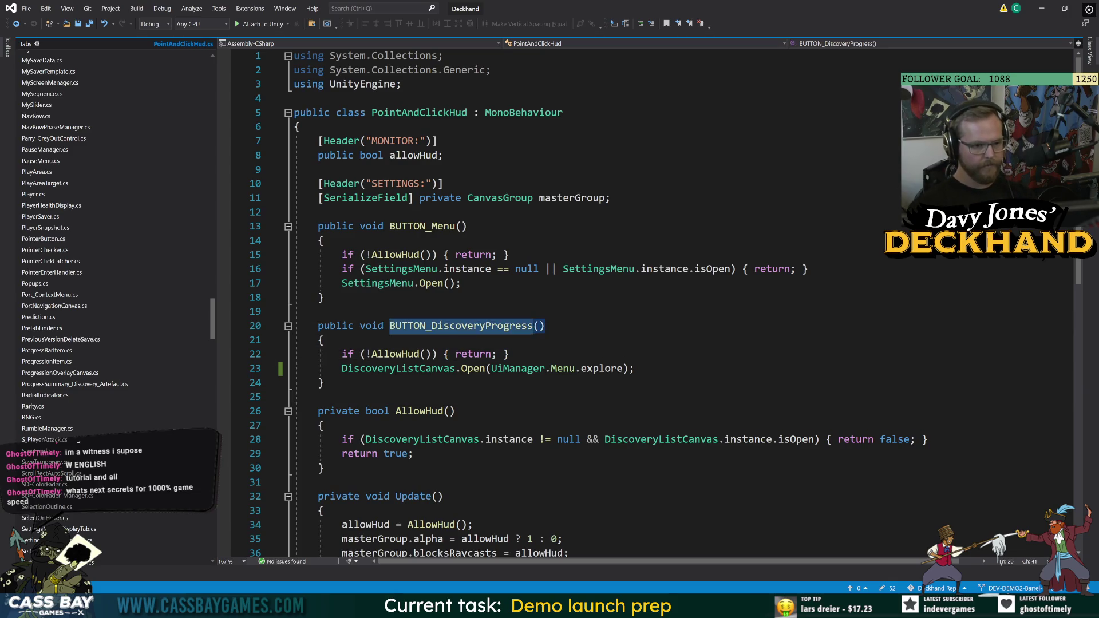
key(ctrl+minus)
key(ctrl+shift+minus)
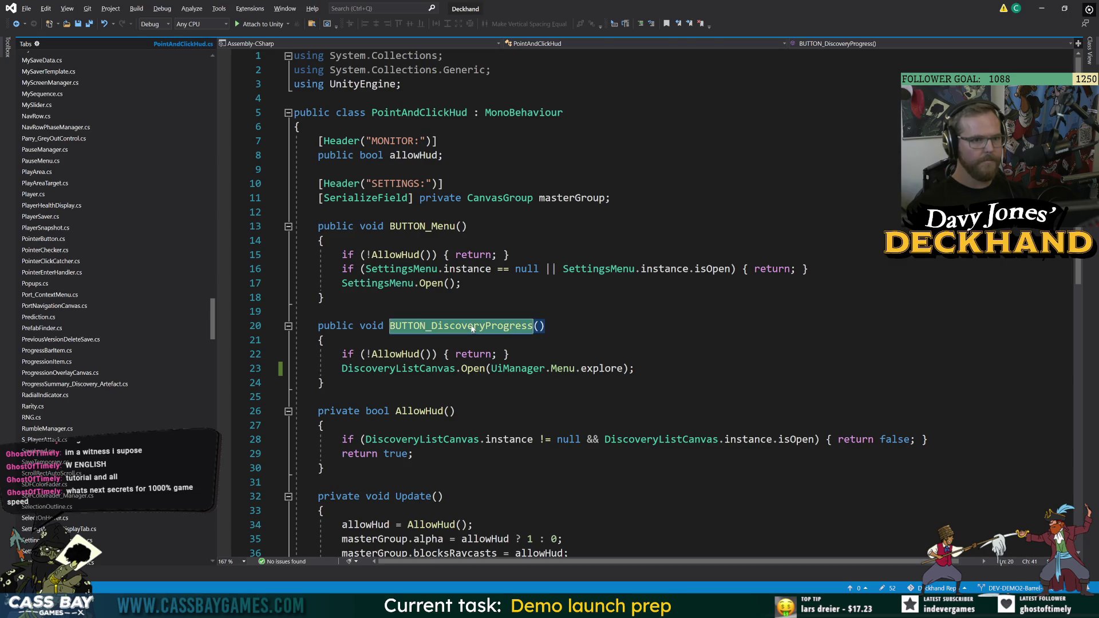
key(alt+Tab)
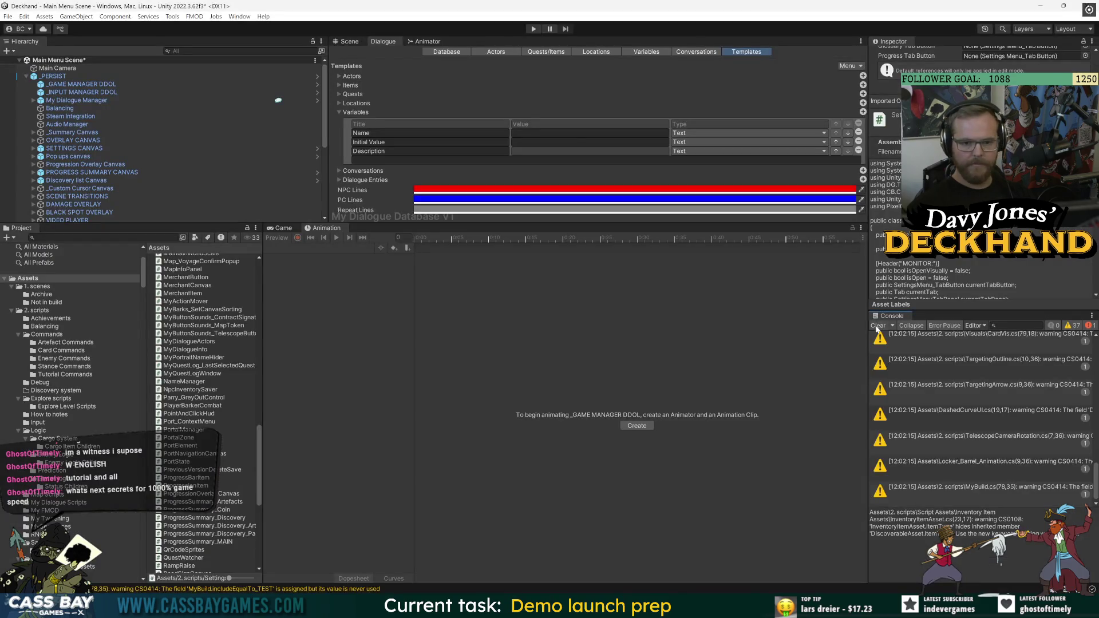
double_click(1025, 346)
Start a UiManager.Menu. argument inside BUTTON_Discoveries' DiscoveryListCanvas.Open() call
click(319, 484)
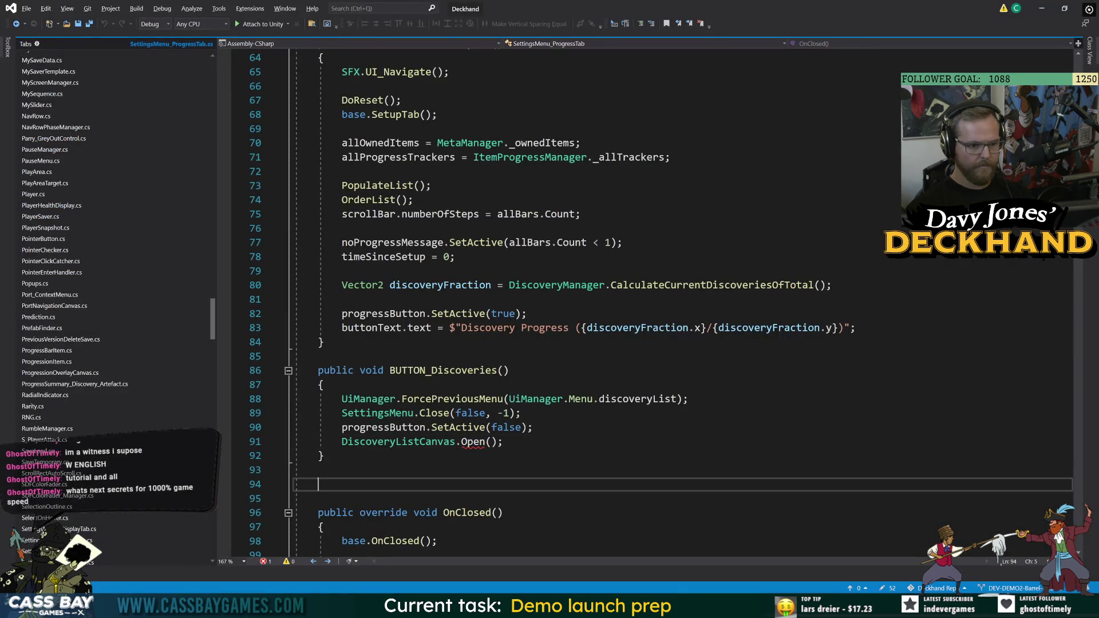
click(492, 442)
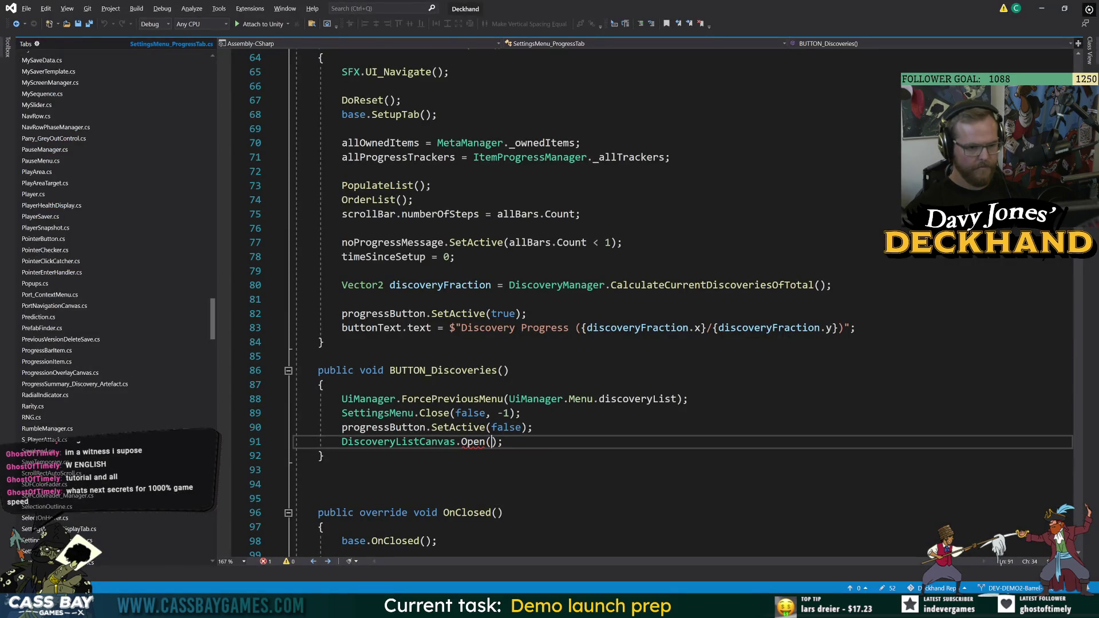
key(ctrl+space)
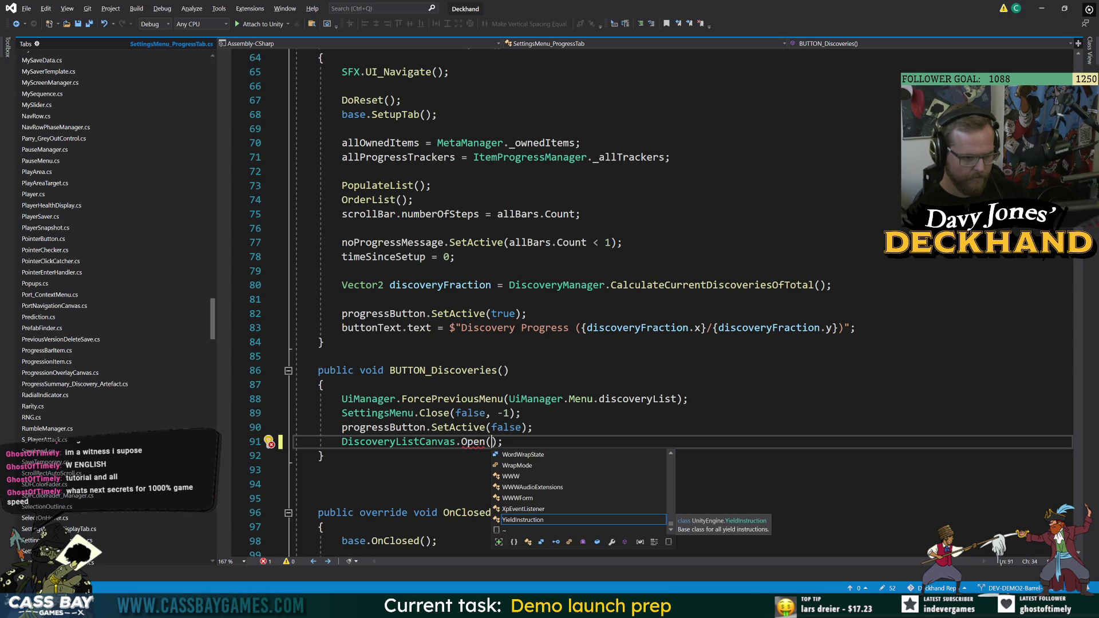
text(UiManager.)
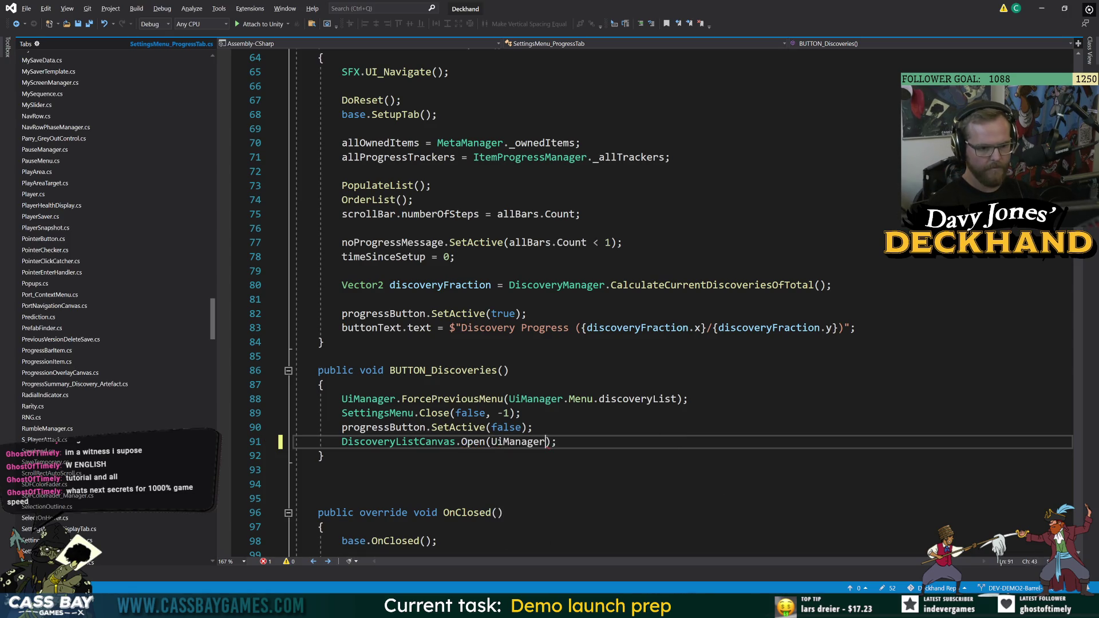
text(Menu.non)
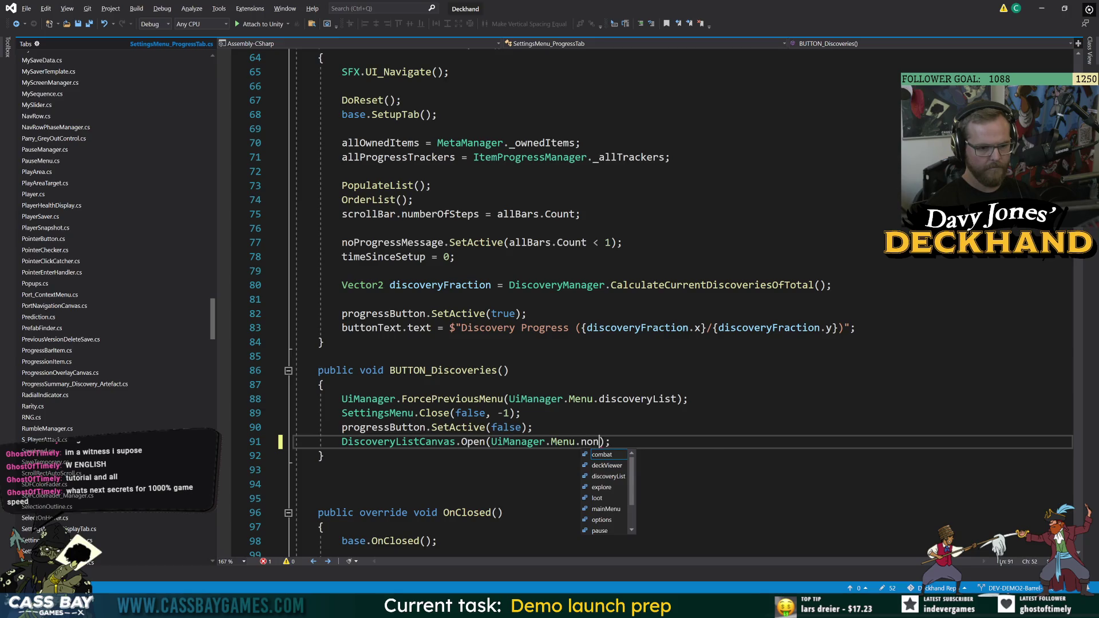
key(BackSpace)
key(BackSpace)
key(BackSpace)
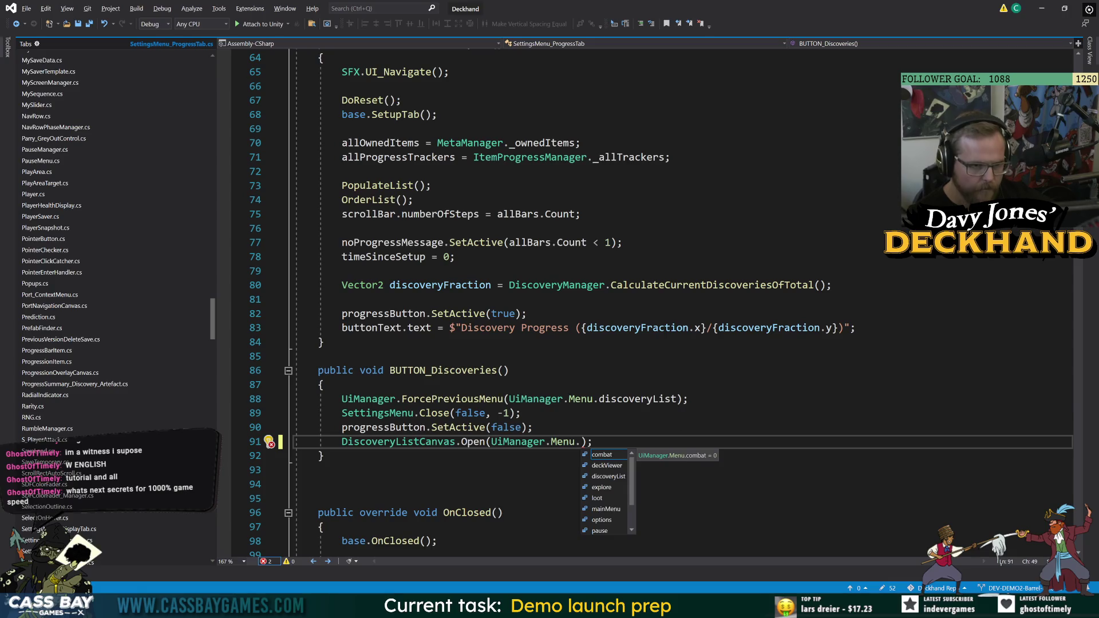
Look up the Menu enum definition, then navigate back to the Open() call
click(523, 413)
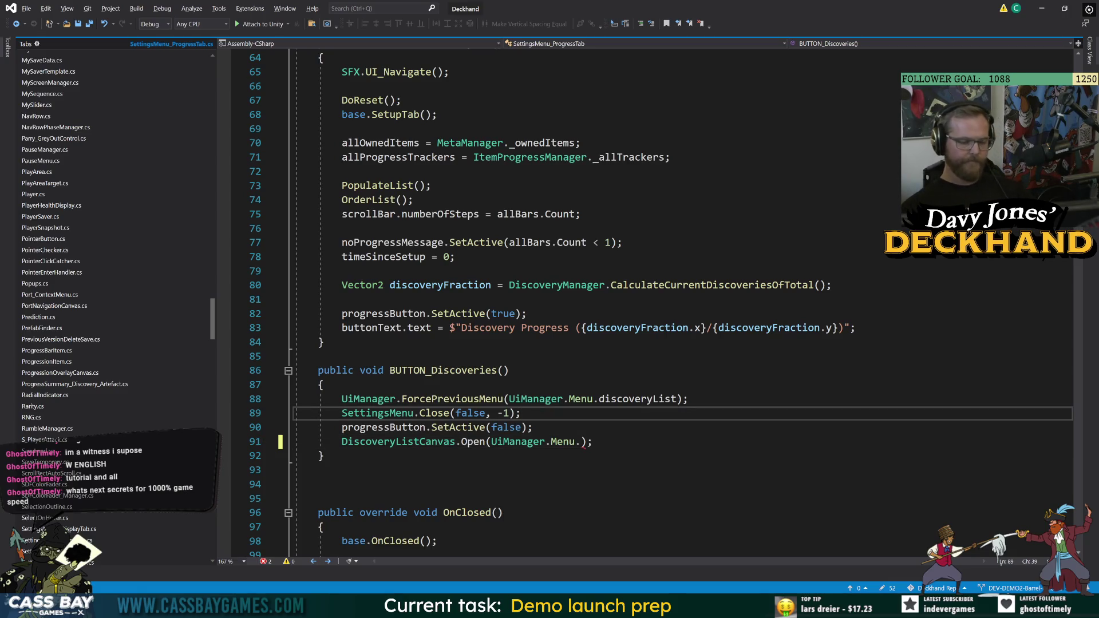
click(564, 441)
key(F12)
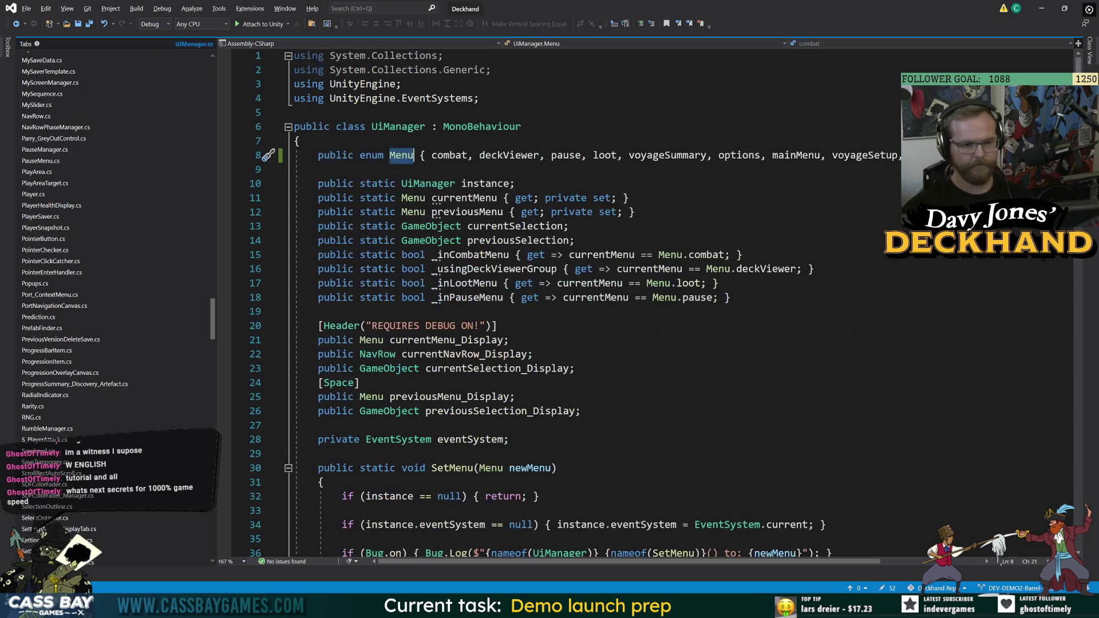
key(End)
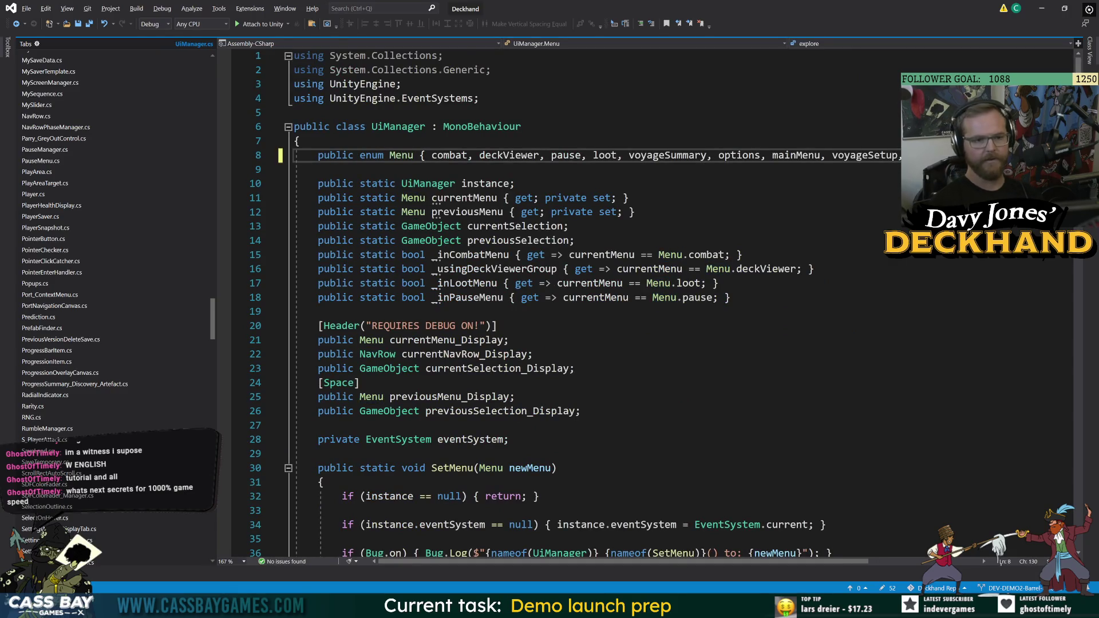
click(572, 354)
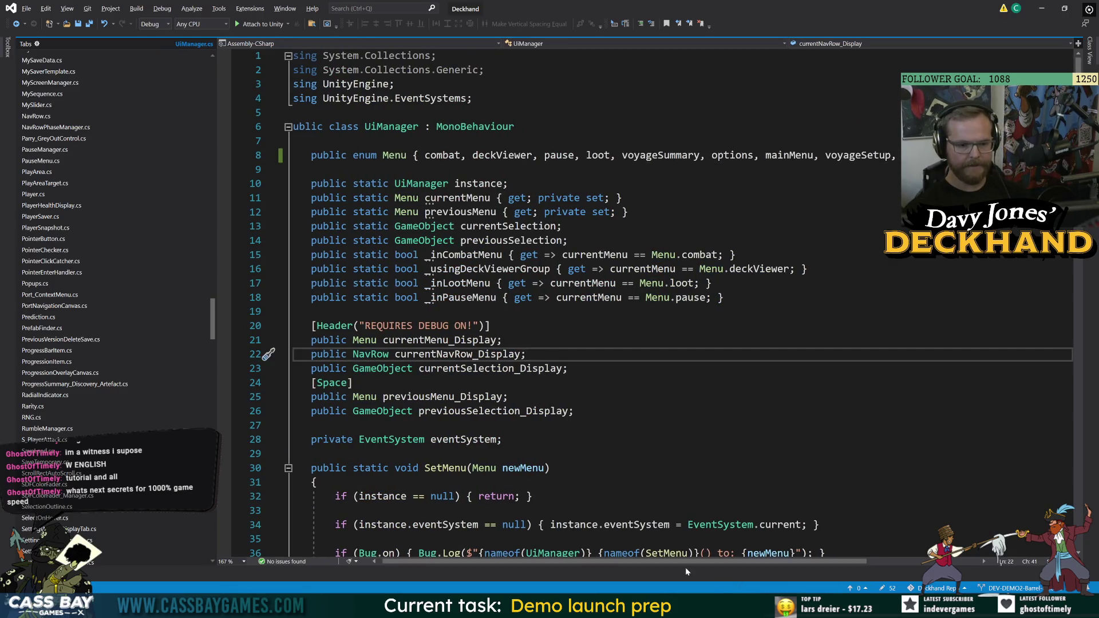
click(16, 24)
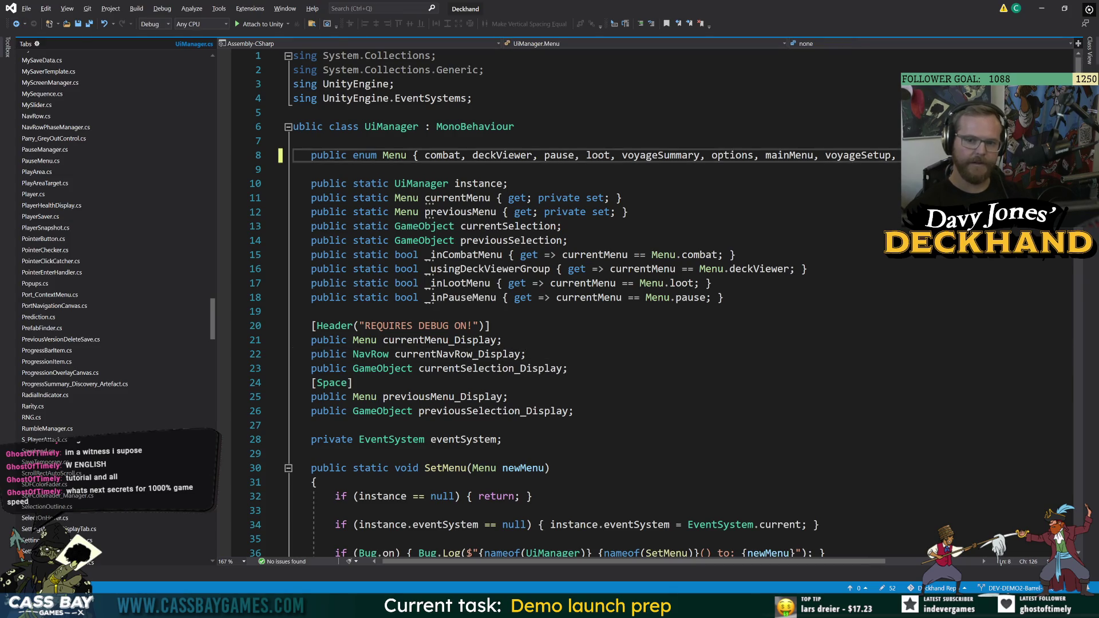
click(16, 24)
click(16, 24)
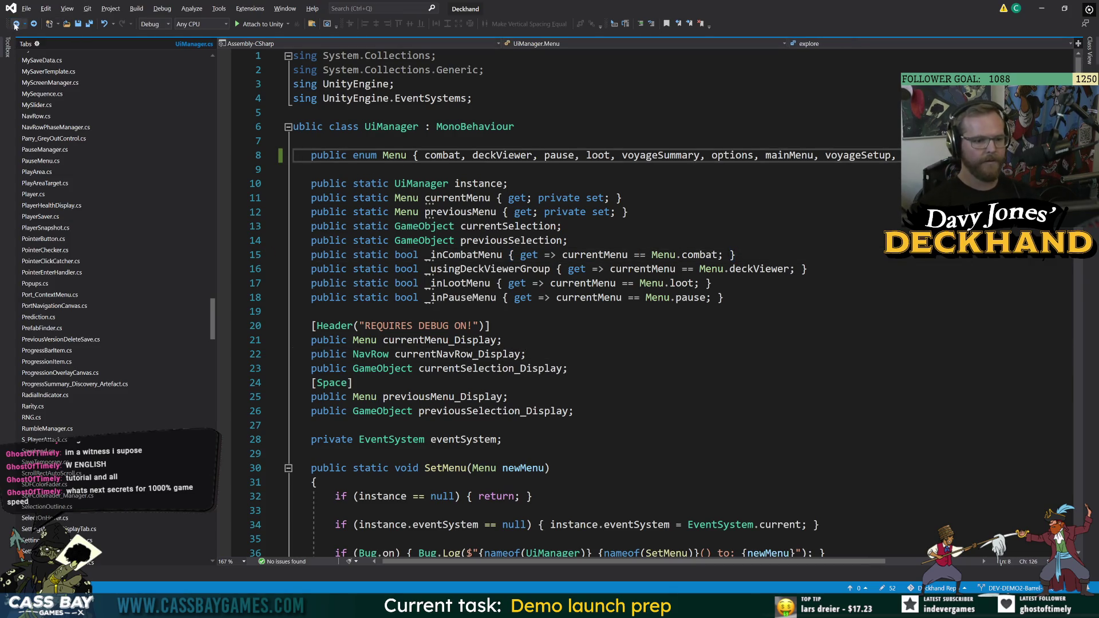
click(16, 24)
click(16, 24)
click(16, 24)
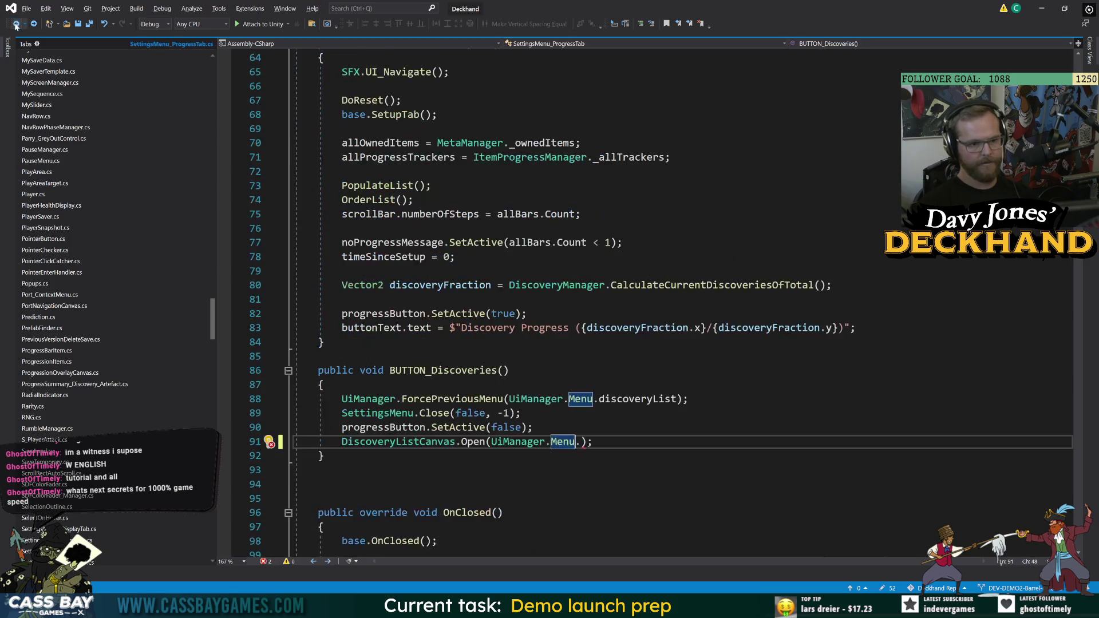
Insert blank lines at the top of the BUTTON_Discoveries handler for new code
click(401, 456)
scroll(573, 303, up, 16)
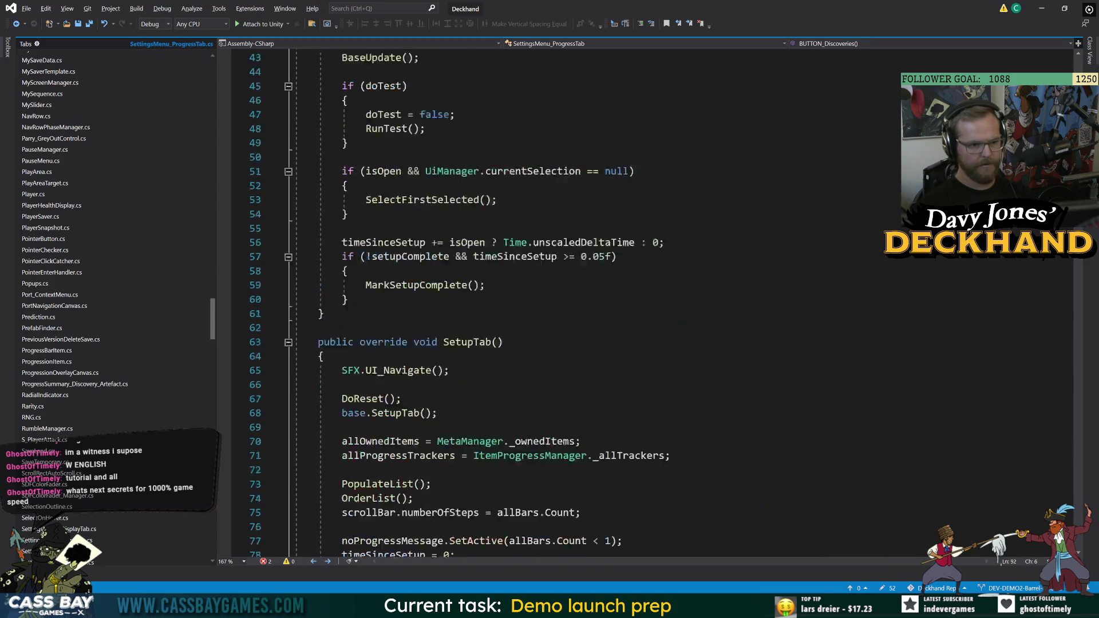
scroll(572, 304, down, 6)
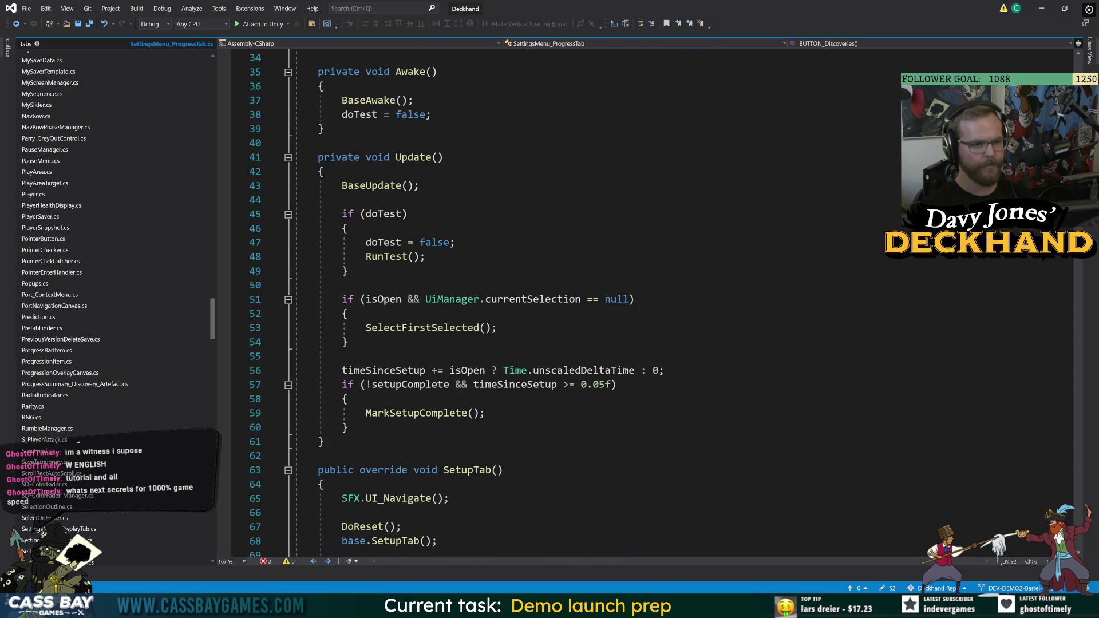
scroll(573, 303, up, 7)
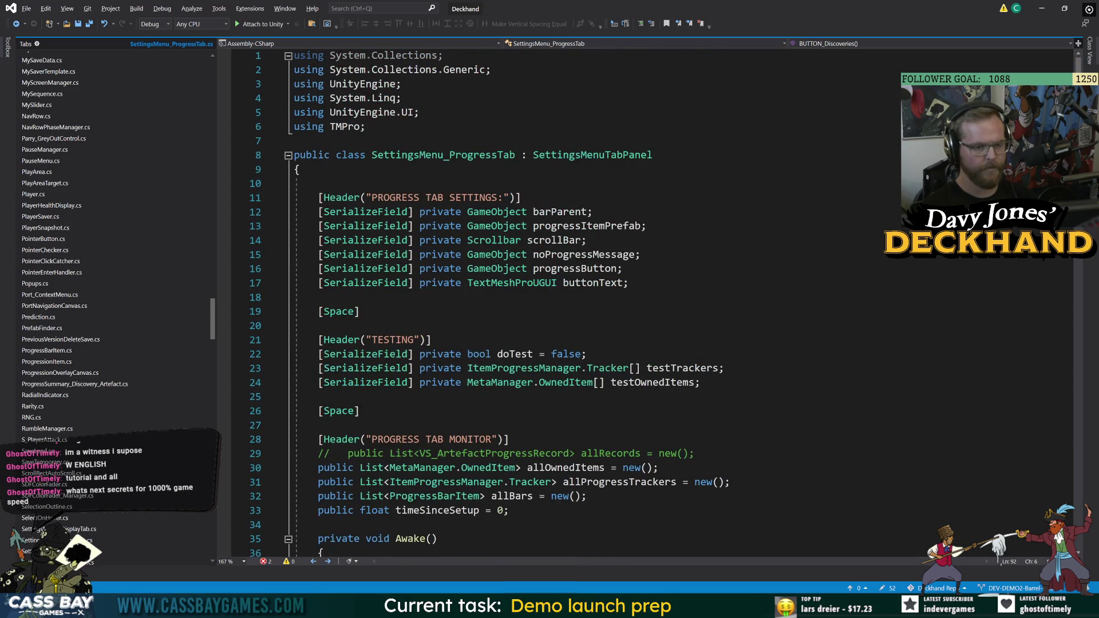
scroll(652, 304, down, 12)
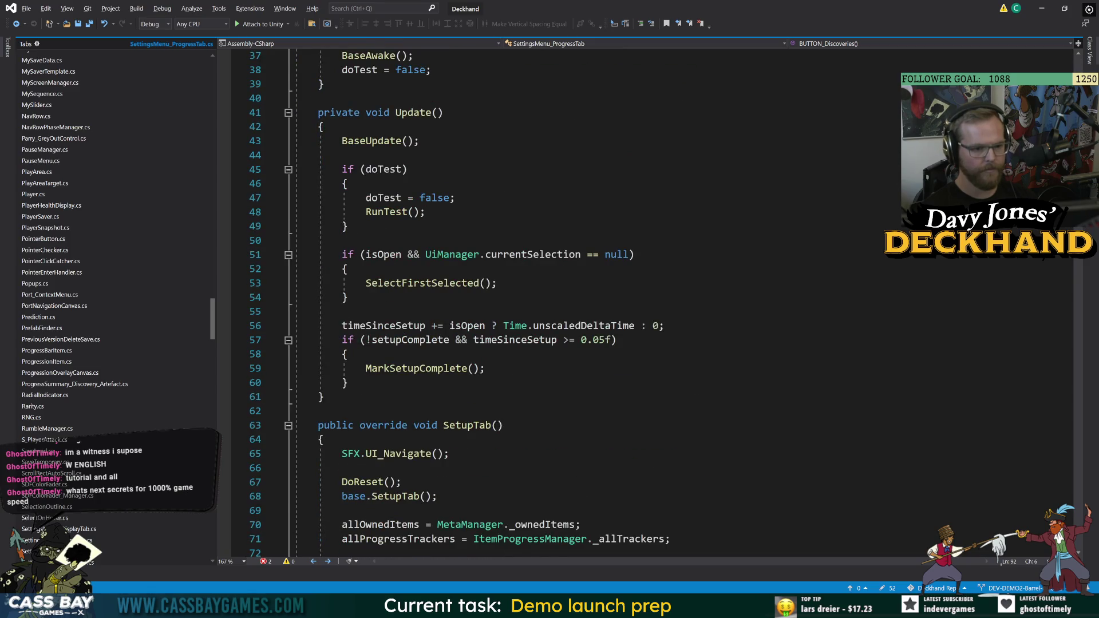
scroll(653, 304, down, 8)
click(325, 425)
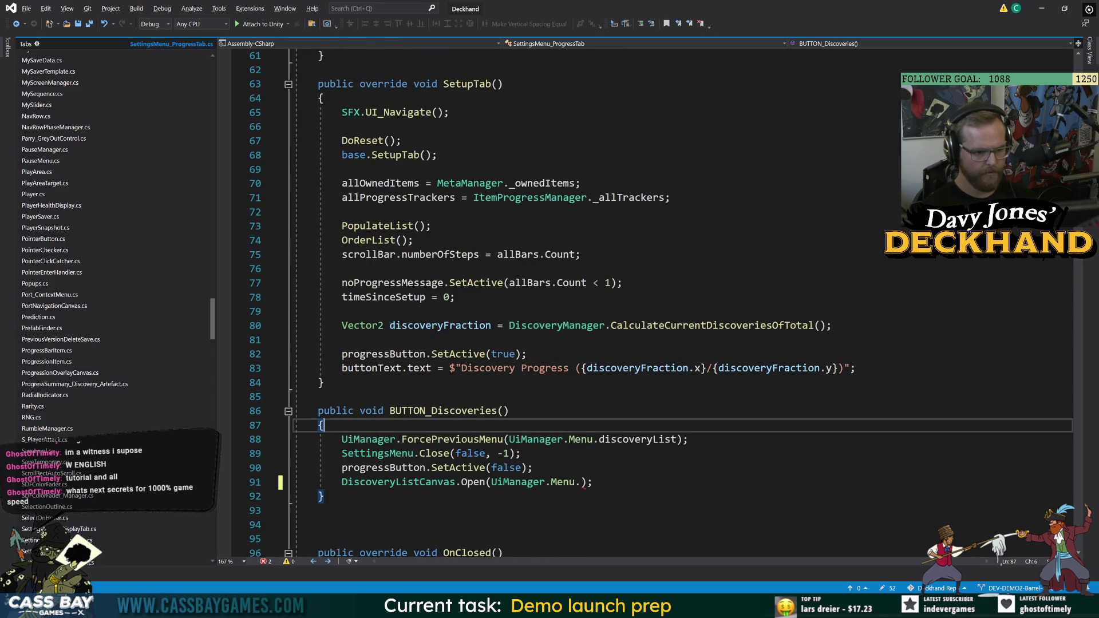
key(Return)
key(Return)
key(Up)
Save, then declare a local previousMenu set to UiManager.previousMenu
key(ctrl+s)
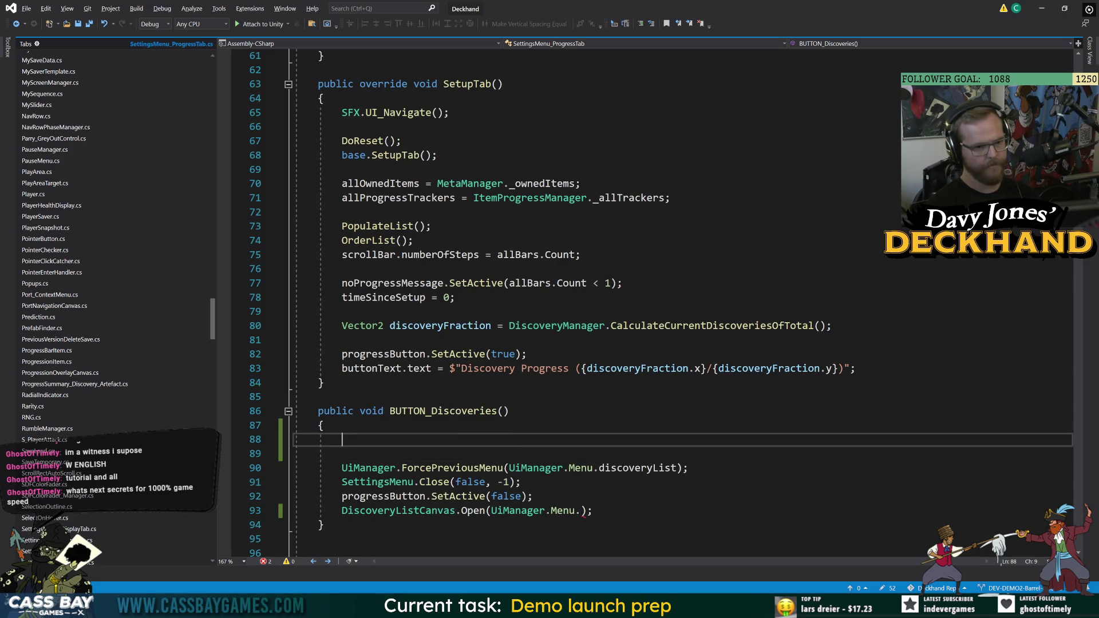
text(UI)
key(Tab)
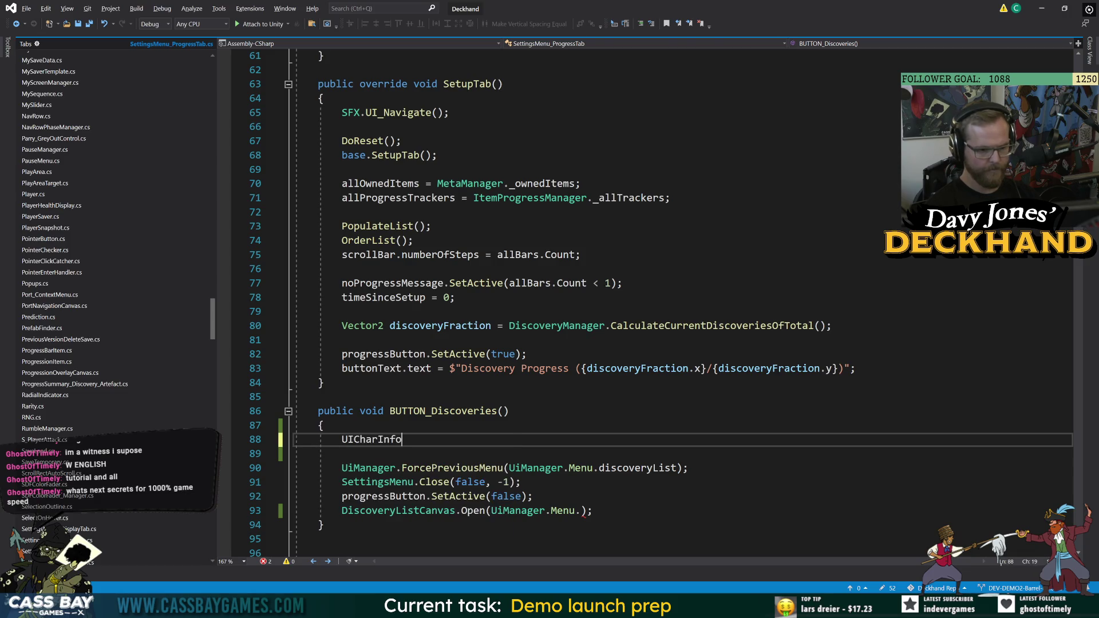
key(BackSpace)
key(BackSpace)
key(BackSpace)
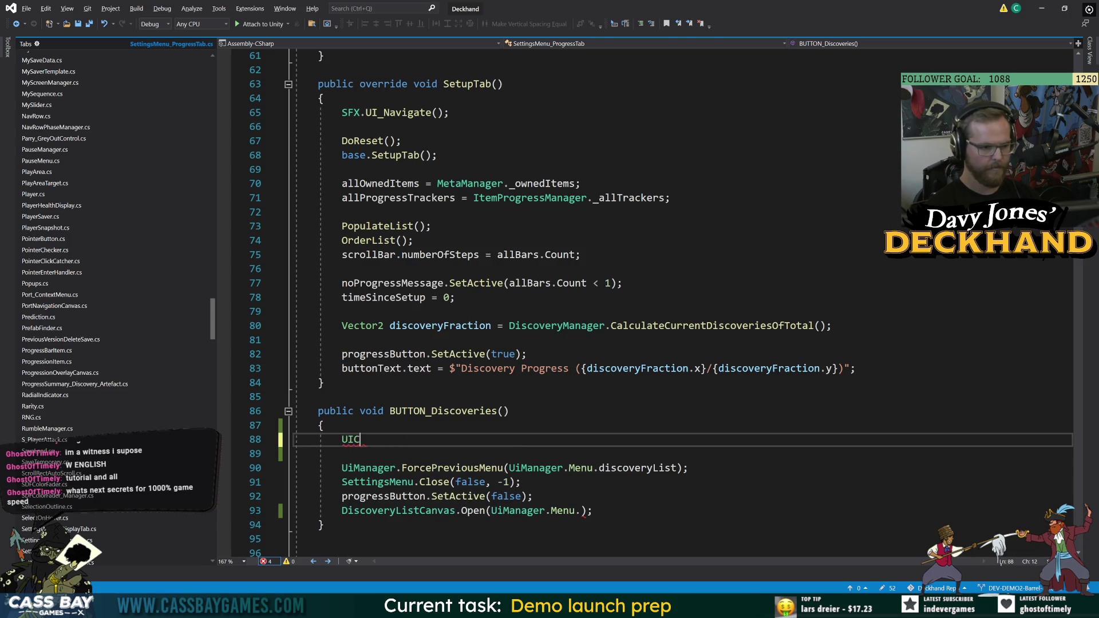
key(BackSpace)
text(iMana)
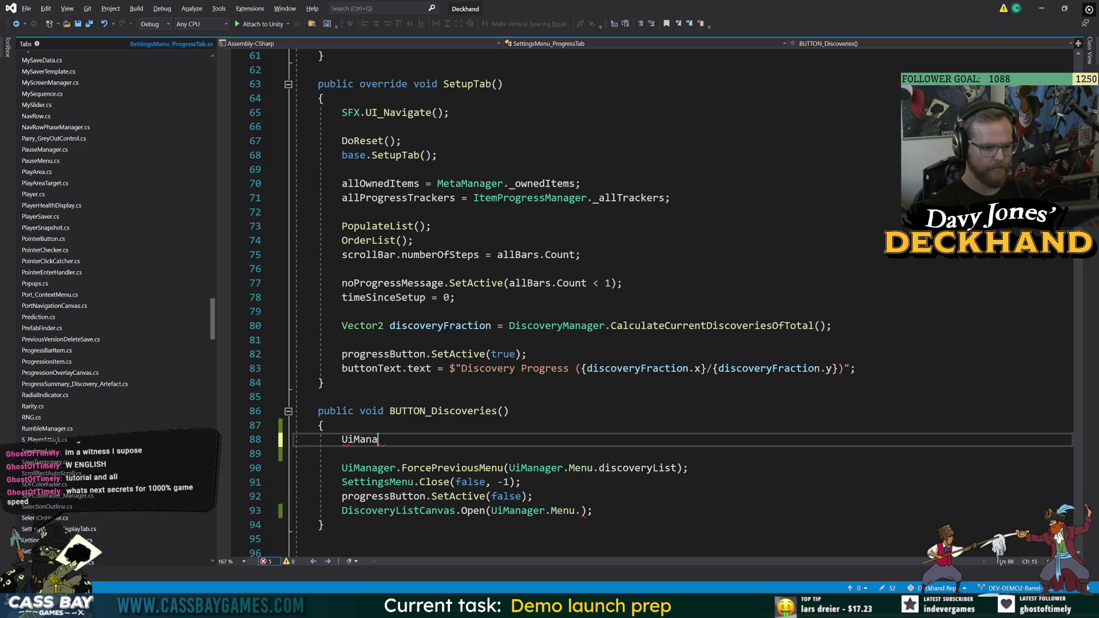
text(ger.me pr)
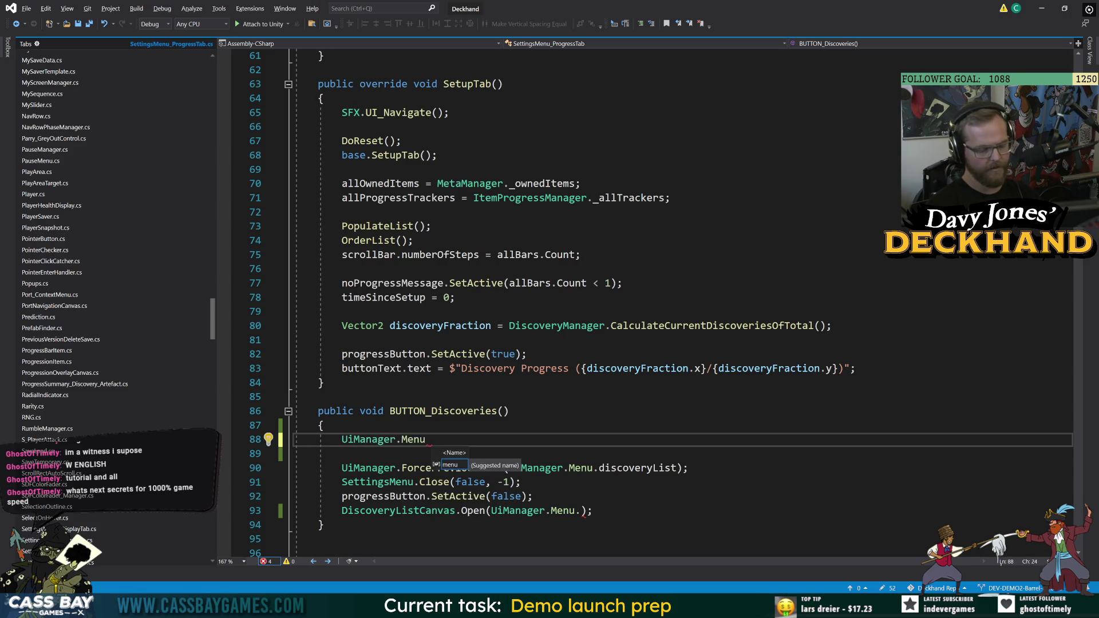
text(eviousMen)
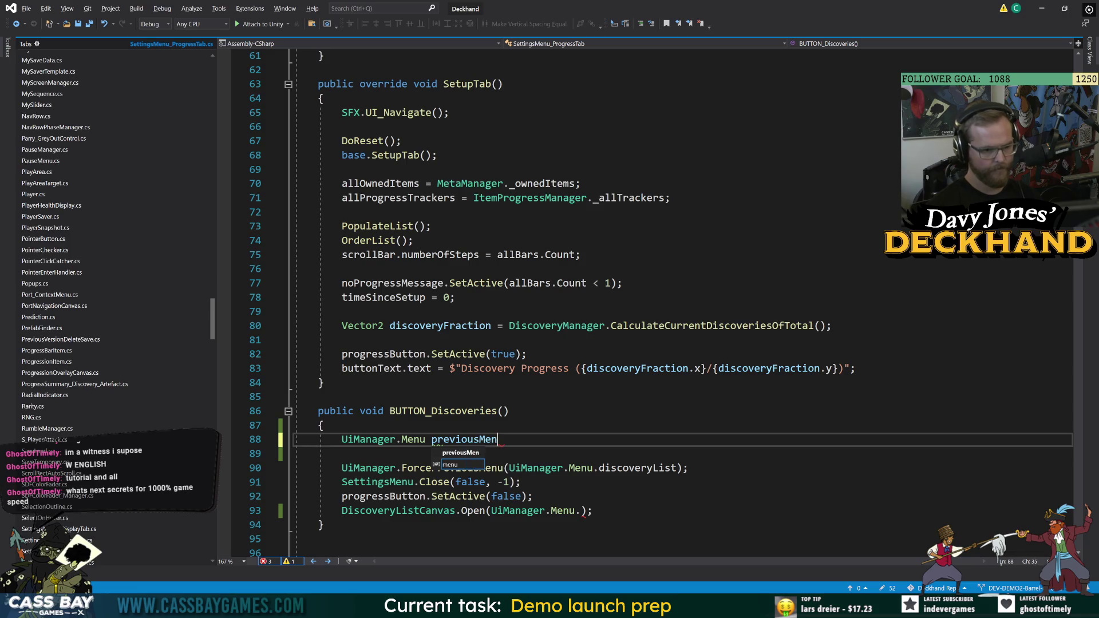
text(u = U)
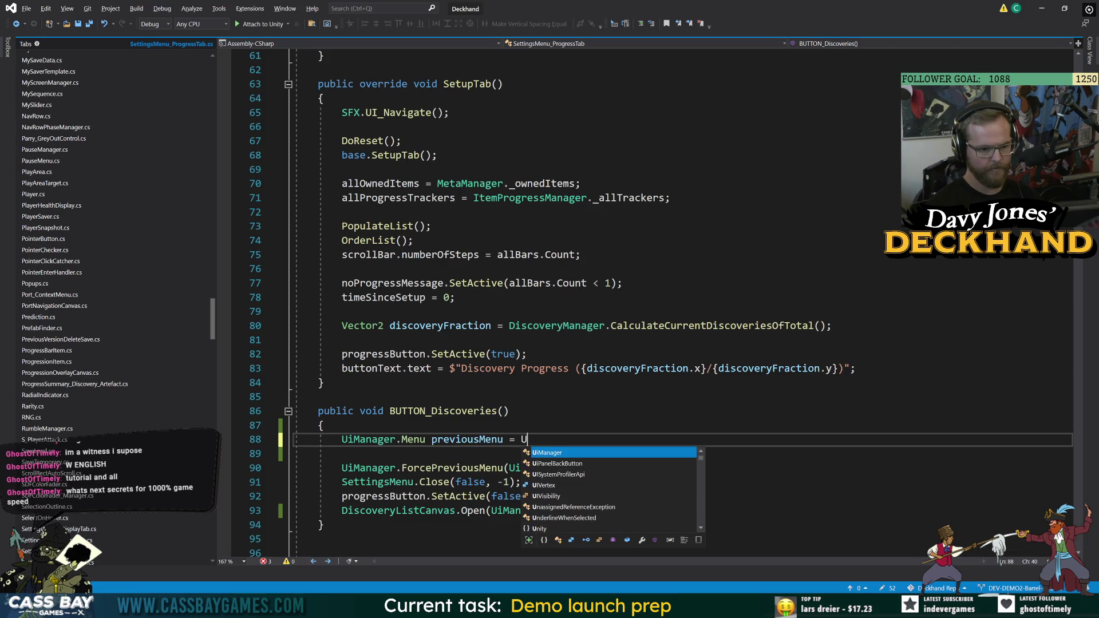
text(iManager.prev)
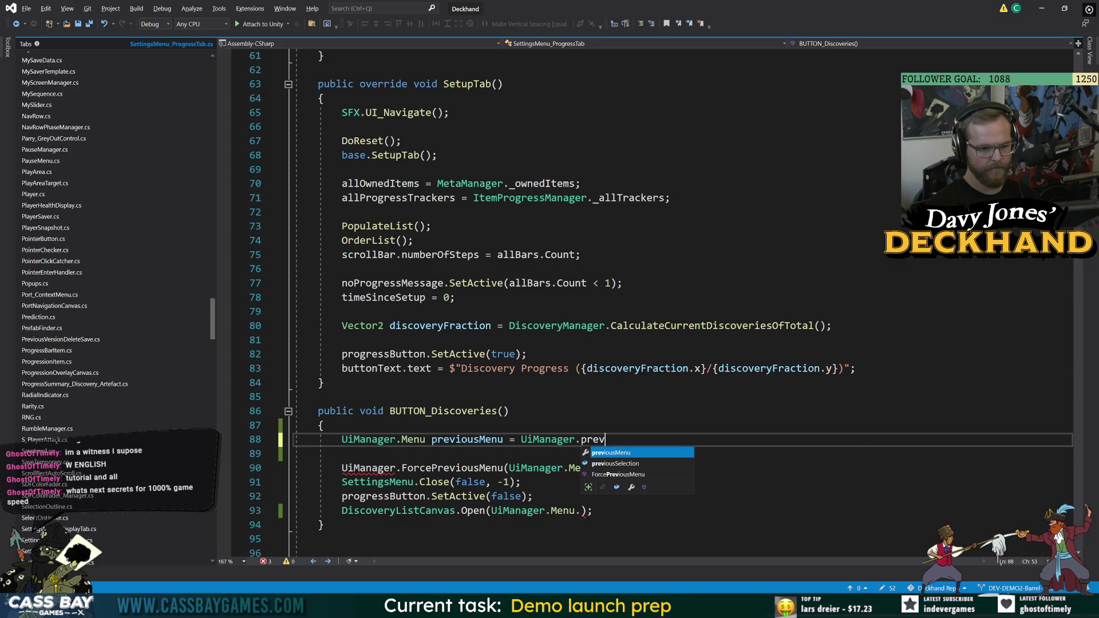
key(Tab)
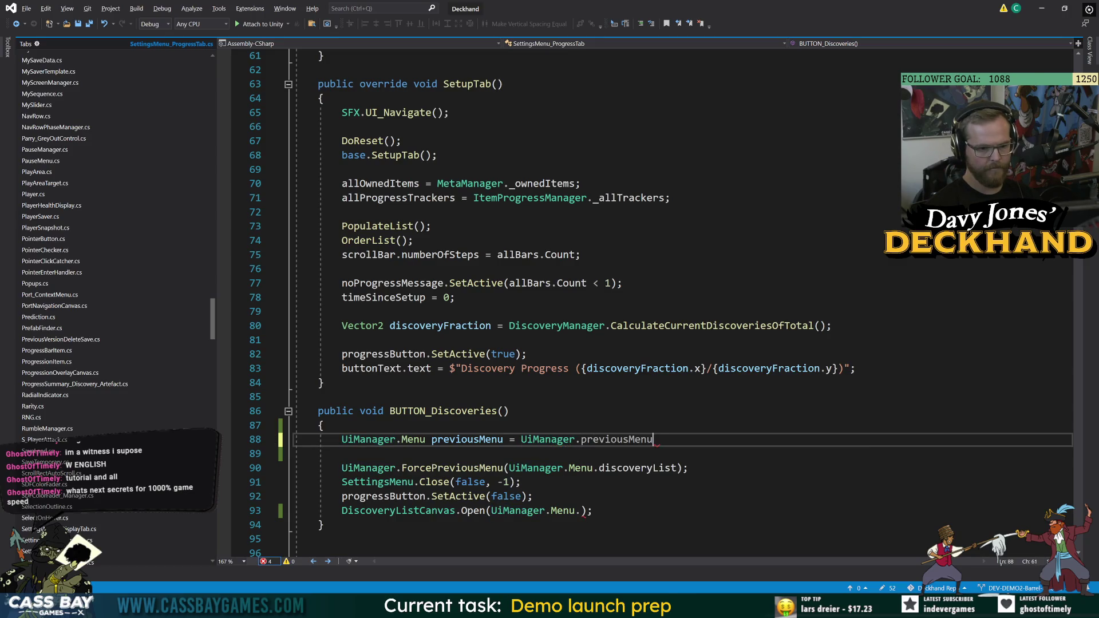
text(;)
Rename the variable to previousMenuCached and pass it as the DiscoveryListCanvas.Open argument
click(504, 439)
key(ctrl+r)
key(ctrl+r)
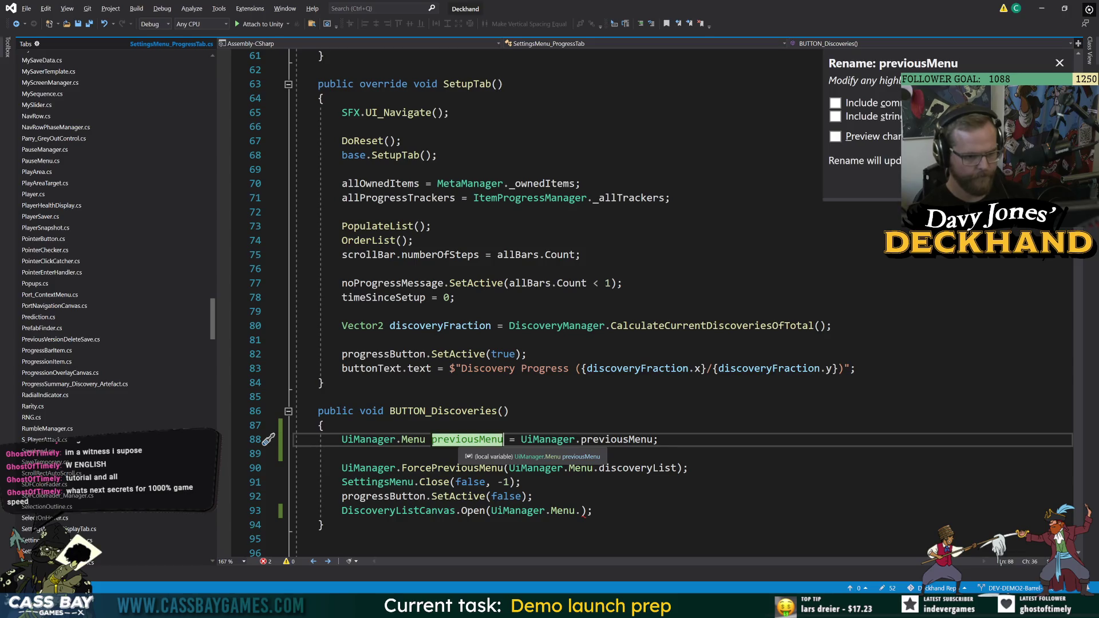
text(Cas)
text(hed)
key(Return)
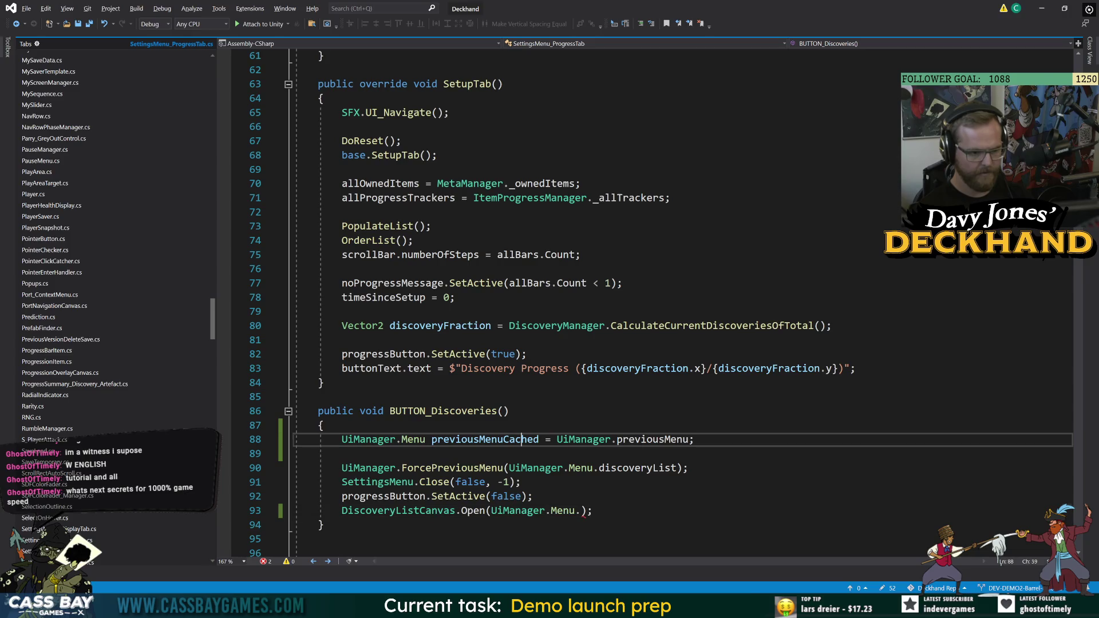
double_click(485, 440)
key(ctrl+c)
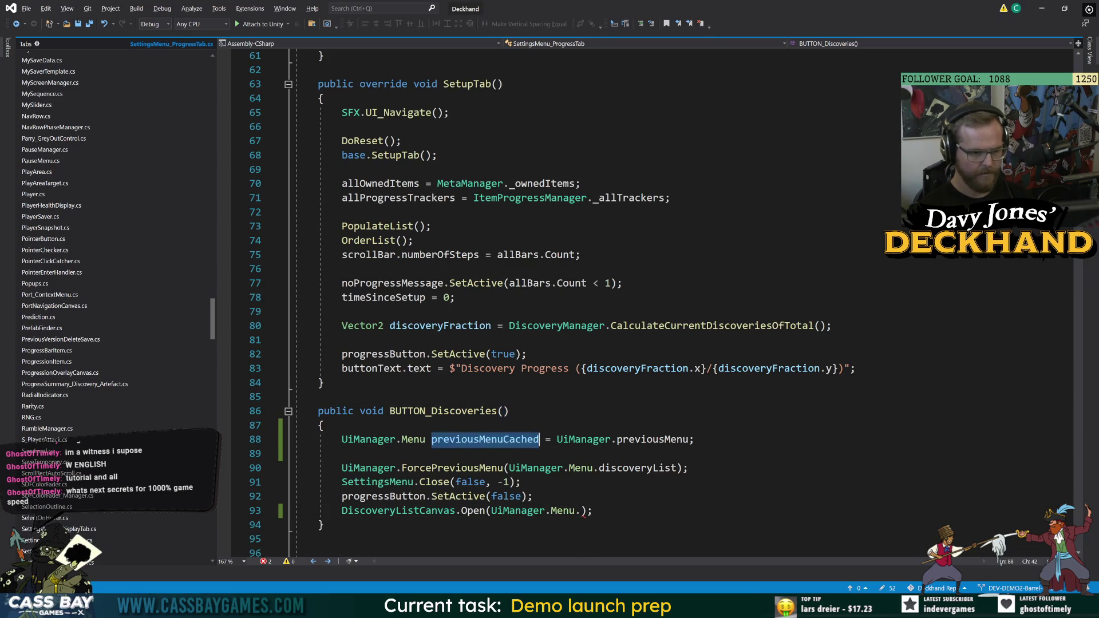
drag(580, 511, 491, 511)
key(ctrl+v)
Inspect ForcePreviousMenu and Open's forcePreviousMenu parameter, then clear Unity's console
key(Down)
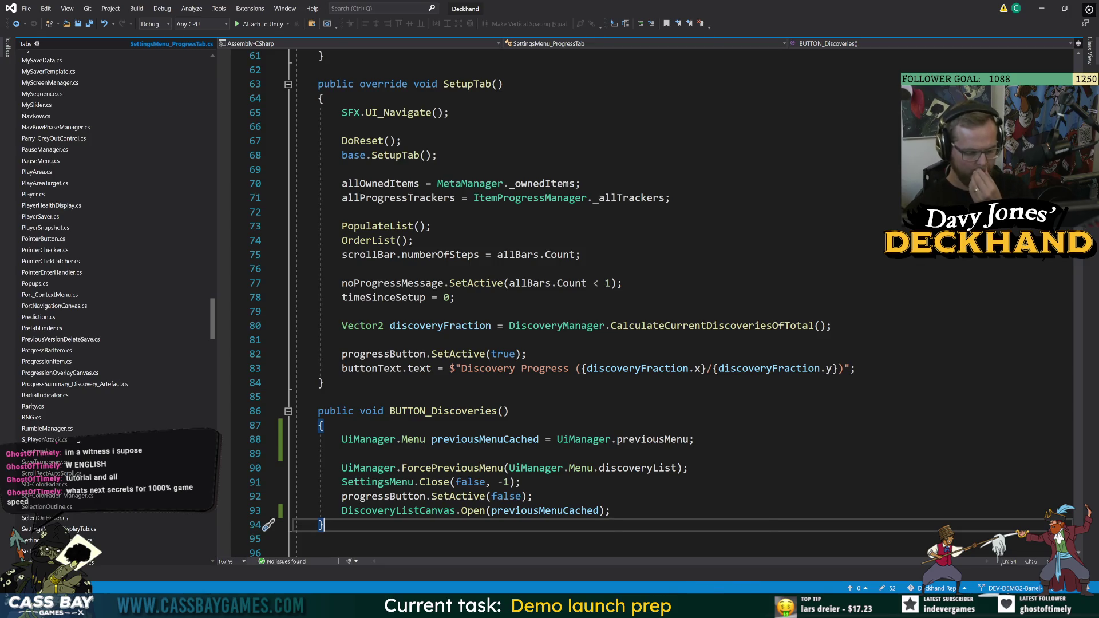
double_click(452, 468)
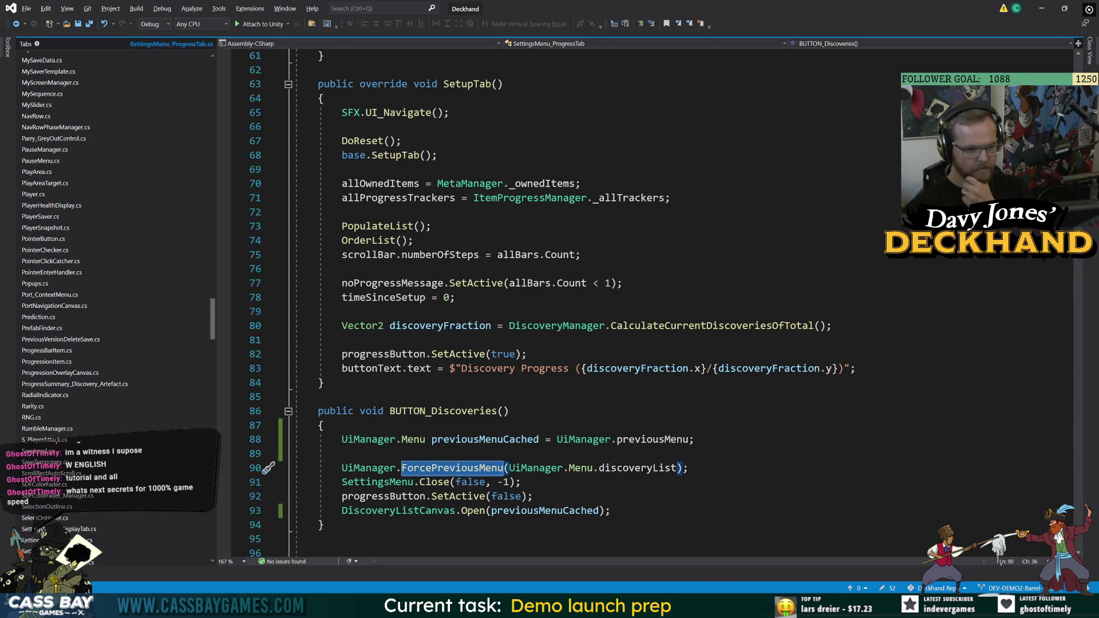
click(322, 525)
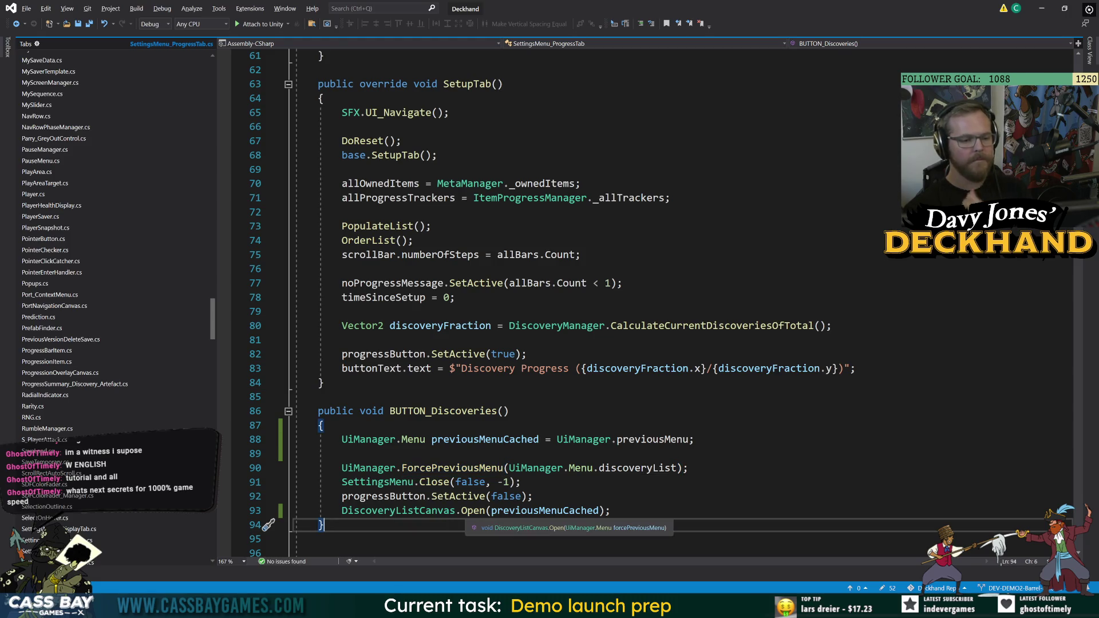
ctrl+click(471, 511)
double_click(601, 303)
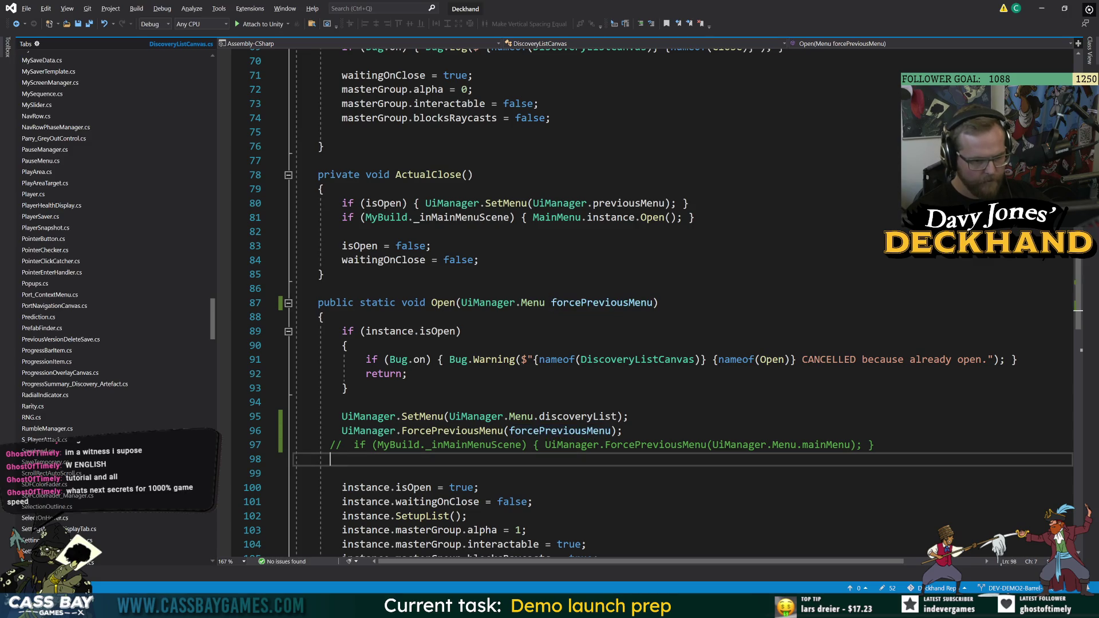
key(alt+Tab)
click(878, 325)
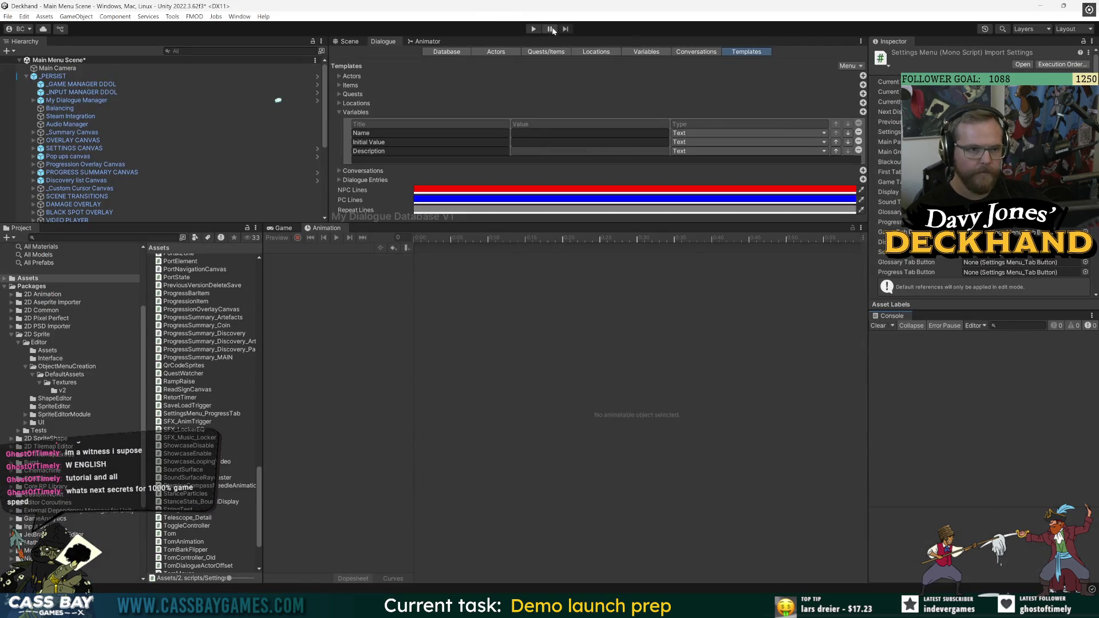
Select SETTINGS CANVAS, enter play mode and check the console entries
click(71, 150)
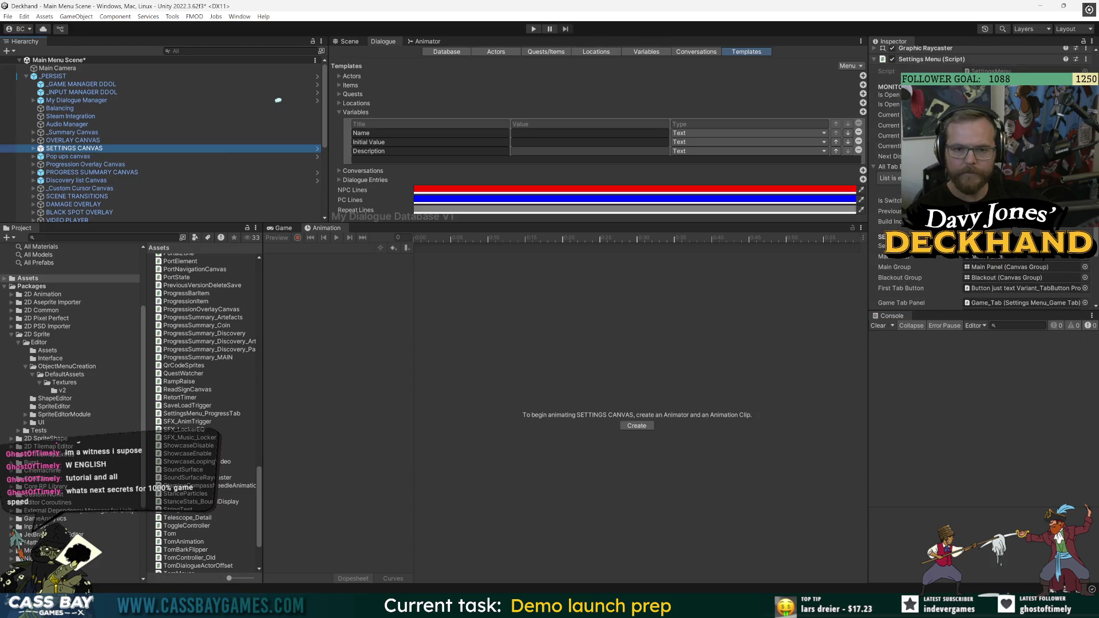
click(533, 28)
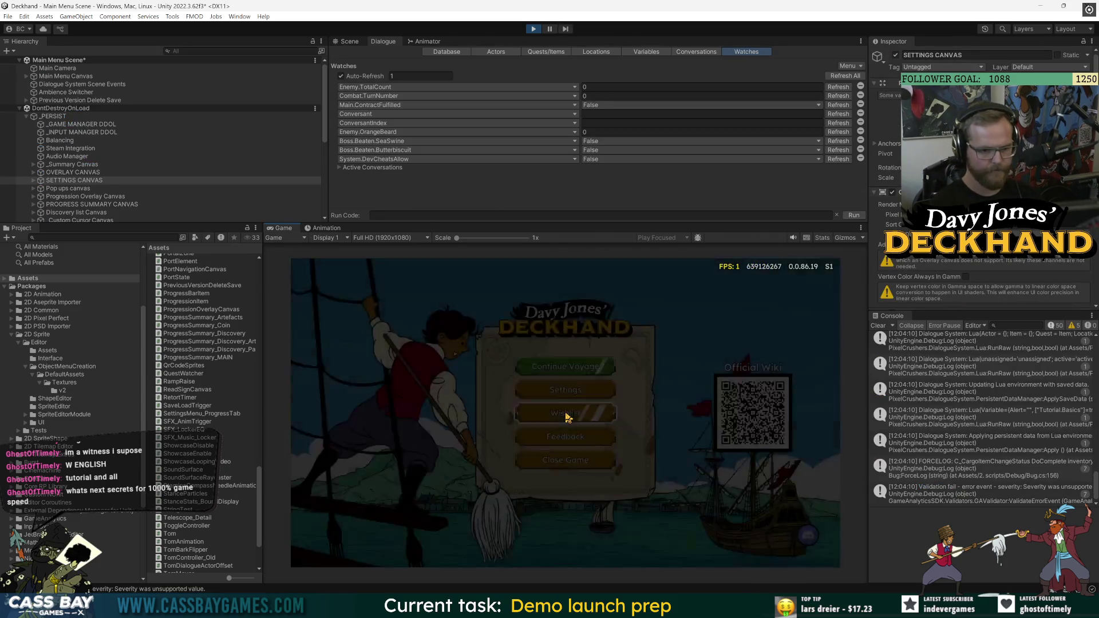
click(974, 443)
click(78, 124)
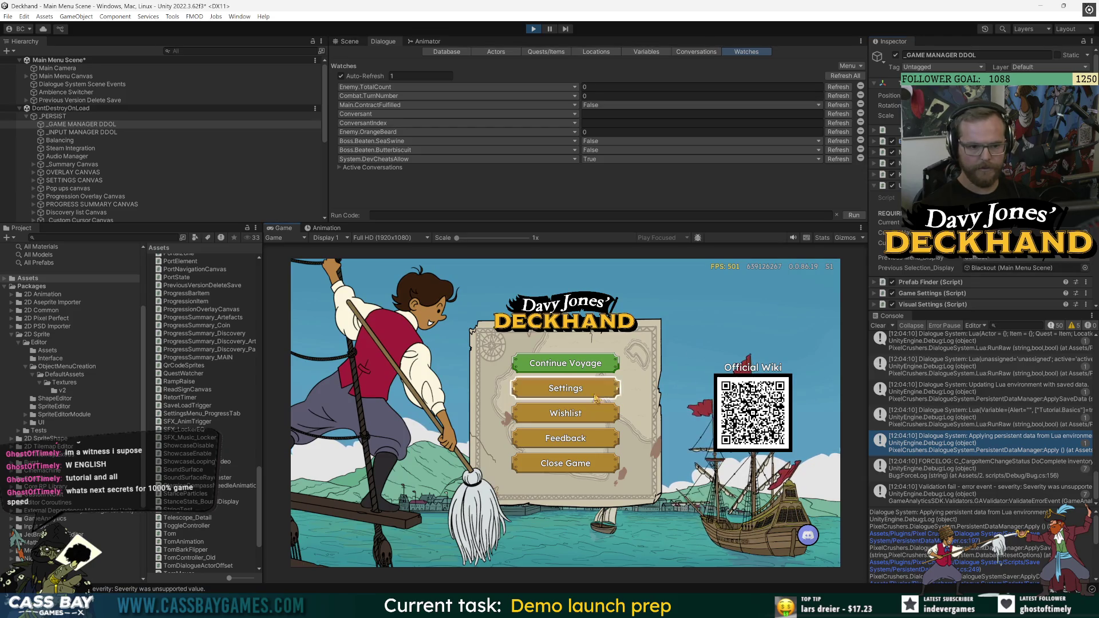
Open Discovery Progress from settings, close it, then Continue Voyage into combat
click(564, 390)
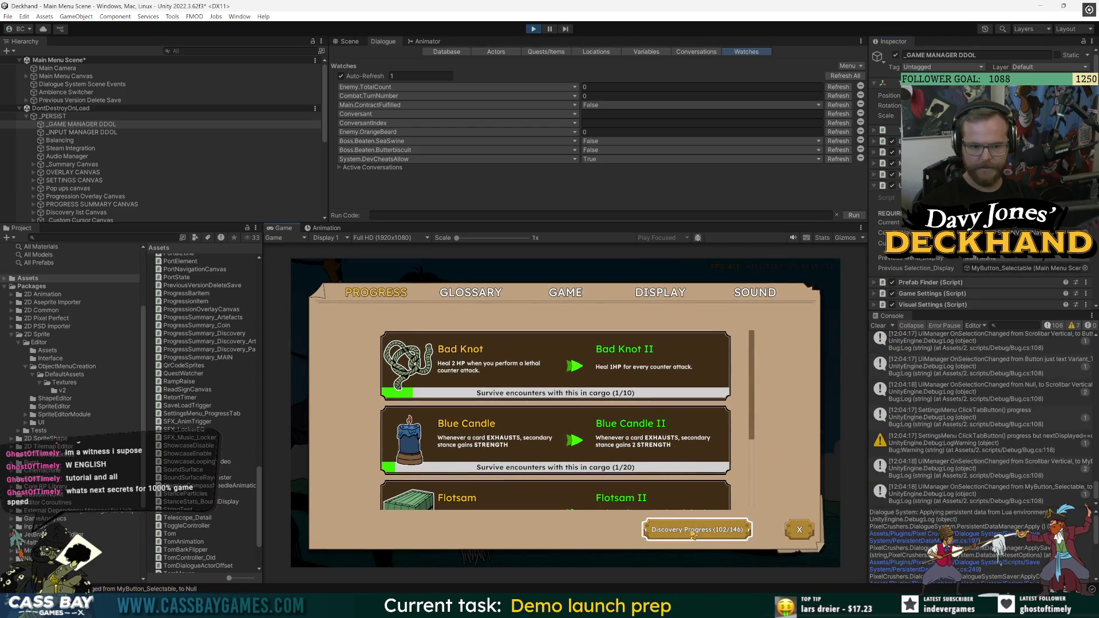
click(693, 533)
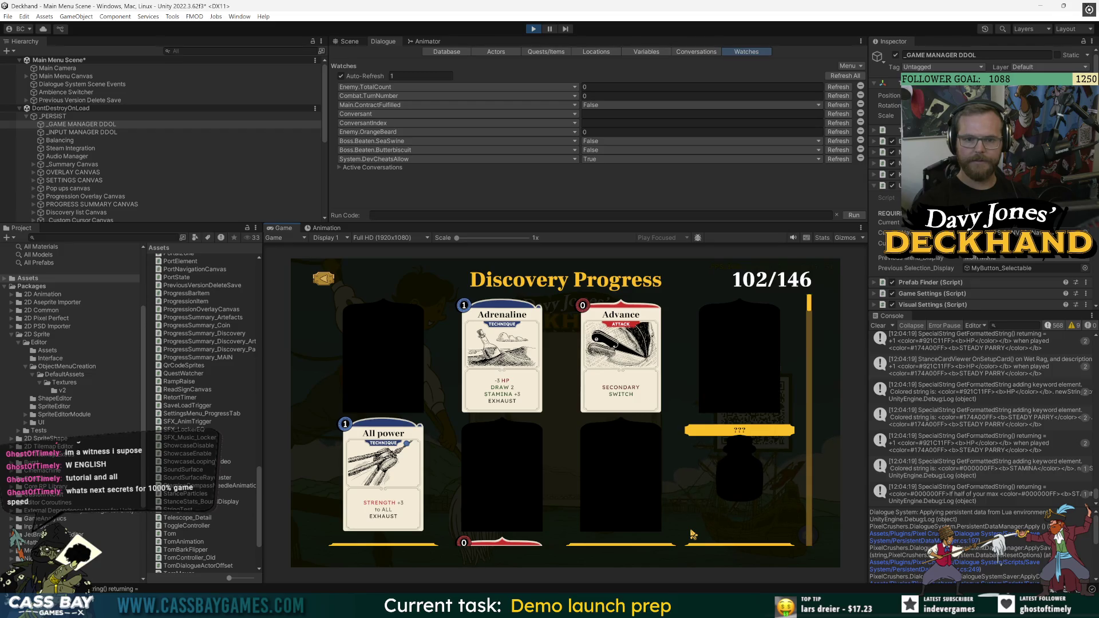
click(322, 278)
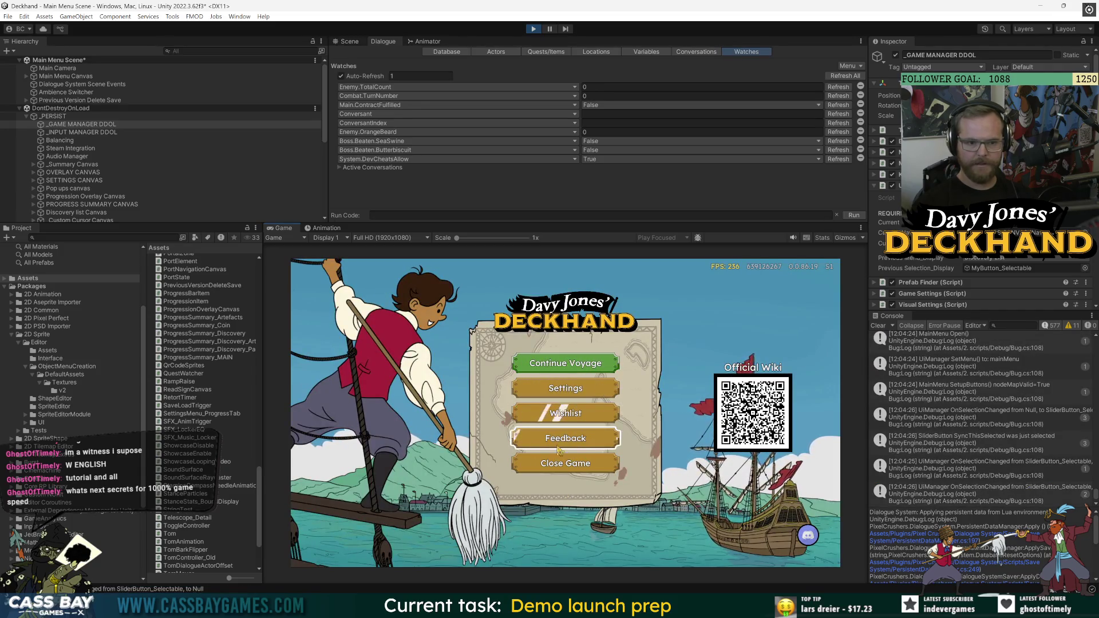
click(564, 361)
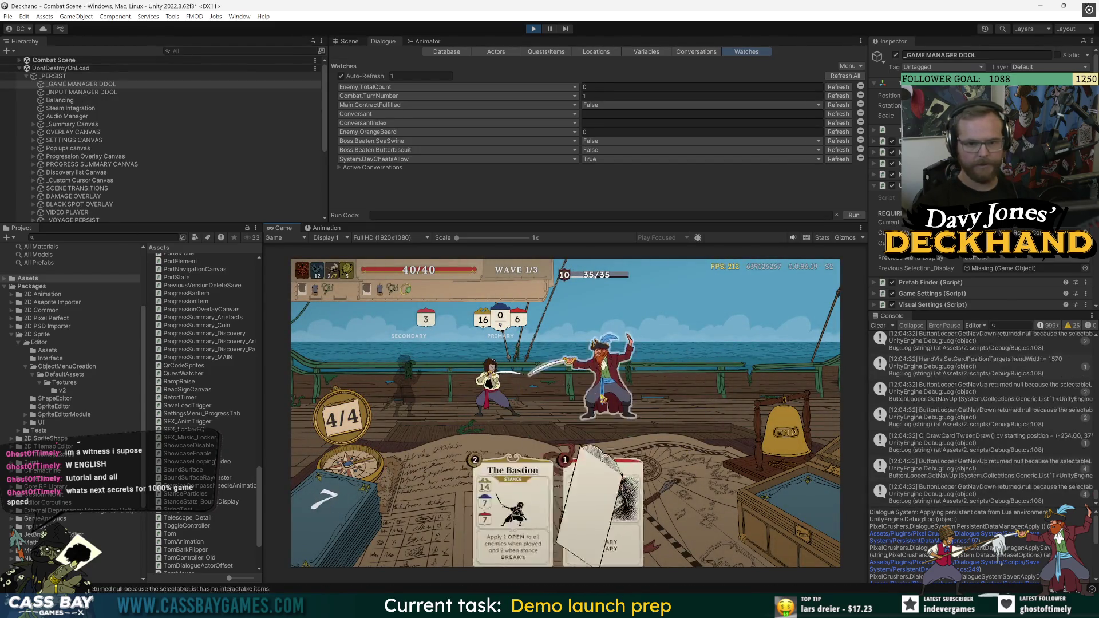
In combat, open and close Discovery Progress, then defeat the enemy with K and take Dark Shadow
key(Escape)
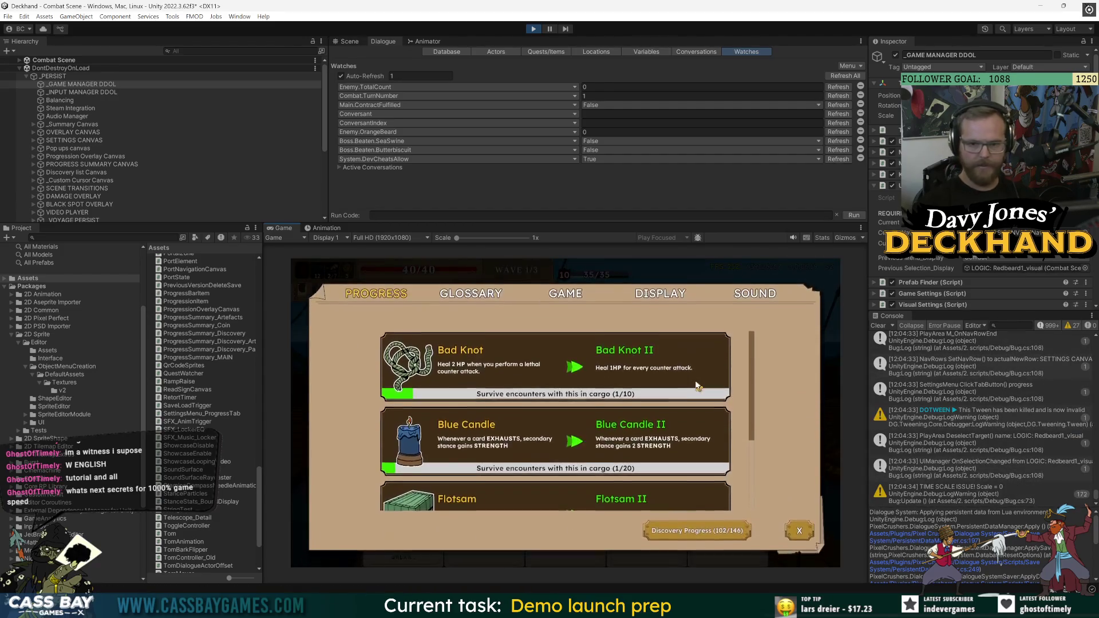
click(716, 531)
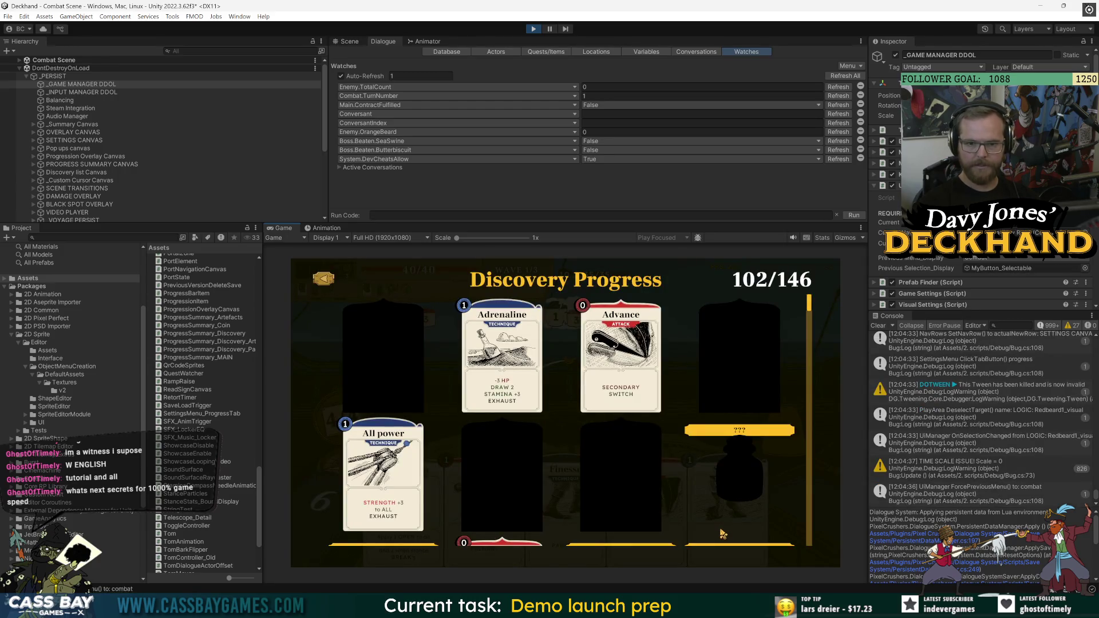
click(324, 279)
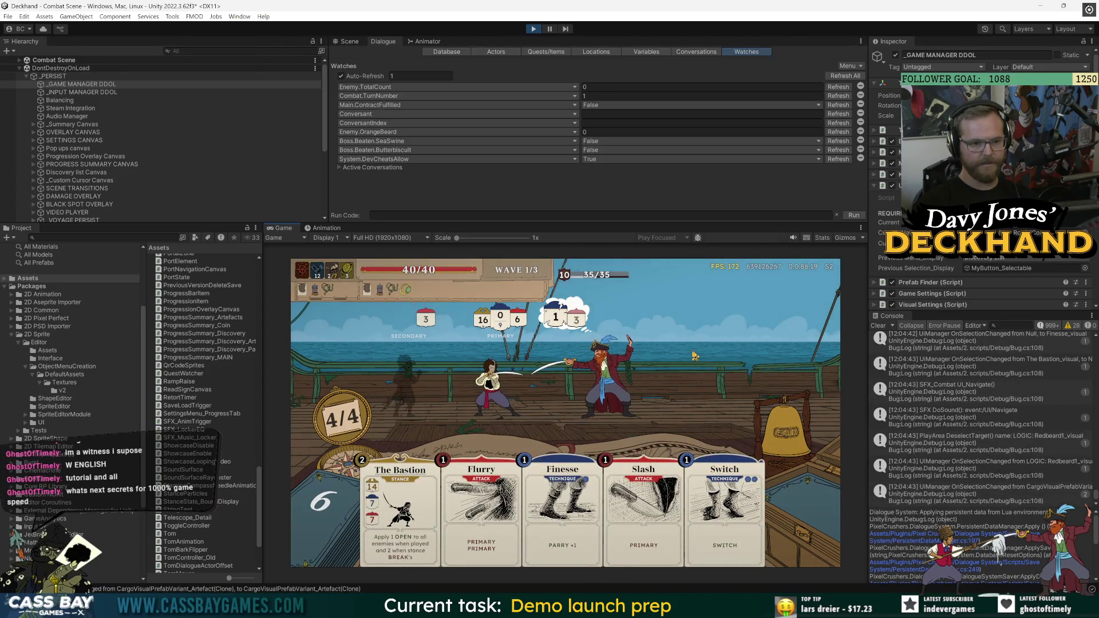
key(k)
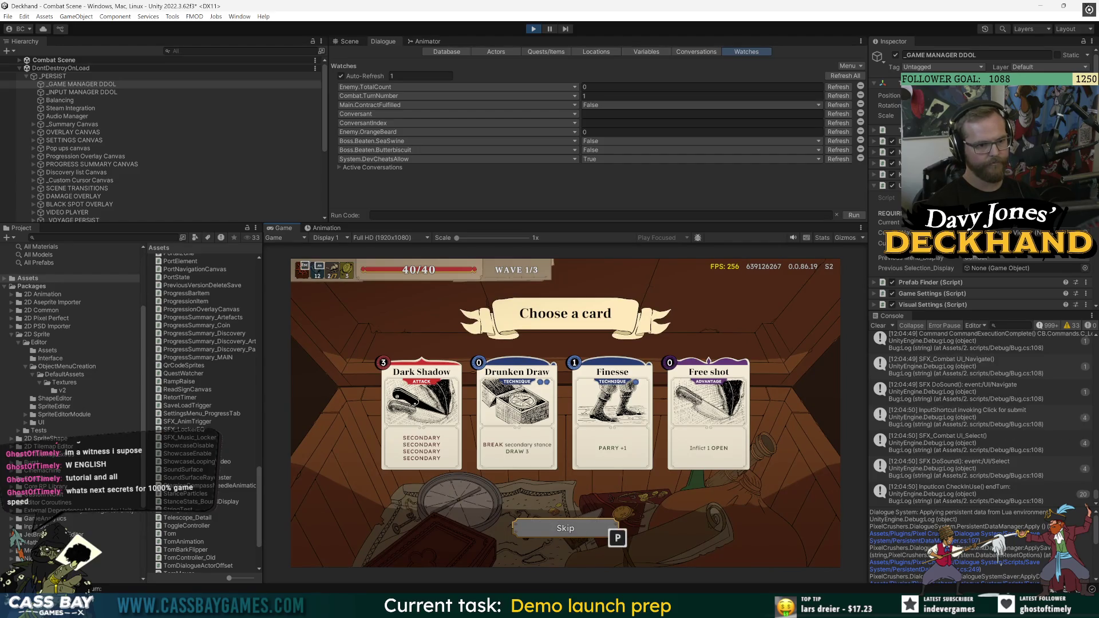
key(Return)
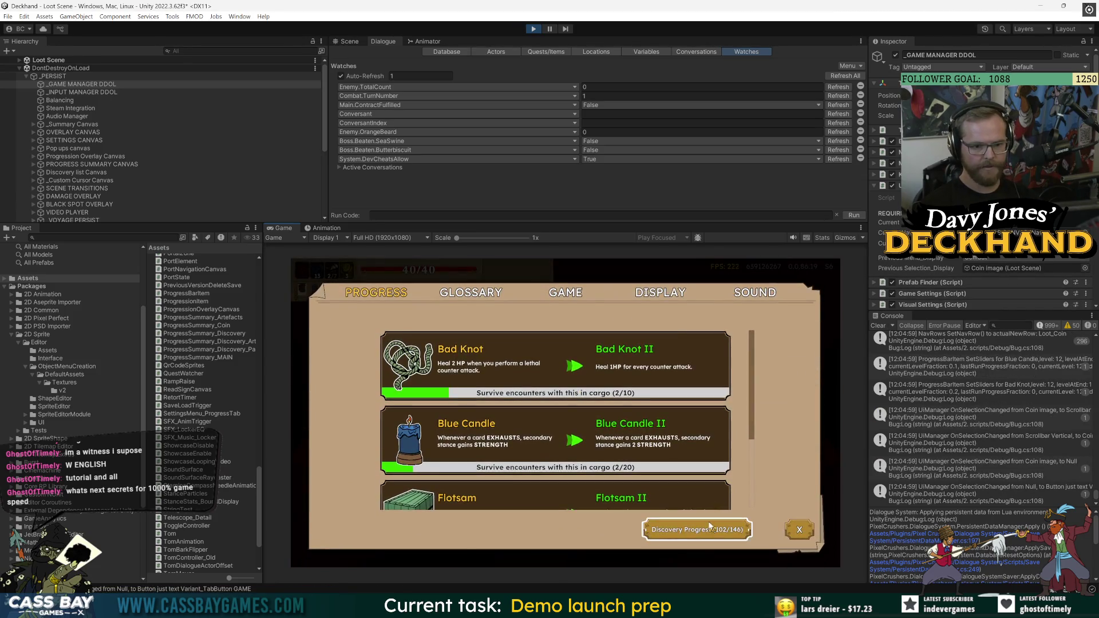
On the loot screen, open and close Discovery Progress twice, navigating the gallery, then stop play
click(696, 530)
scroll(455, 382, down, 1)
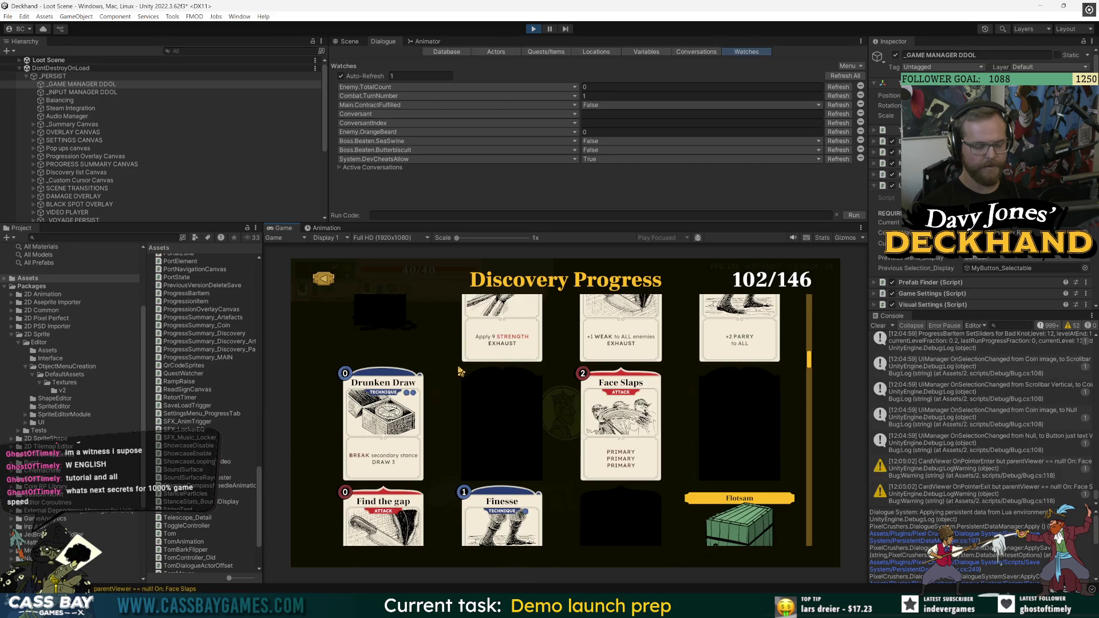
key(Escape)
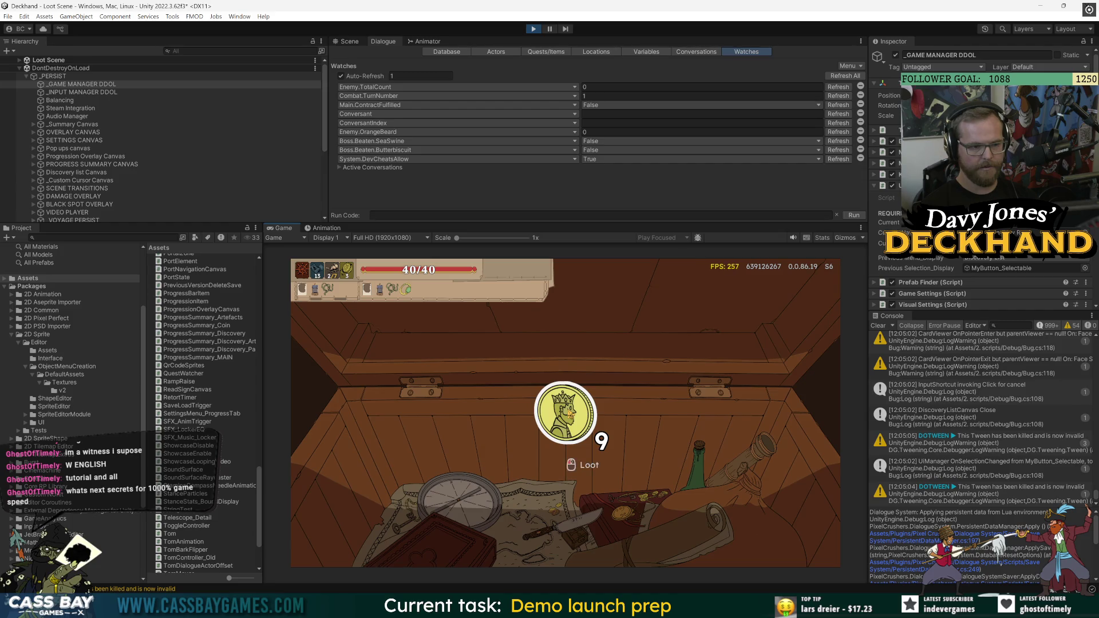
key(Escape)
scroll(613, 428, down, 1)
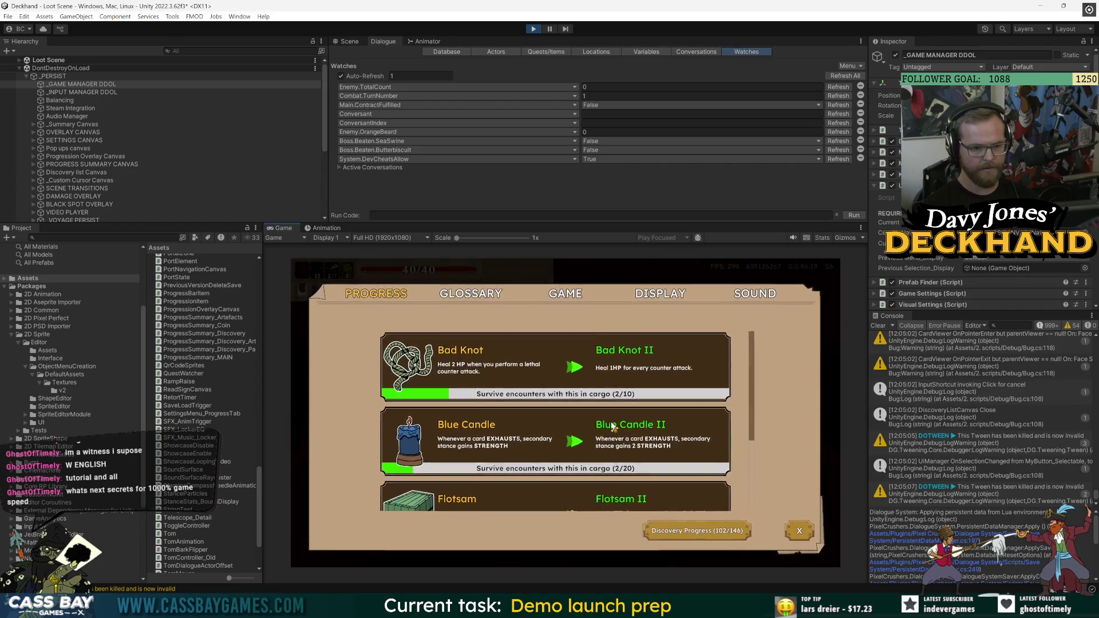
key(p)
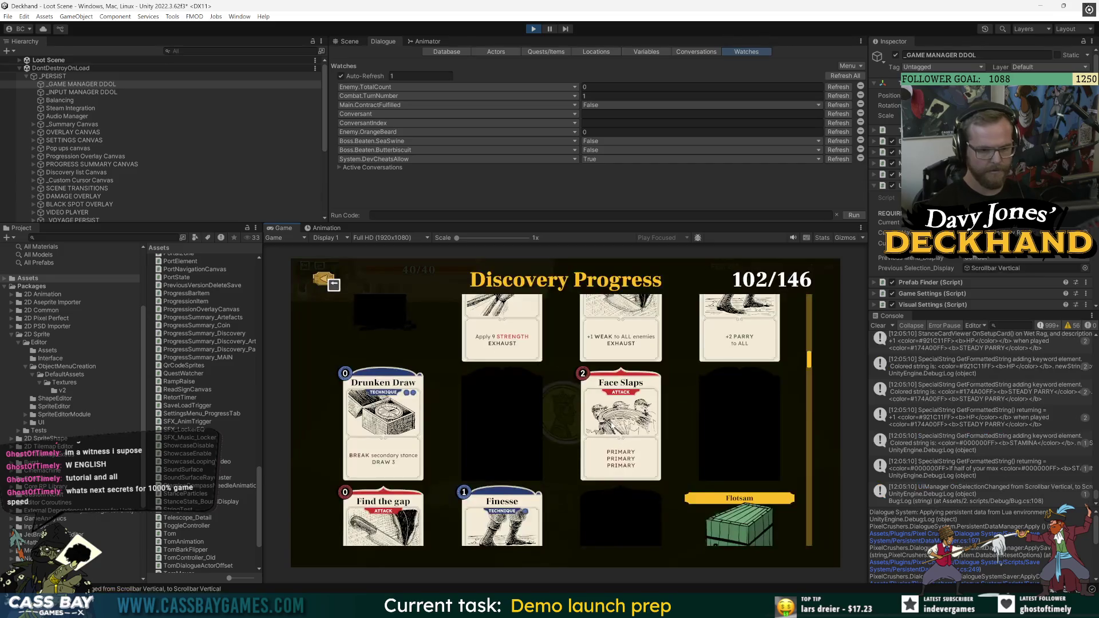
key(Up)
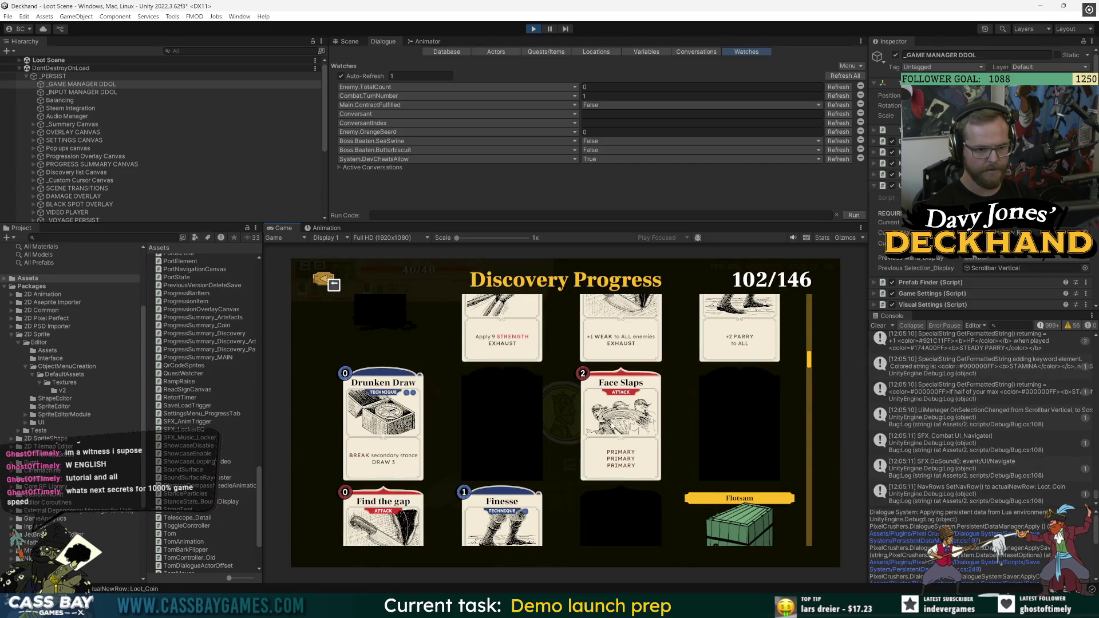
scroll(611, 425, down, 1)
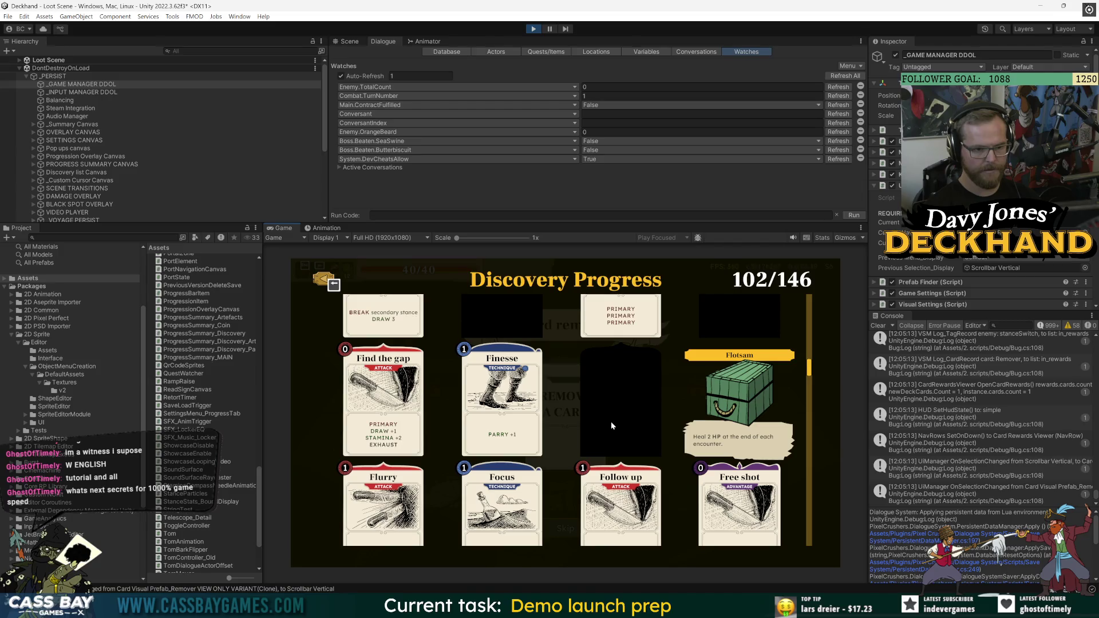
key(Escape)
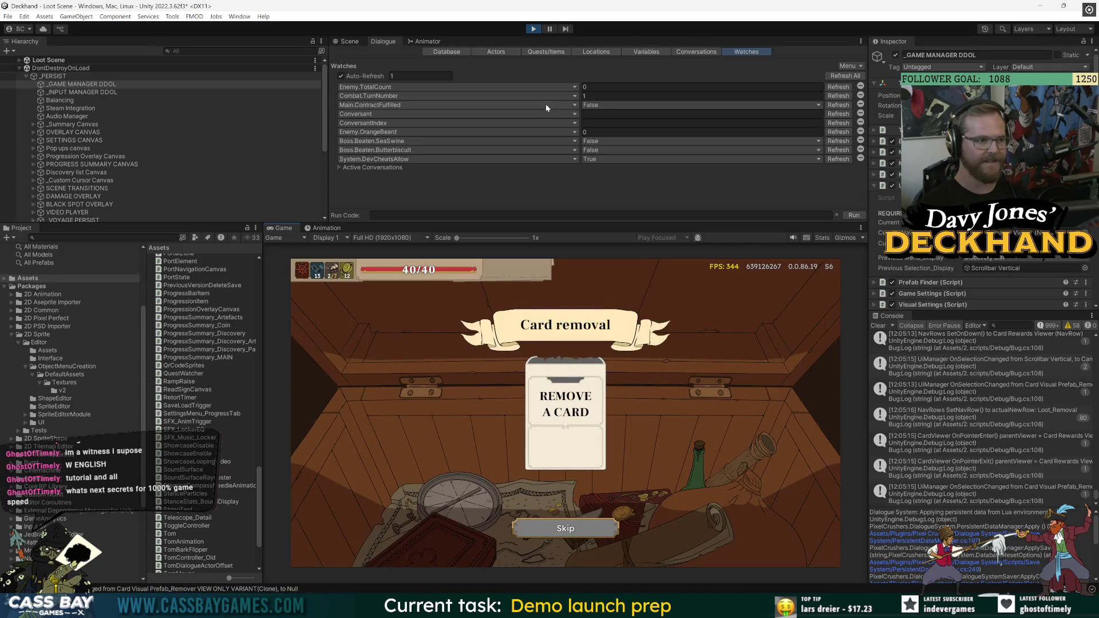
click(533, 29)
text(loot sc)
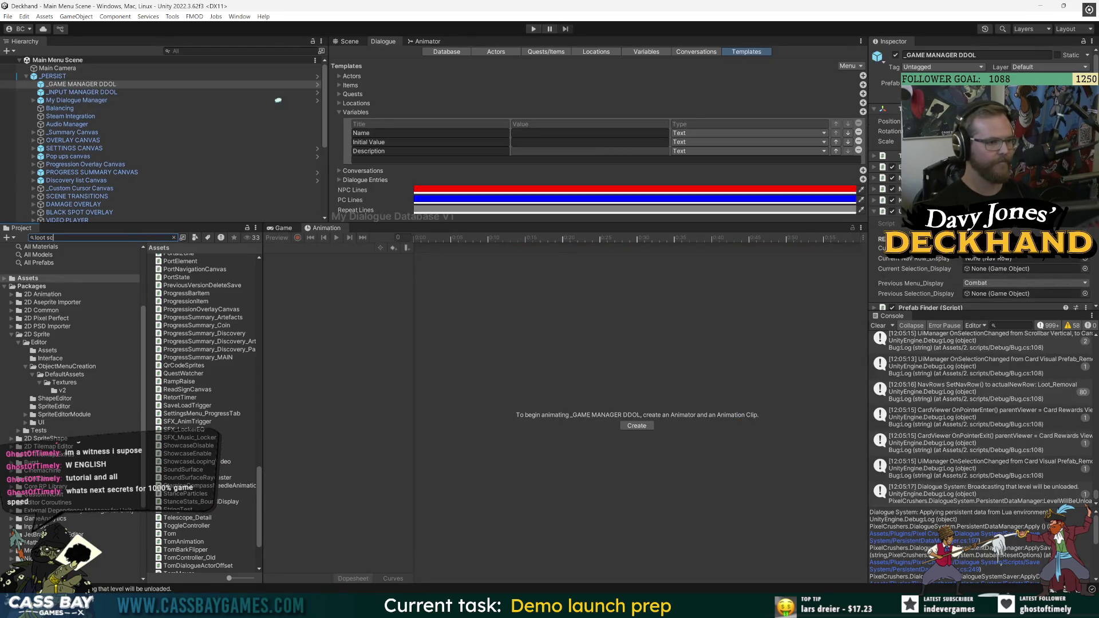
Search for and open the Loot Scene, then open Loot Scene Manager's Loot_Main script
text(ene)
click(174, 266)
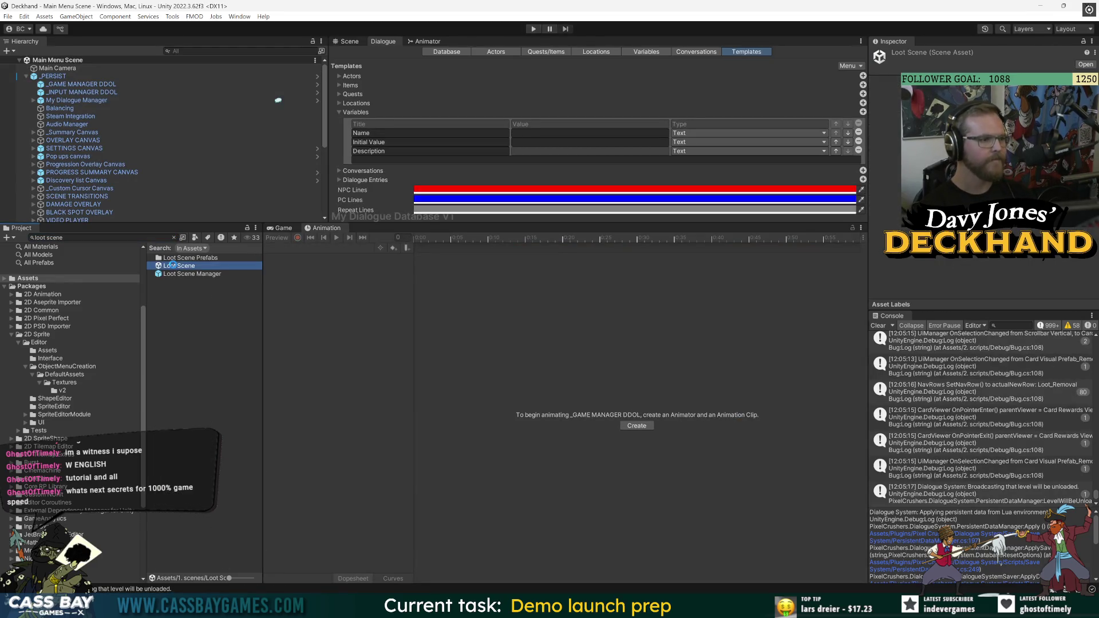
double_click(171, 265)
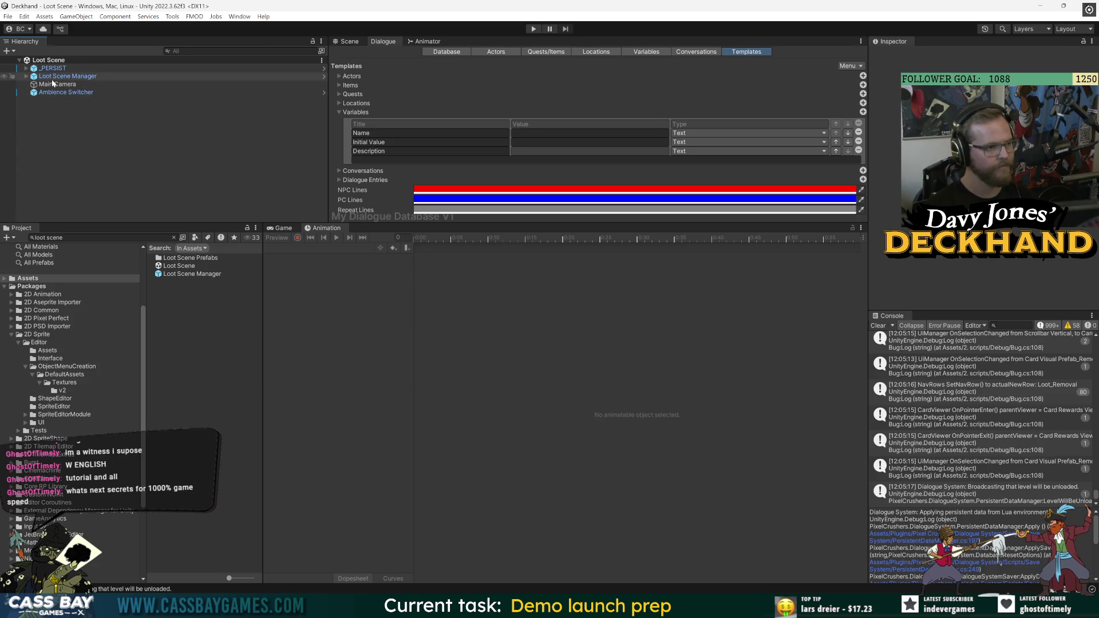
click(54, 77)
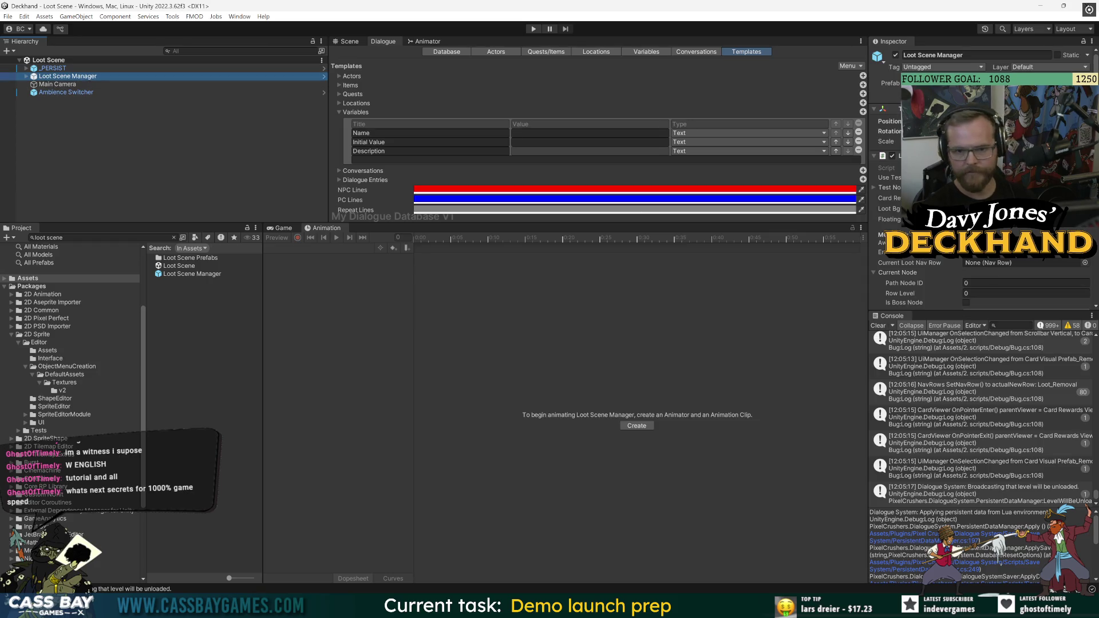
double_click(973, 168)
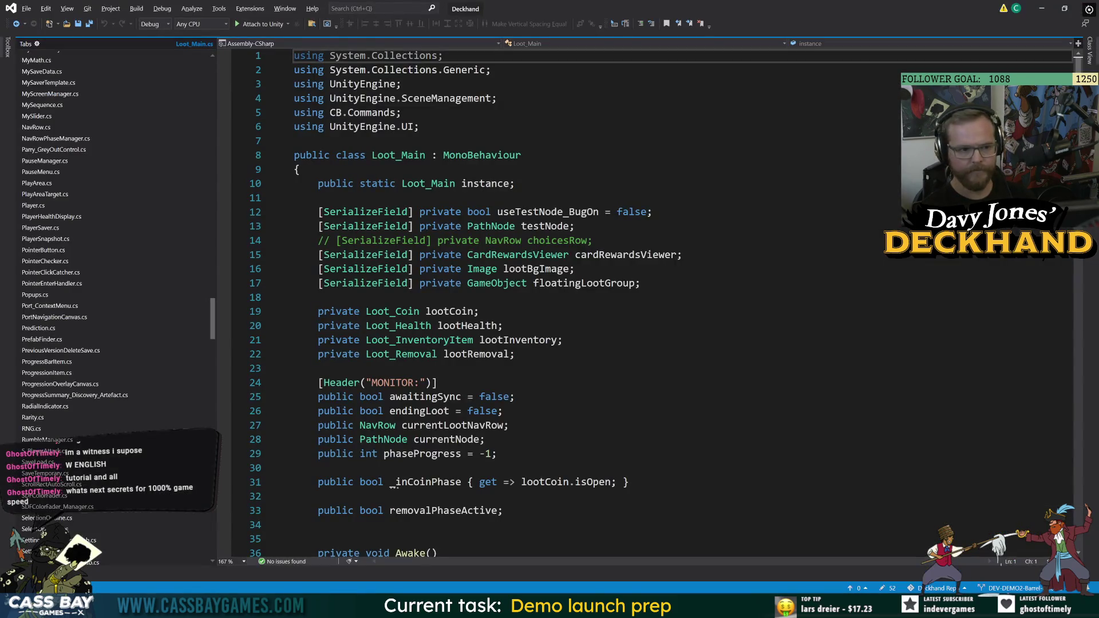
Scroll through Loot_Main.cs to its end
scroll(572, 304, down, 5)
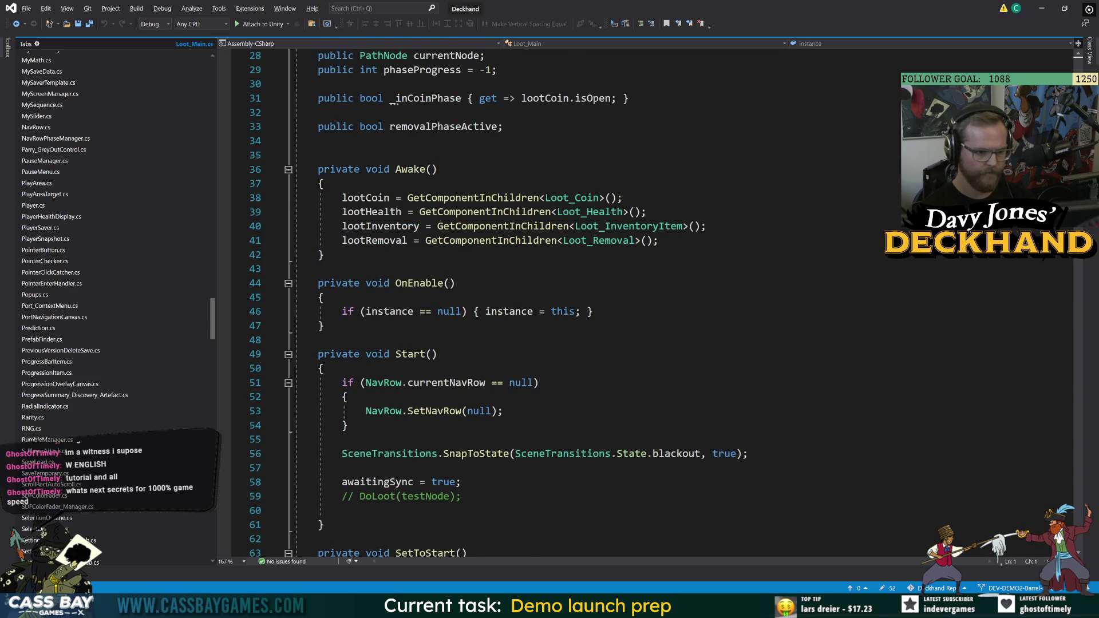
scroll(572, 304, down, 9)
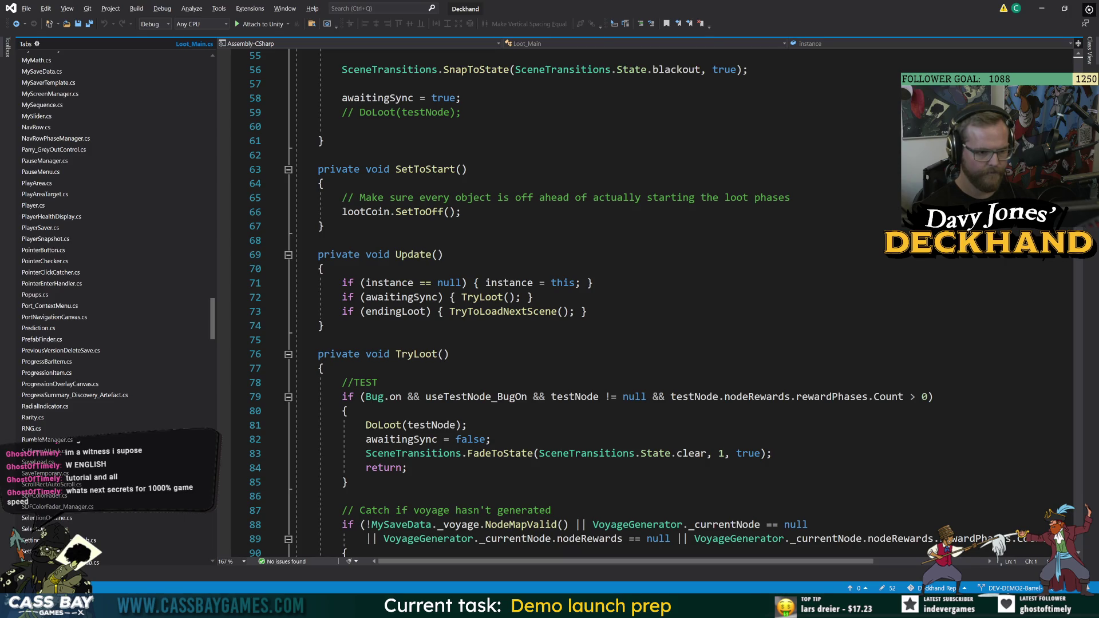
scroll(572, 304, down, 11)
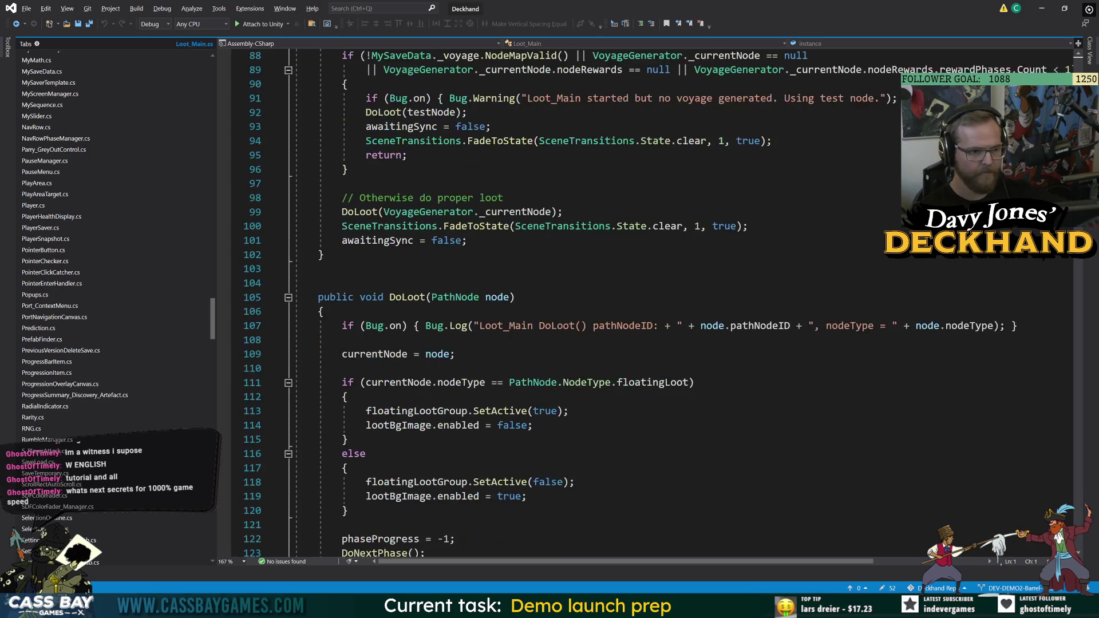
scroll(573, 303, down, 10)
scroll(549, 384, down, 10)
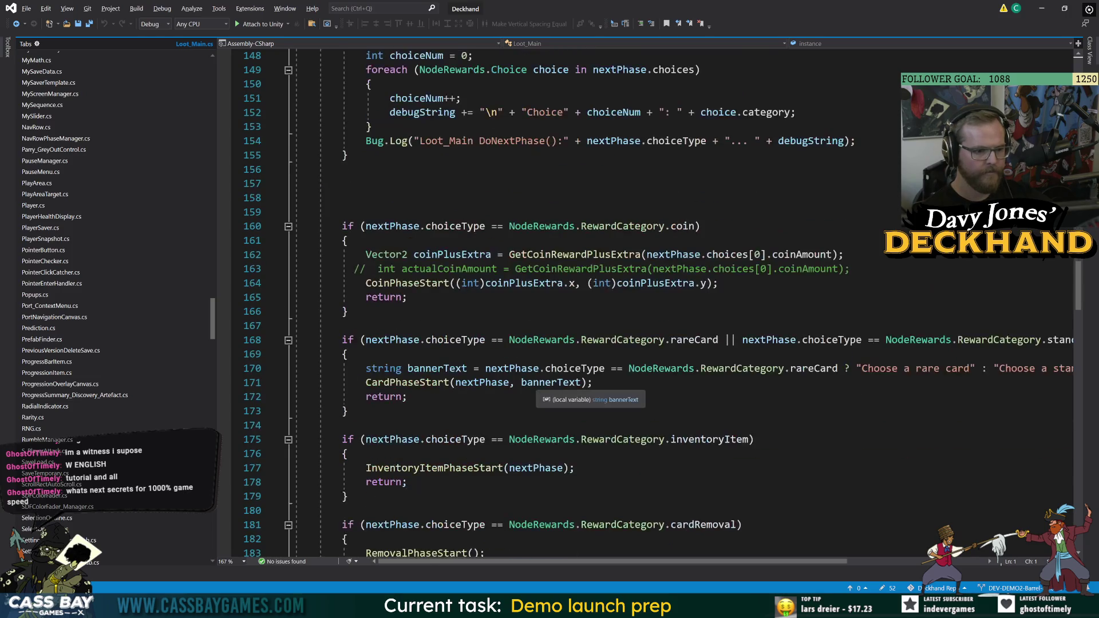
scroll(550, 383, down, 13)
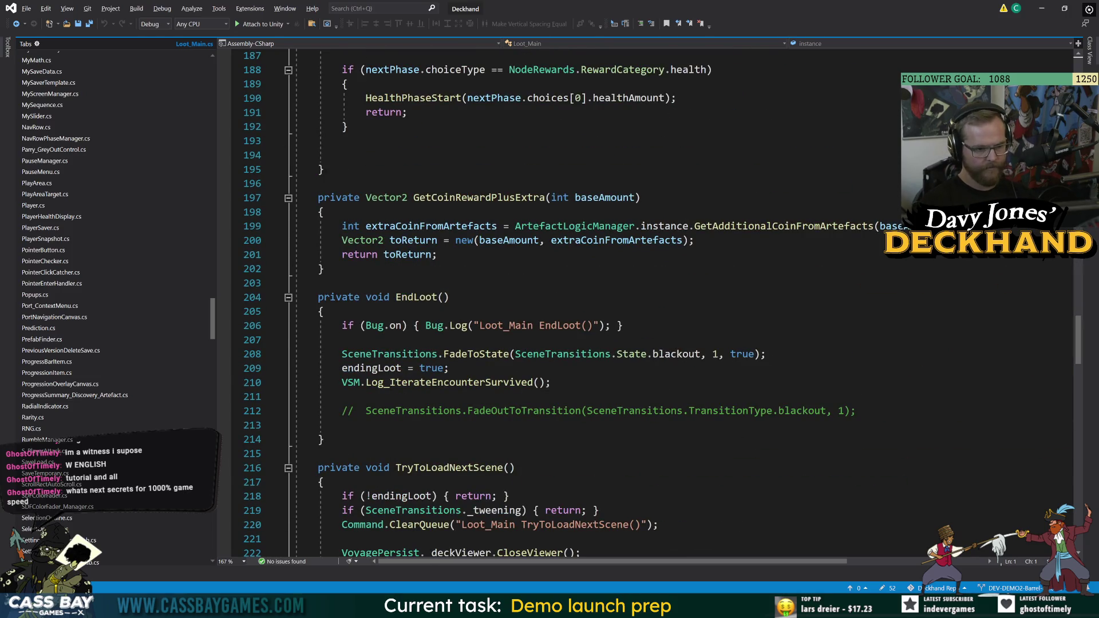
scroll(550, 303, down, 12)
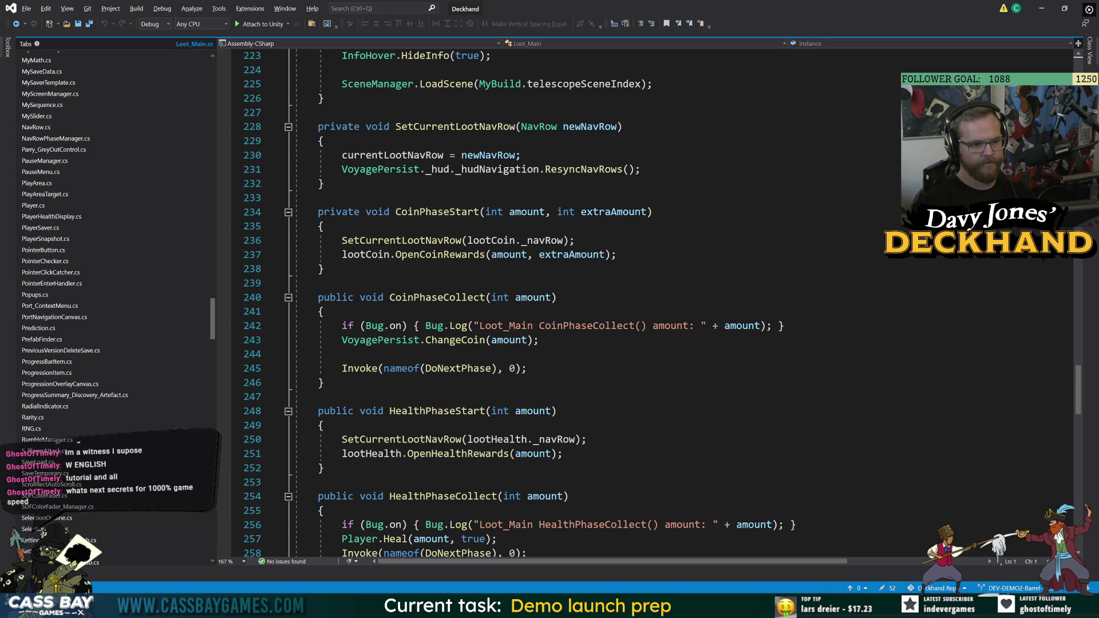
scroll(549, 304, down, 11)
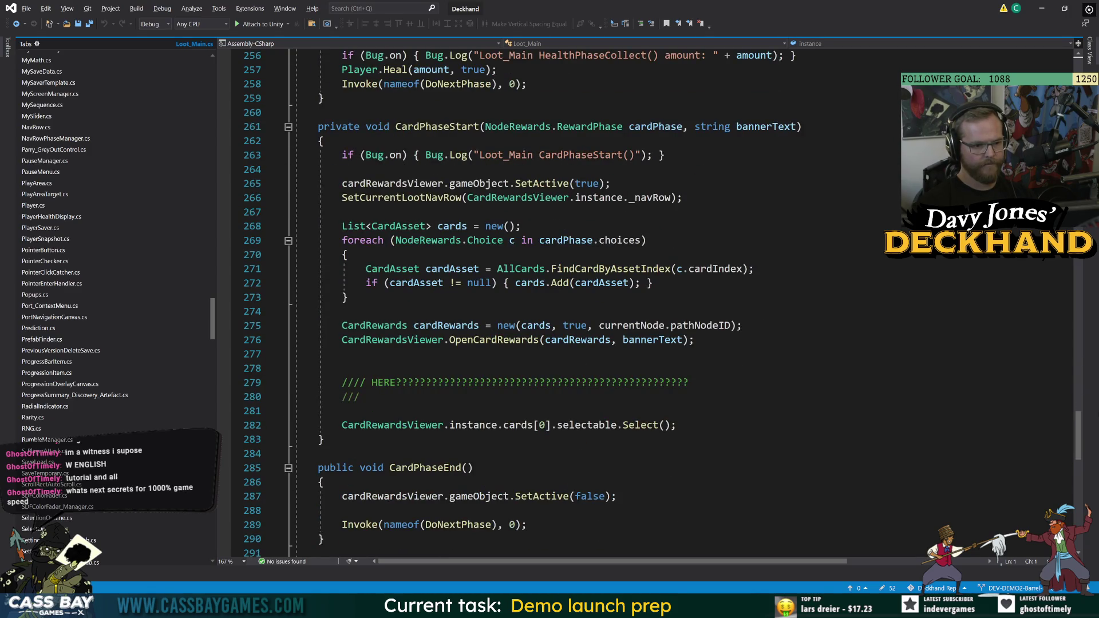
scroll(549, 303, down, 16)
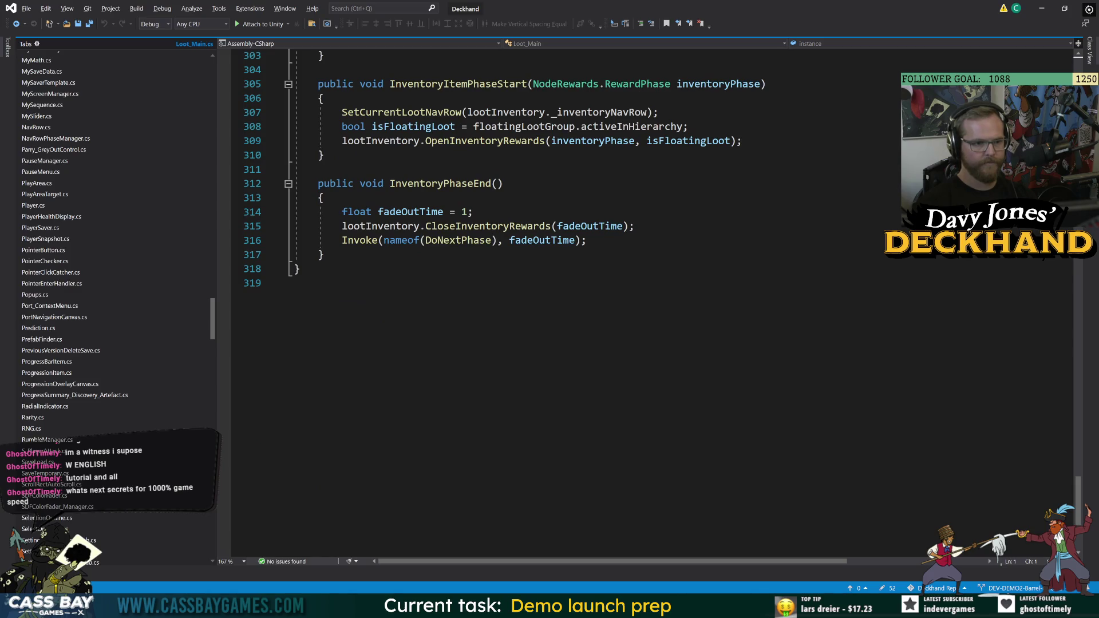
Back in Unity, expand Loot Scene Manager and Loot Scene Canvas in the Hierarchy
key(alt+Tab)
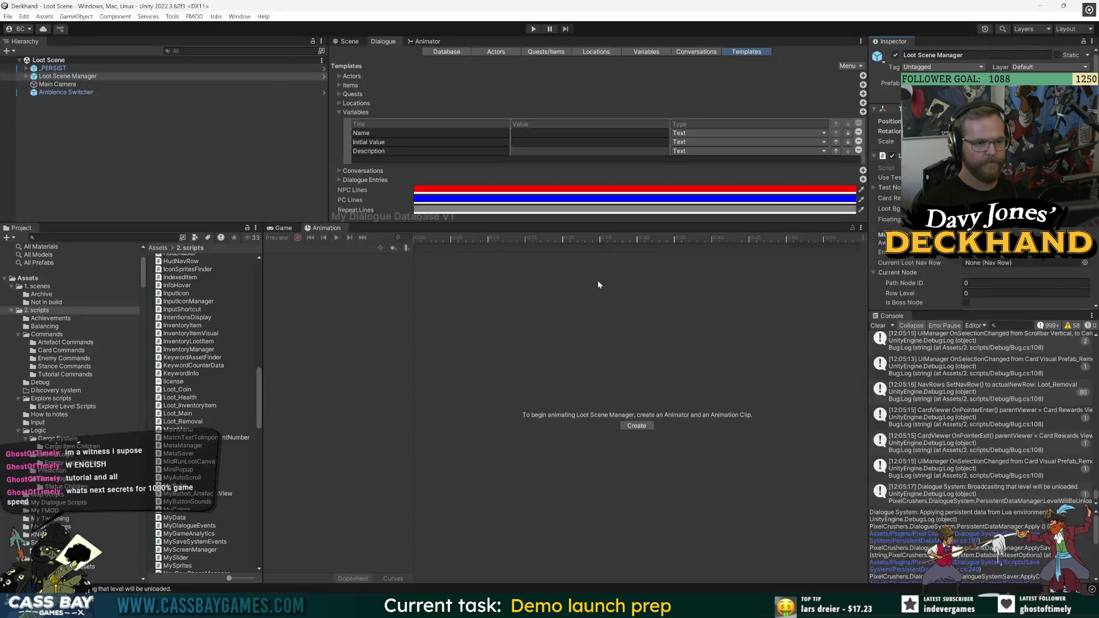
click(106, 156)
click(26, 76)
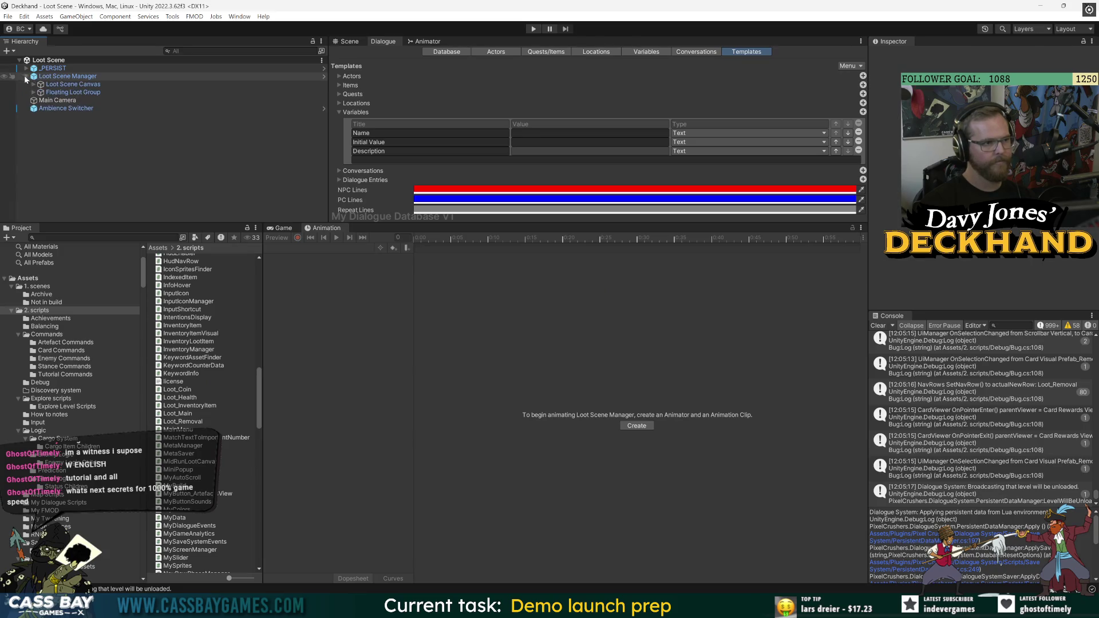
click(33, 85)
Expand the canvas down to BG, view Loot_Coin's Nav Row settings, then reselect Loot Scene Manager
click(40, 92)
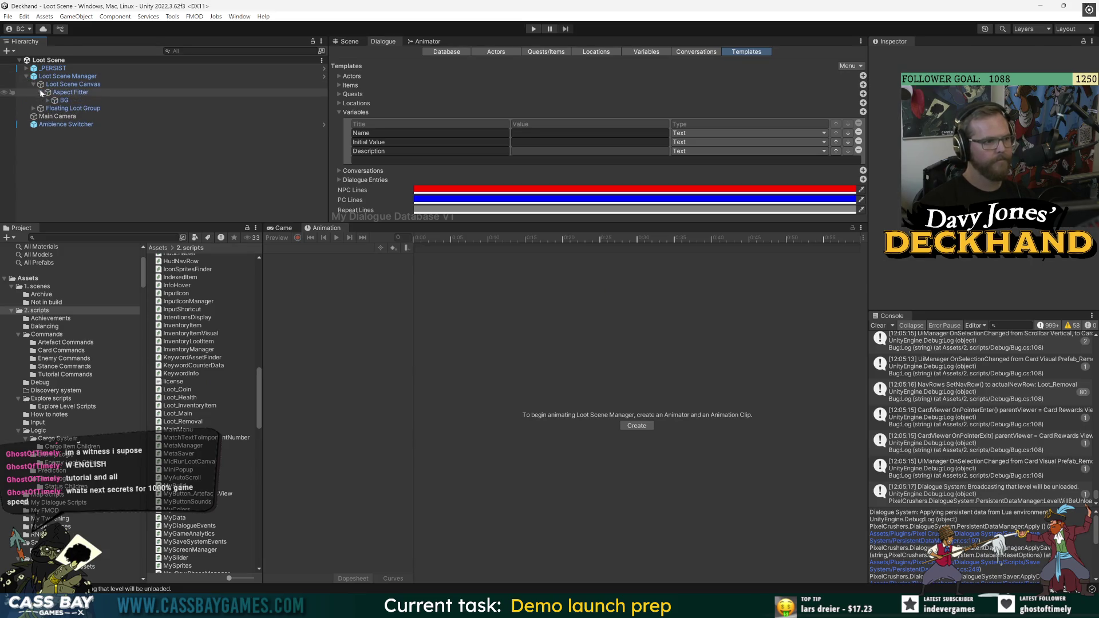
click(68, 94)
click(74, 85)
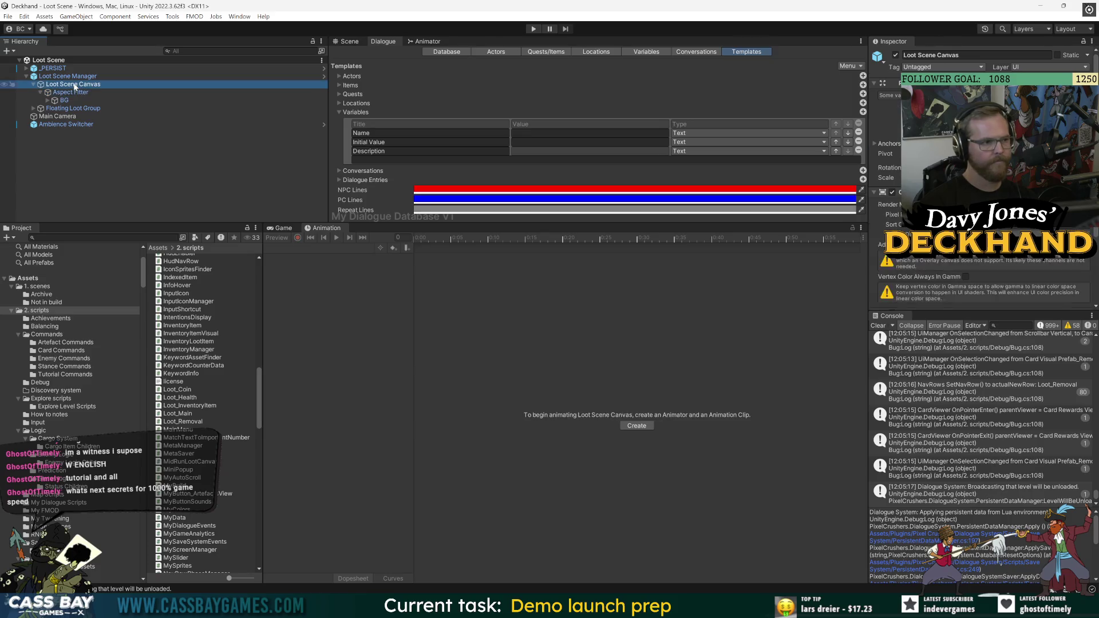
click(63, 100)
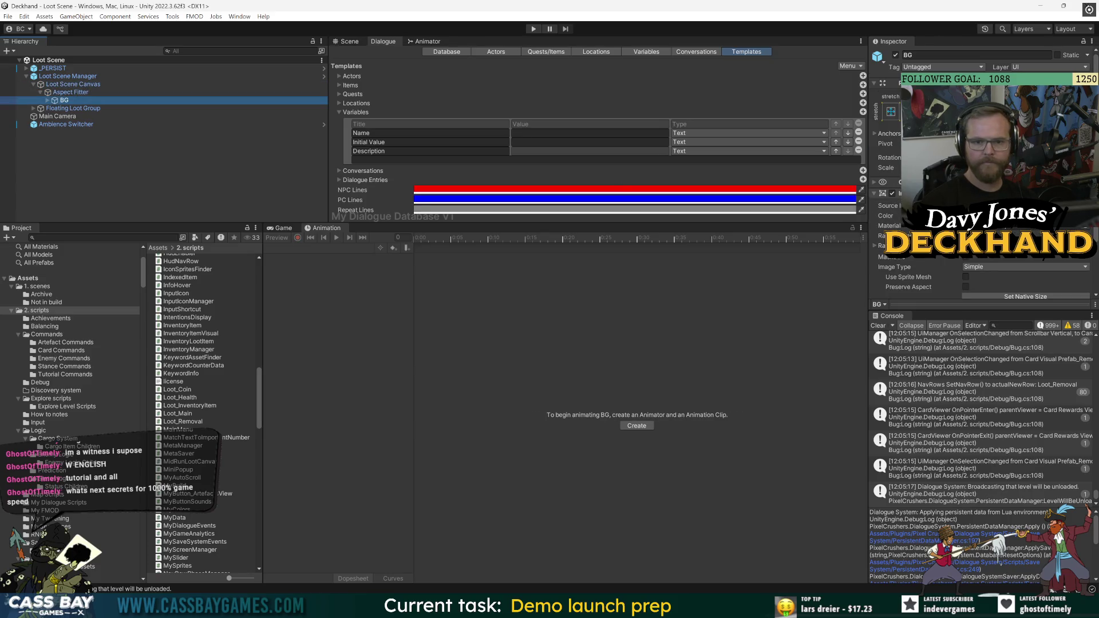
click(48, 100)
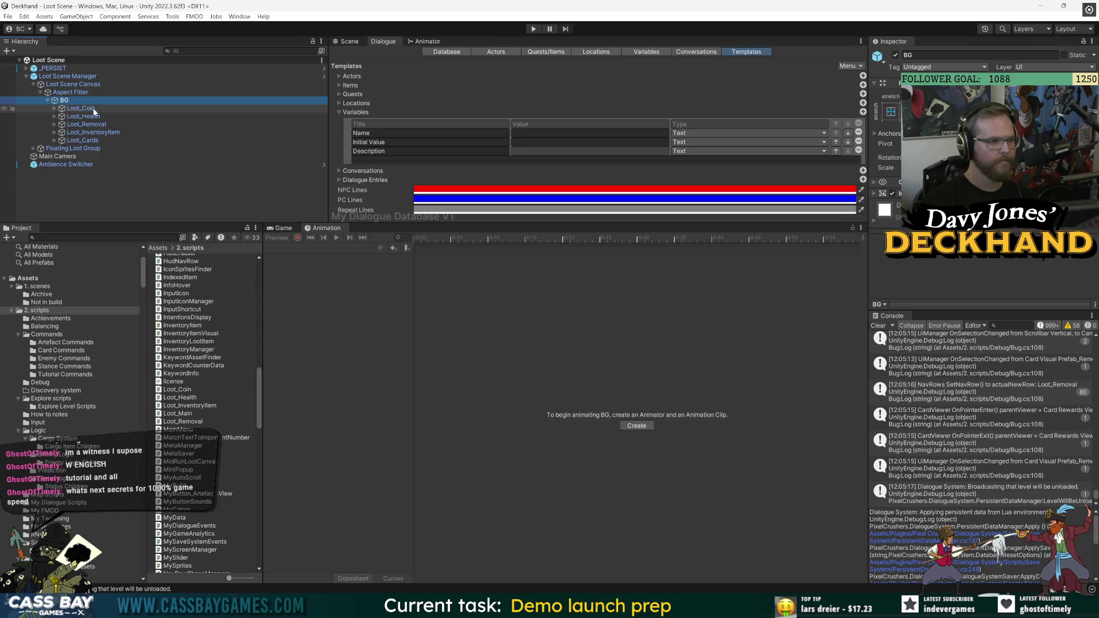
click(91, 109)
scroll(982, 172, down, 2)
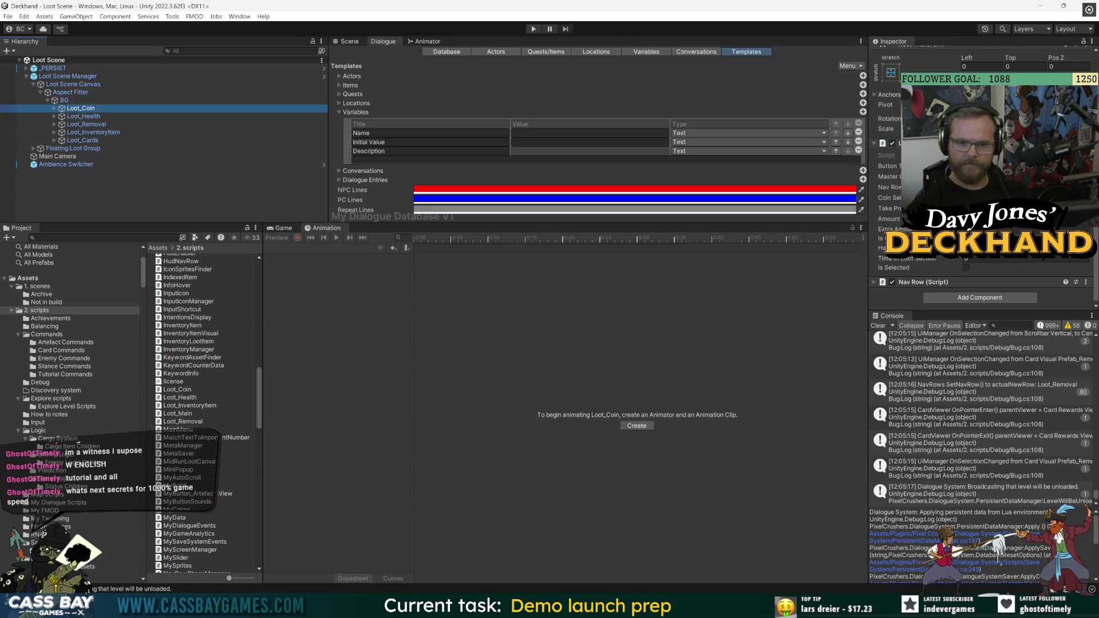
click(74, 76)
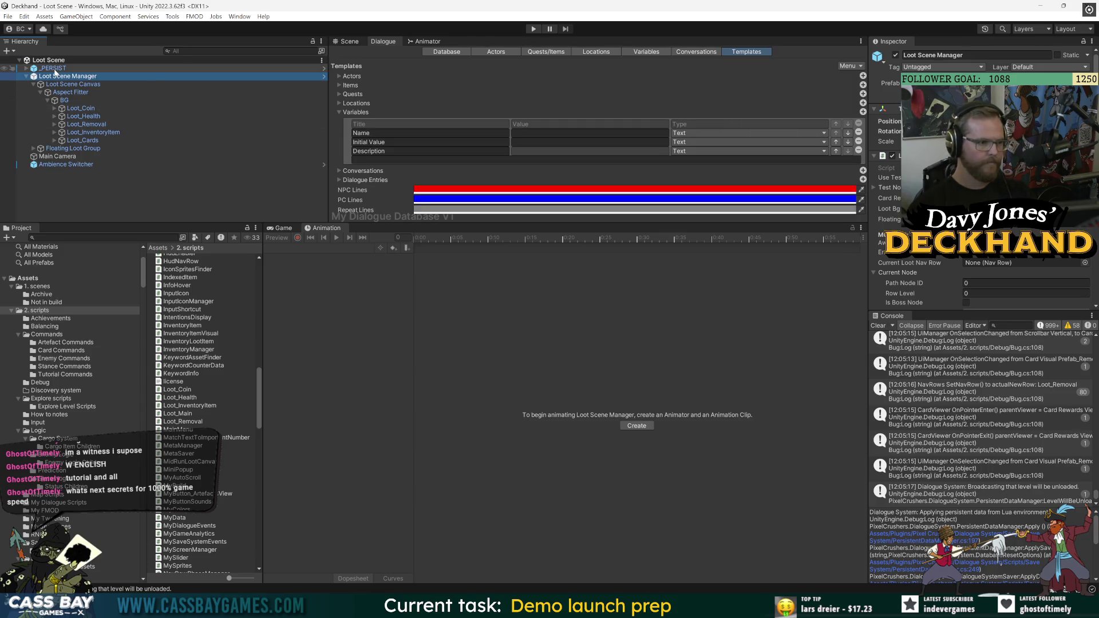
click(86, 237)
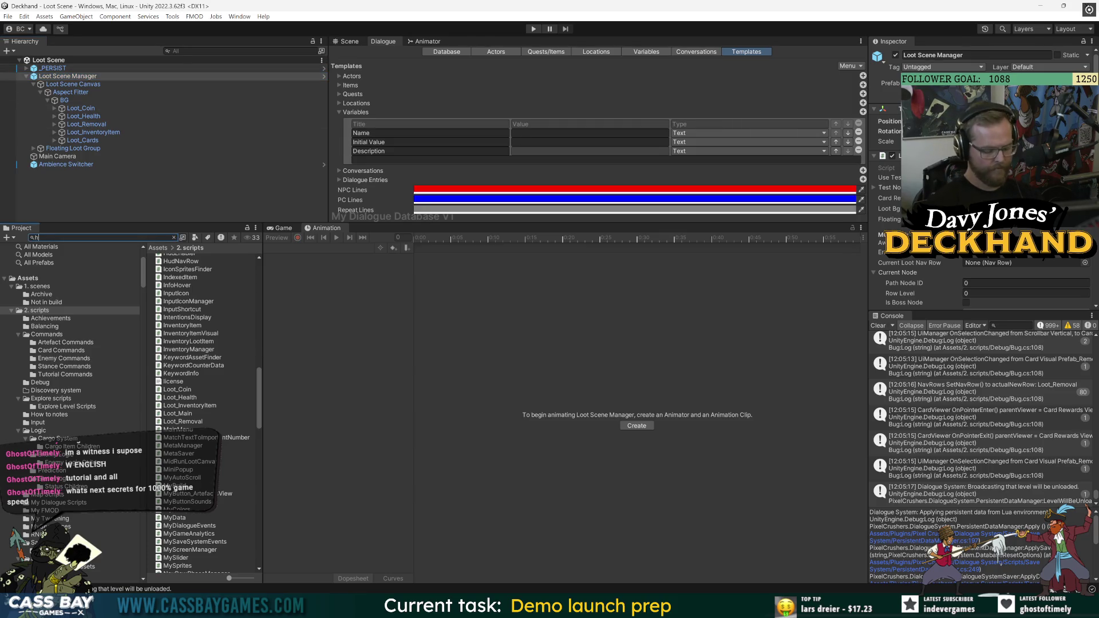
Search project assets for 'main menu' and open Main Menu Scene from the results
text(ud)
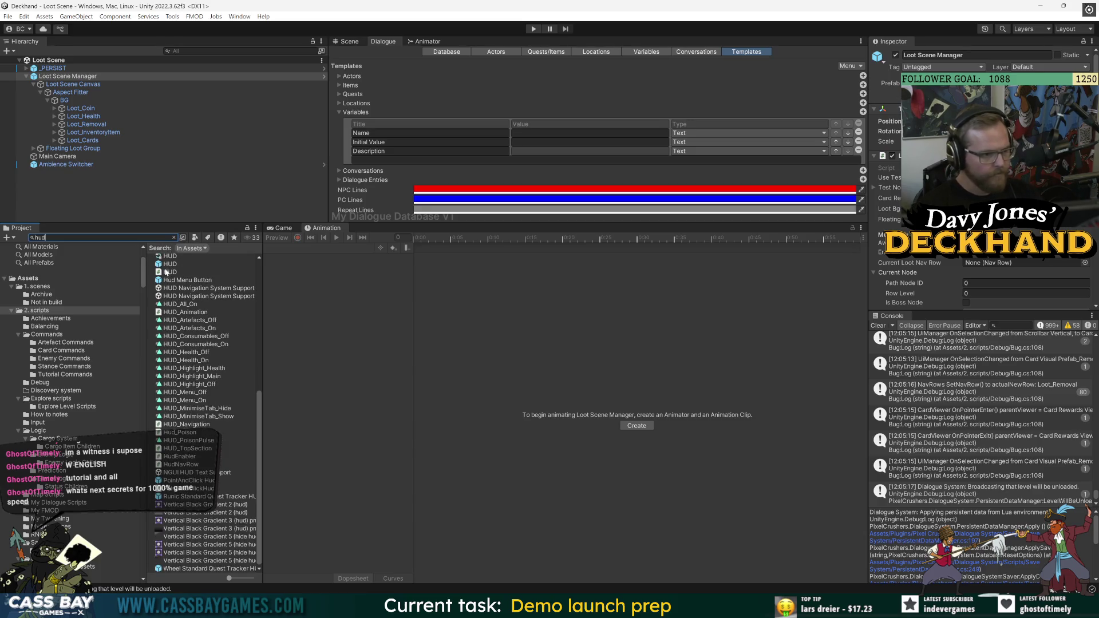
scroll(206, 312, up, 5)
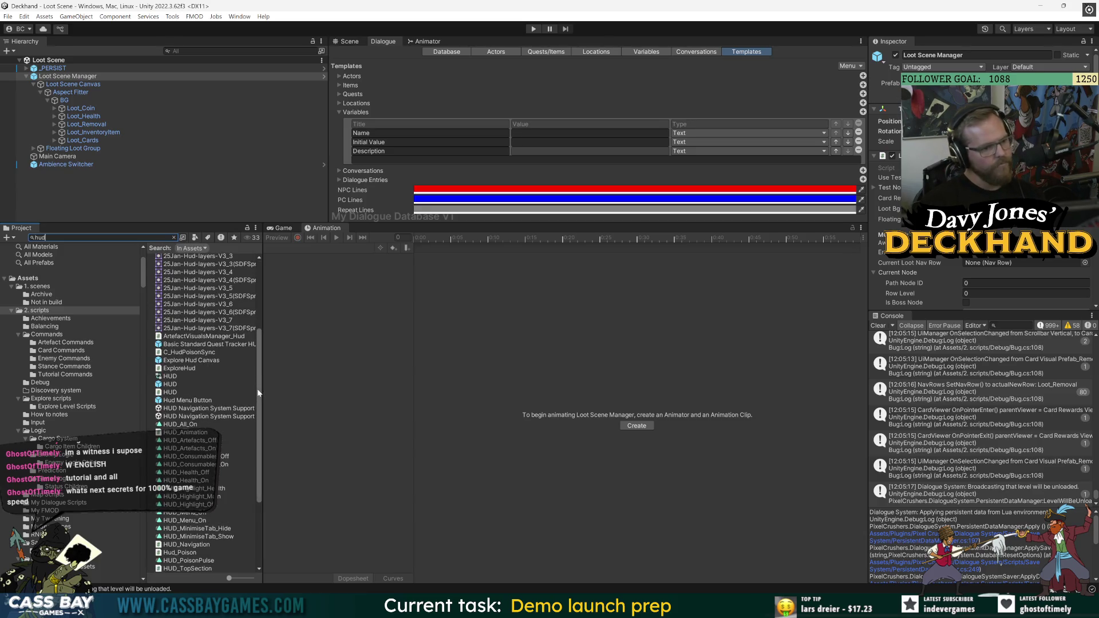
scroll(257, 389, up, 1)
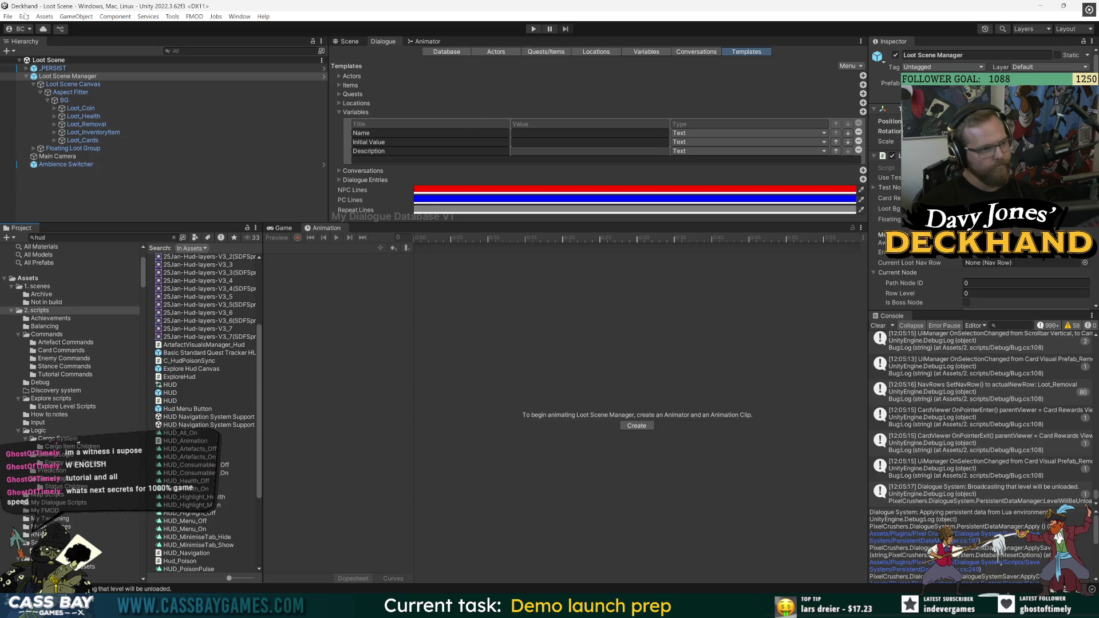
click(103, 237)
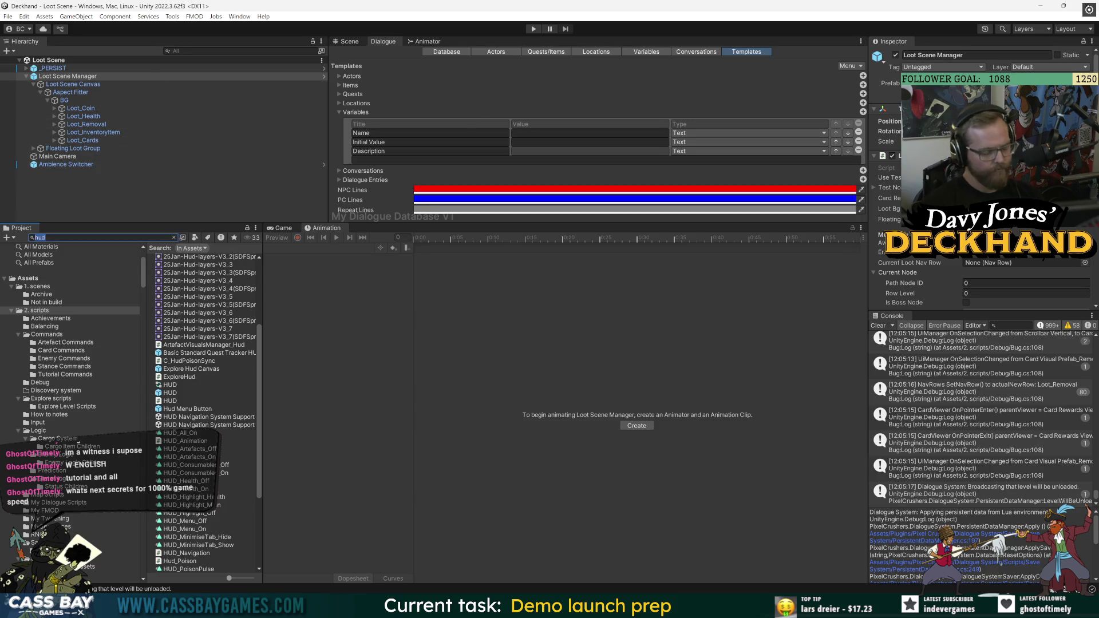
text(main menu)
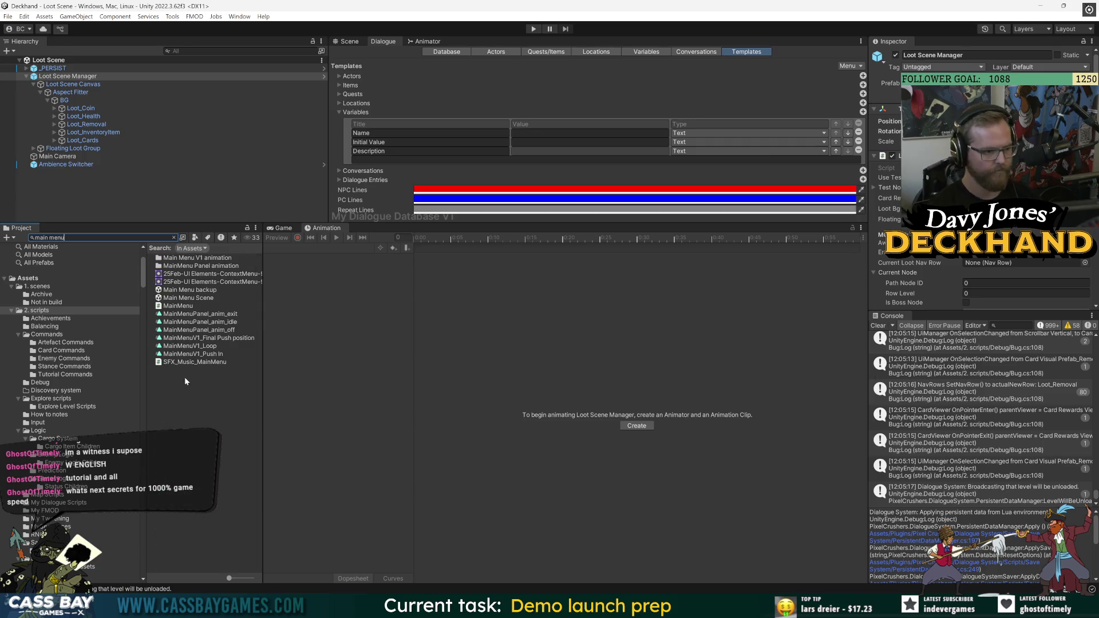
click(181, 299)
double_click(179, 297)
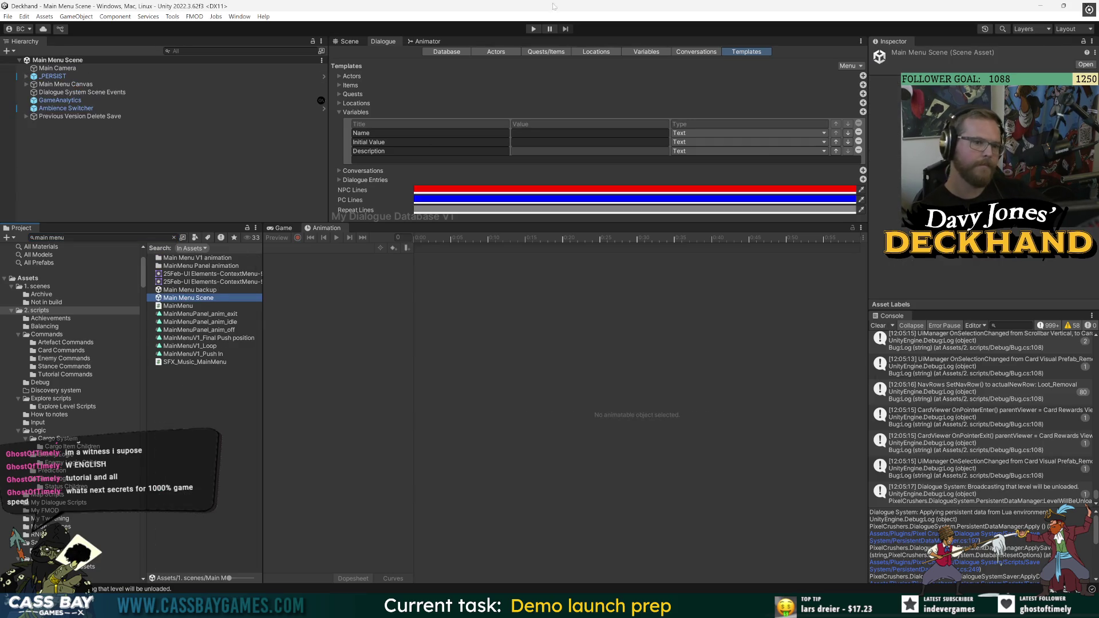
Run the game from the main menu and win the combat with the 'win' cheat
click(532, 28)
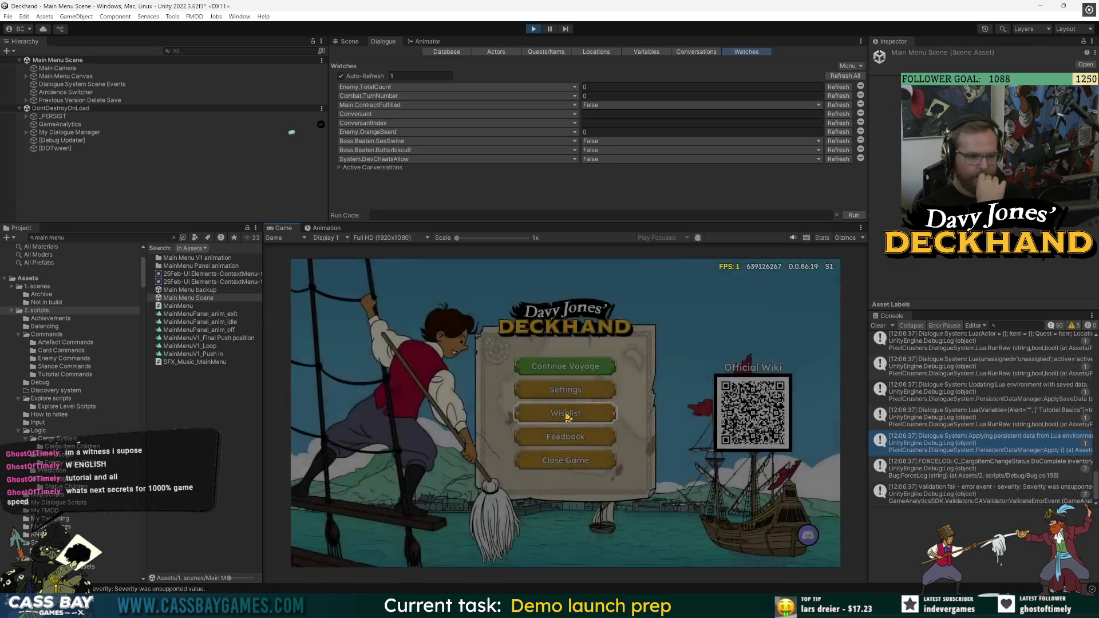
click(569, 415)
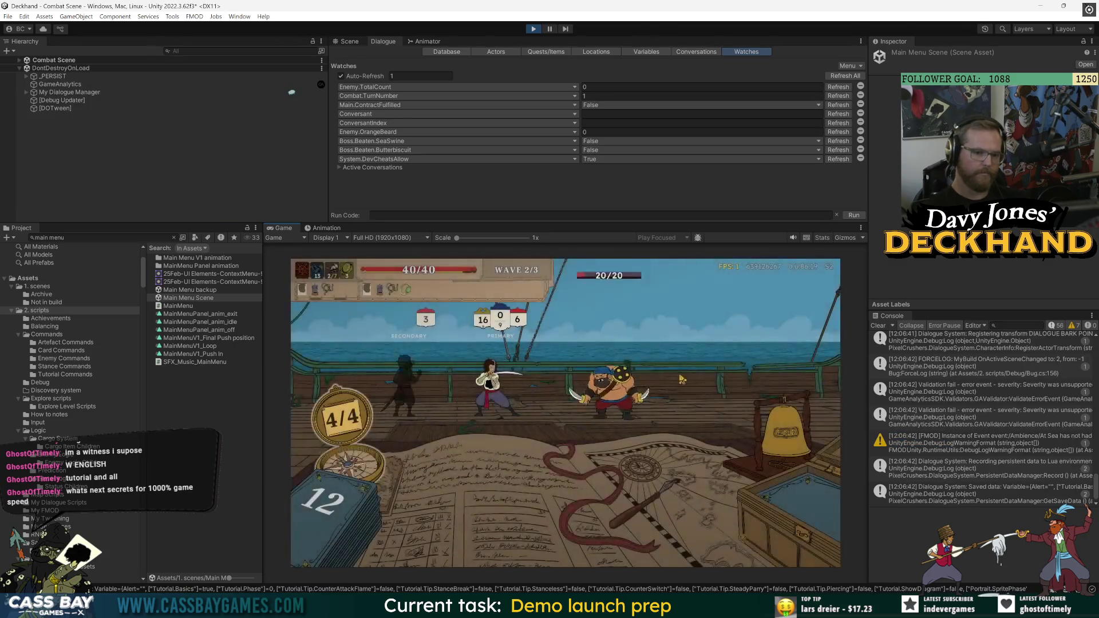
text(win all)
key(Return)
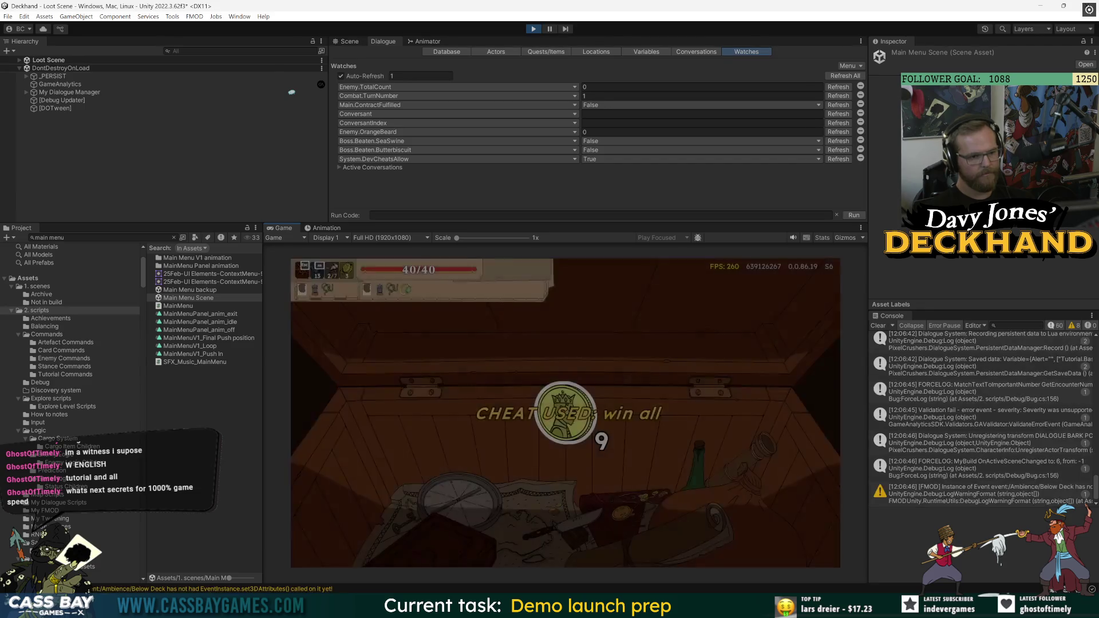
Check the deck view, then close it to return to the 9-coin loot screen
key(Tab)
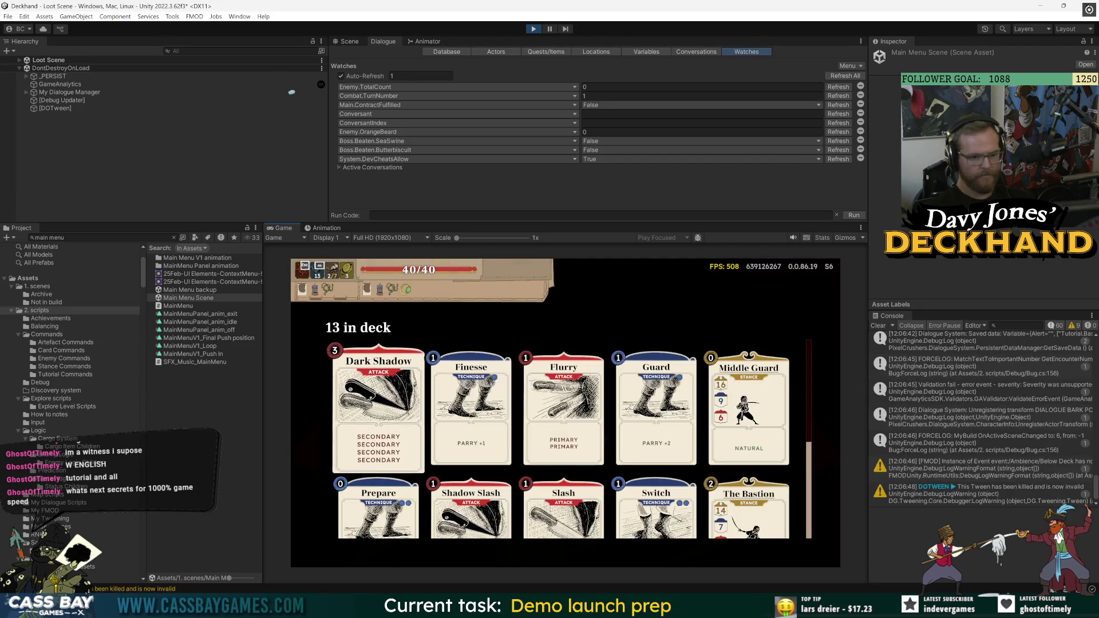
mouse_move(379, 449)
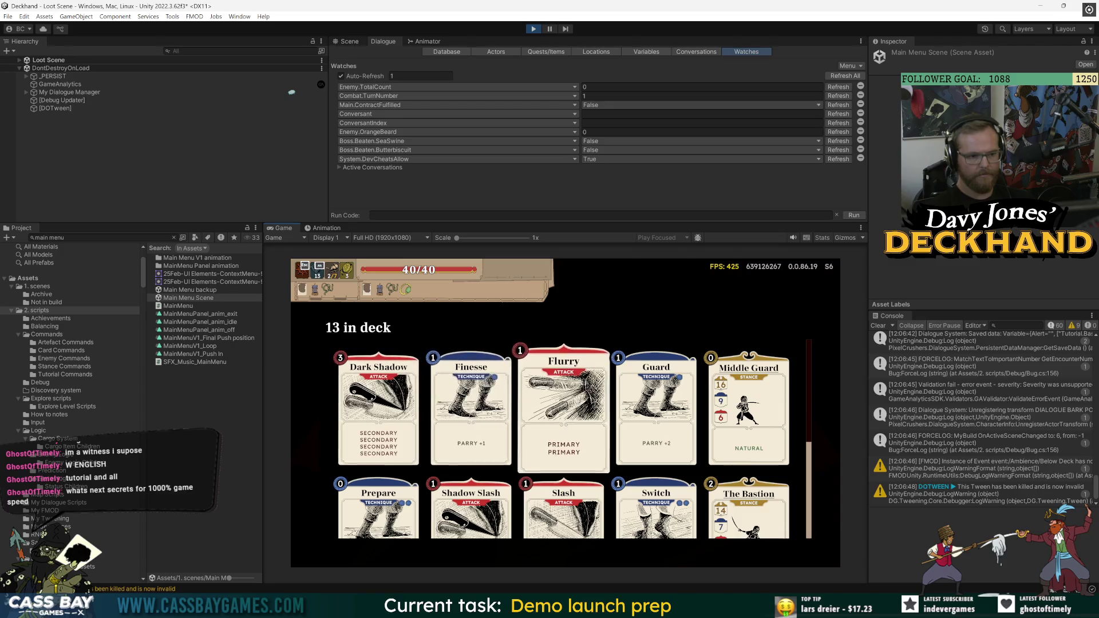
scroll(572, 439, down, 3)
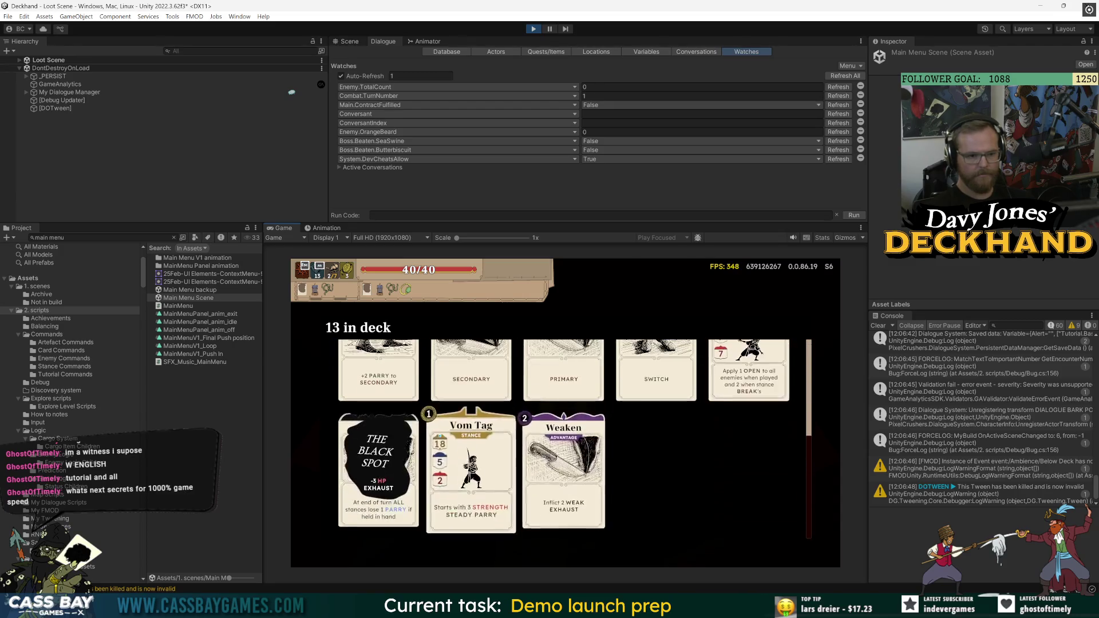
key(Tab)
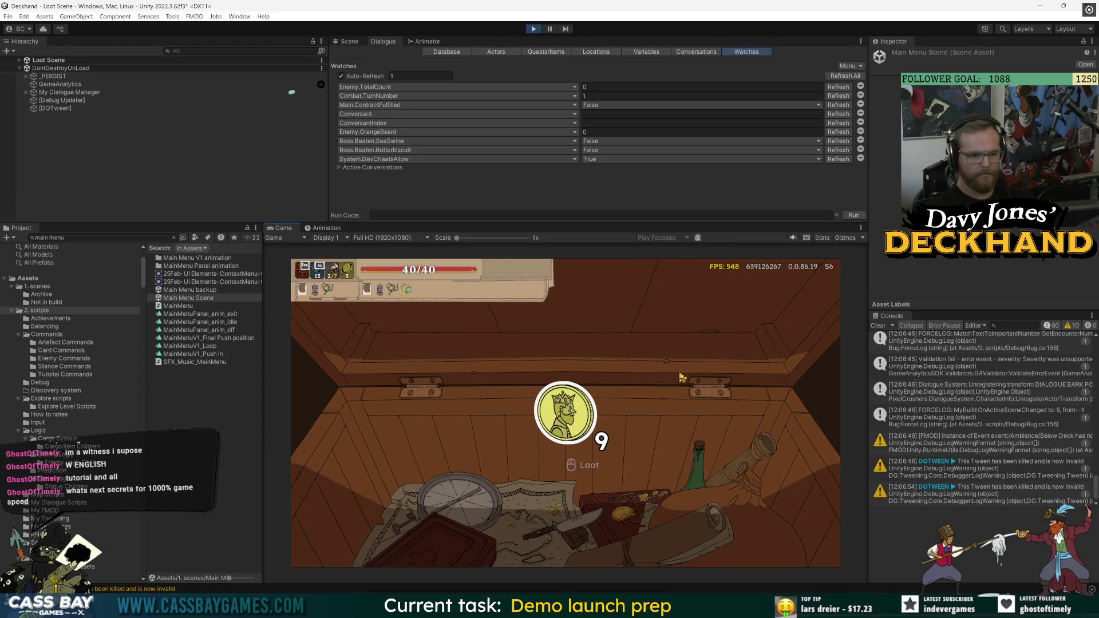
click(62, 100)
Filter the Hierarchy to 'coin' and inspect MenuCard: Coin and Coin count
click(189, 51)
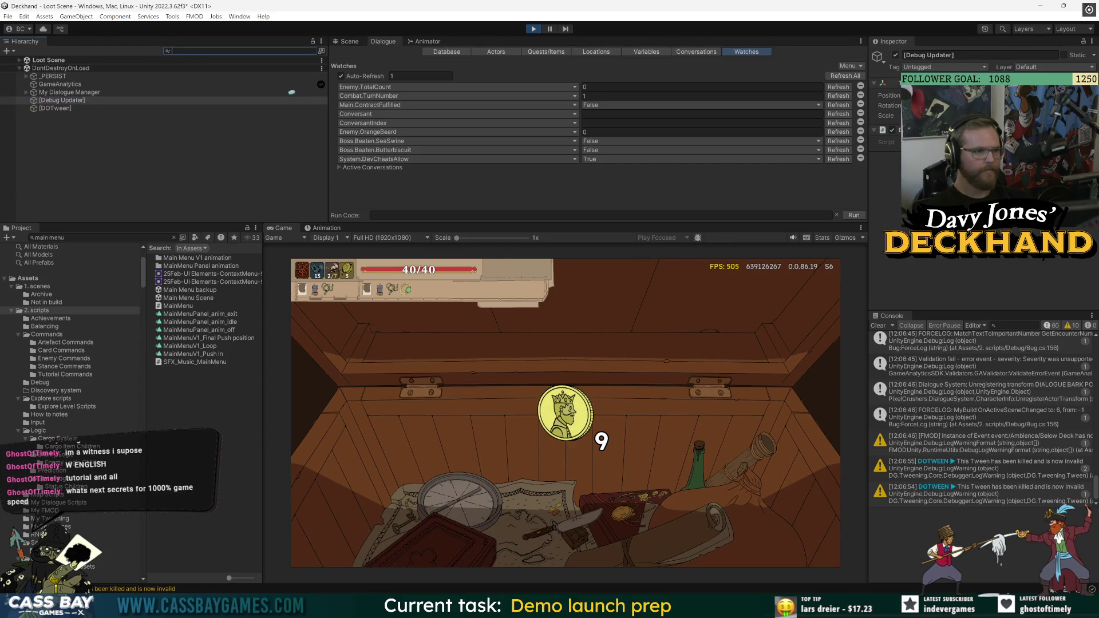
text(dcoin)
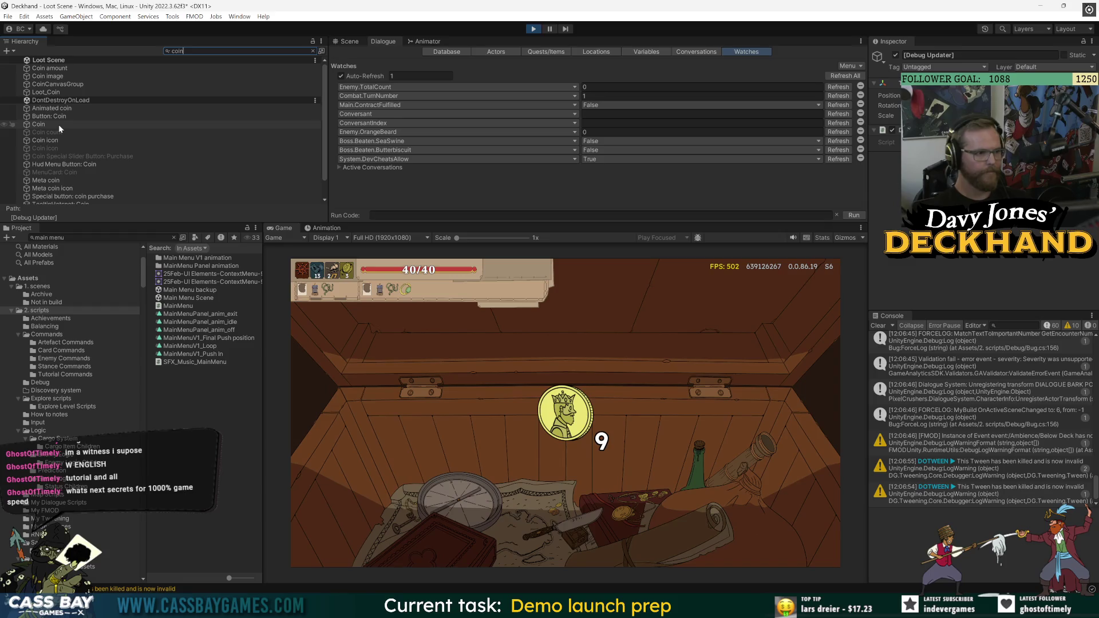
scroll(59, 123, down, 1)
click(69, 151)
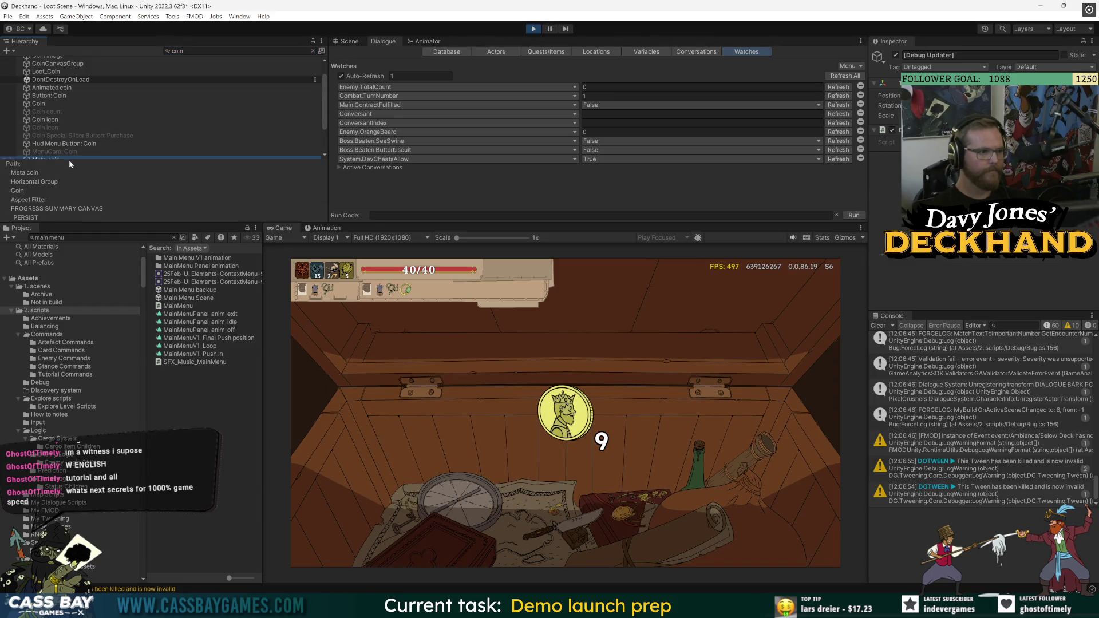
click(43, 112)
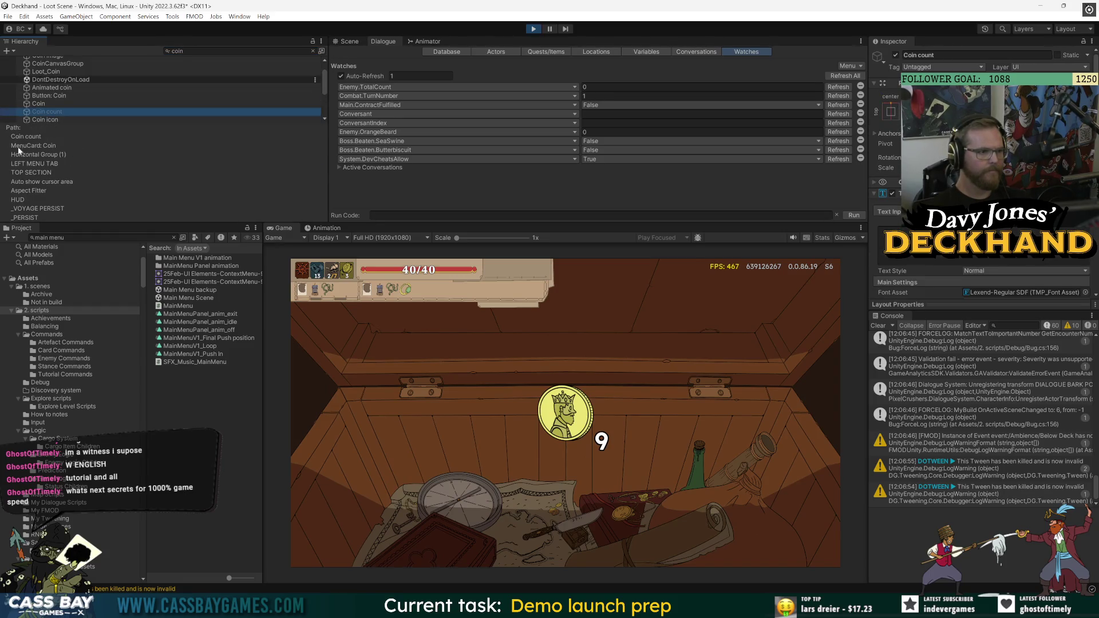
Step through Coin icon and Coin to settle on Button: Coin, and lengthen the Hierarchy list
click(81, 80)
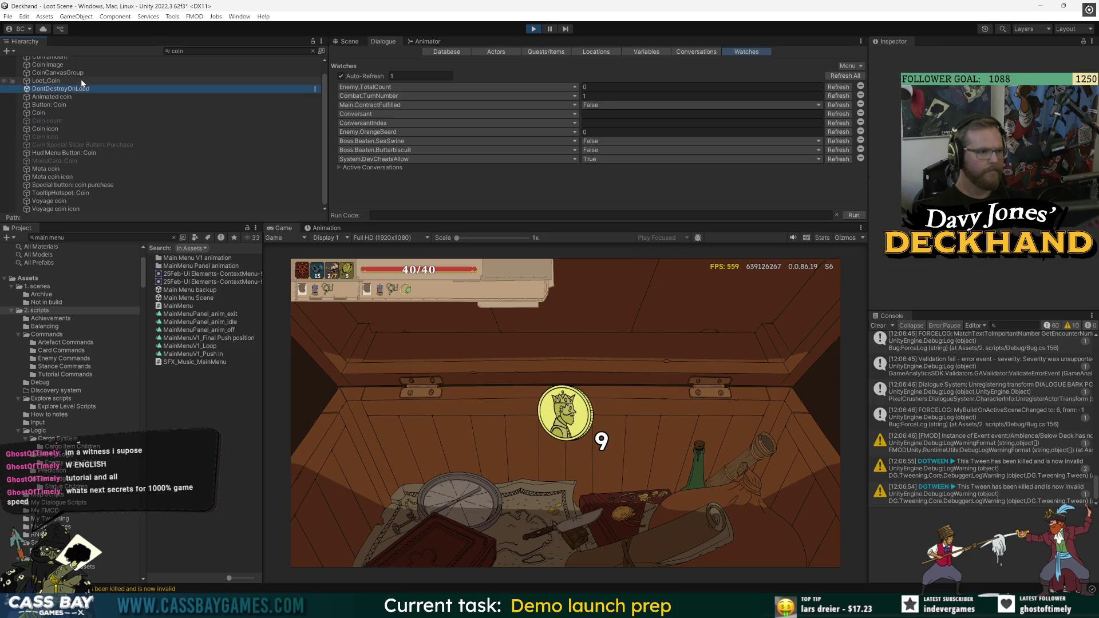
click(67, 167)
click(50, 129)
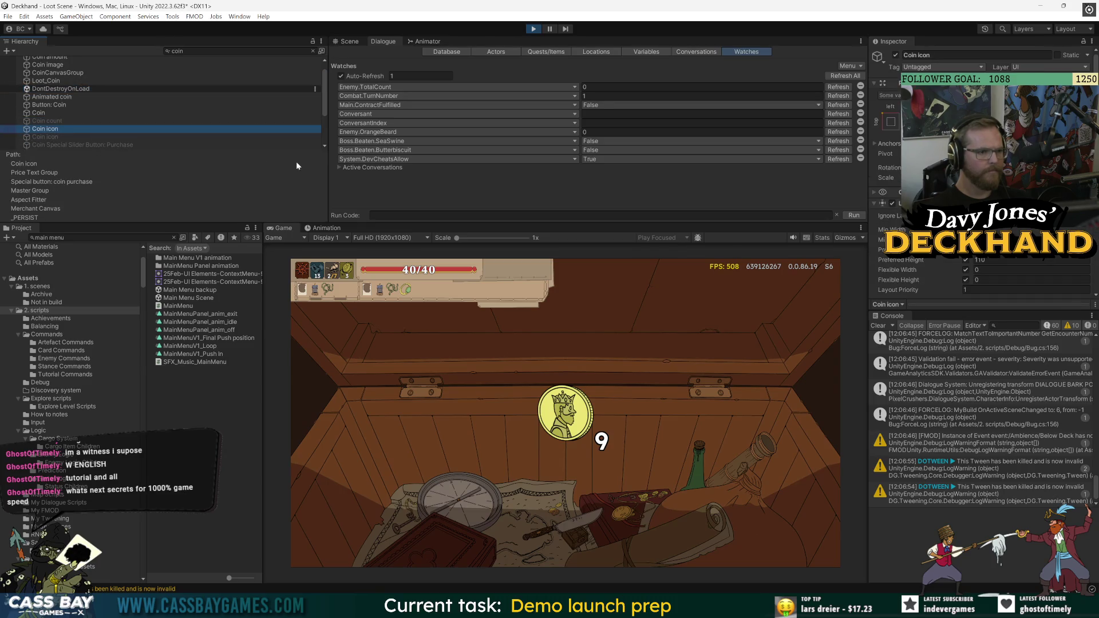
click(67, 106)
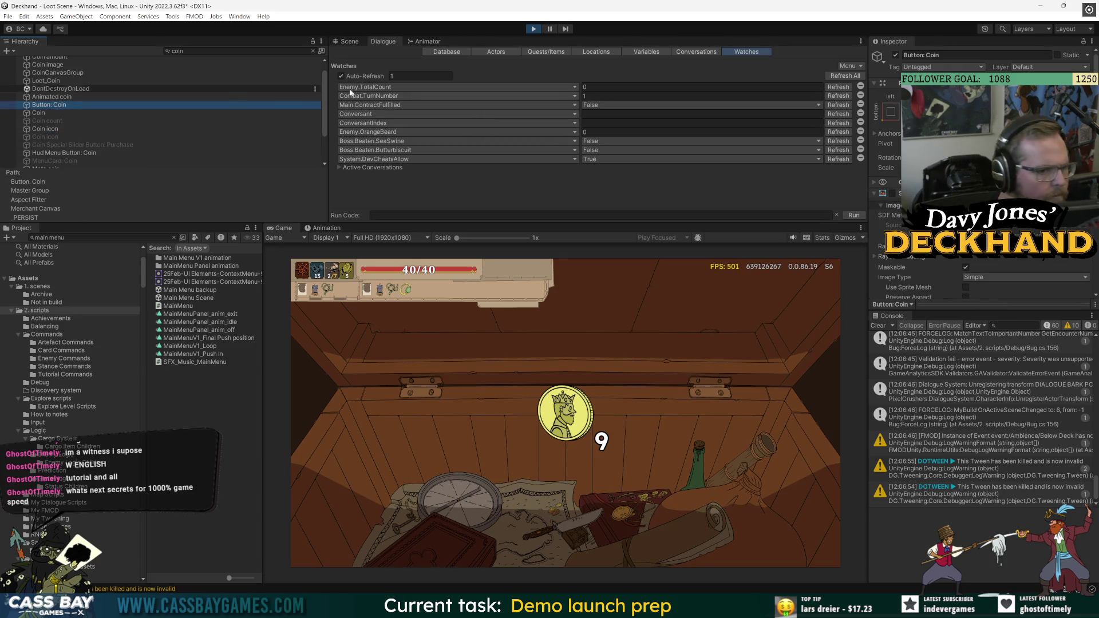
click(38, 113)
click(50, 106)
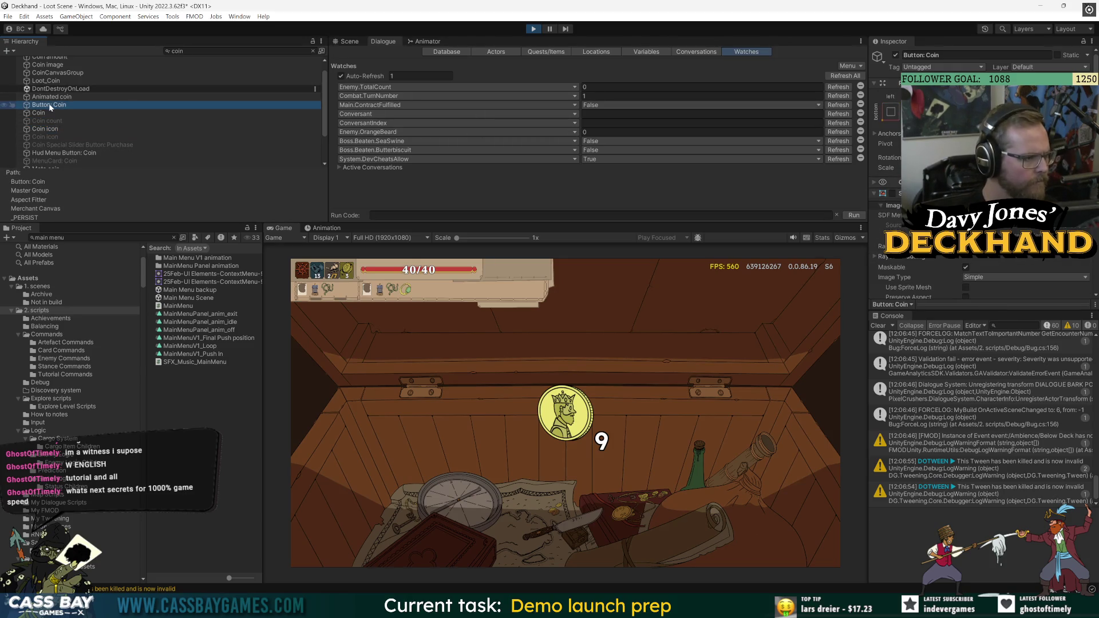
drag(36, 224, 34, 310)
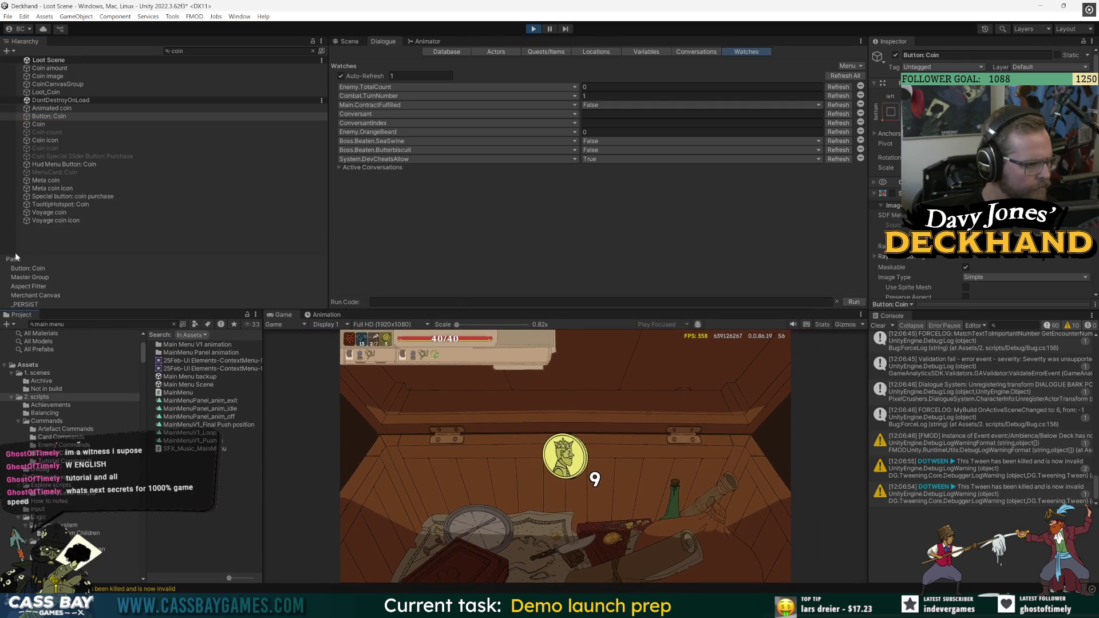
Select Button: Coin, then enlarge the Inspector and the Game view panels
right_click(56, 121)
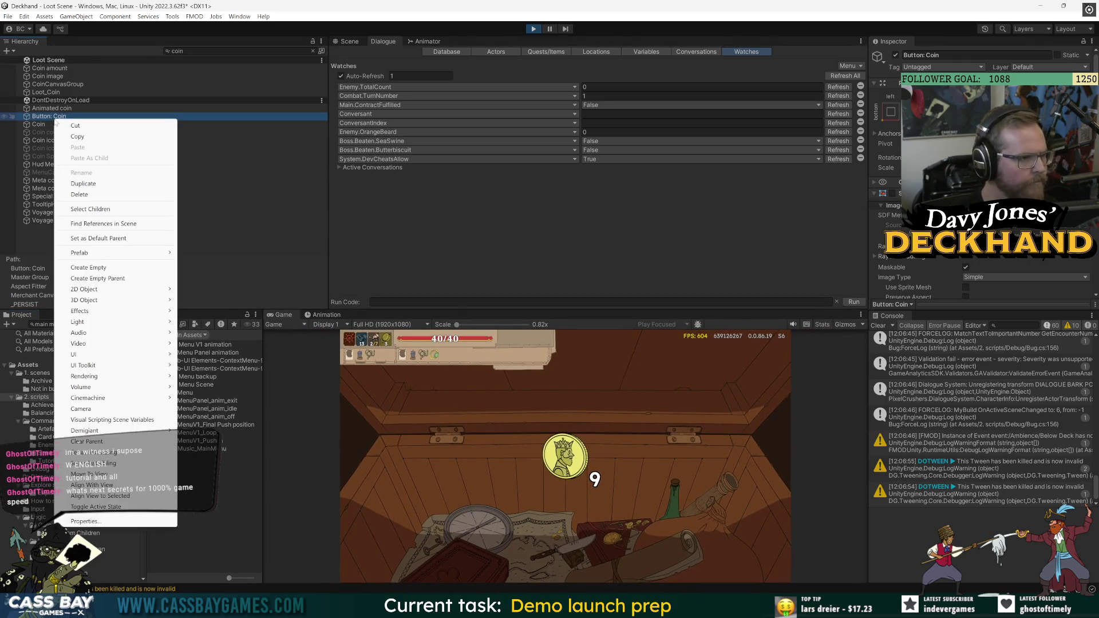
click(74, 179)
drag(929, 311, 928, 457)
drag(367, 309, 367, 275)
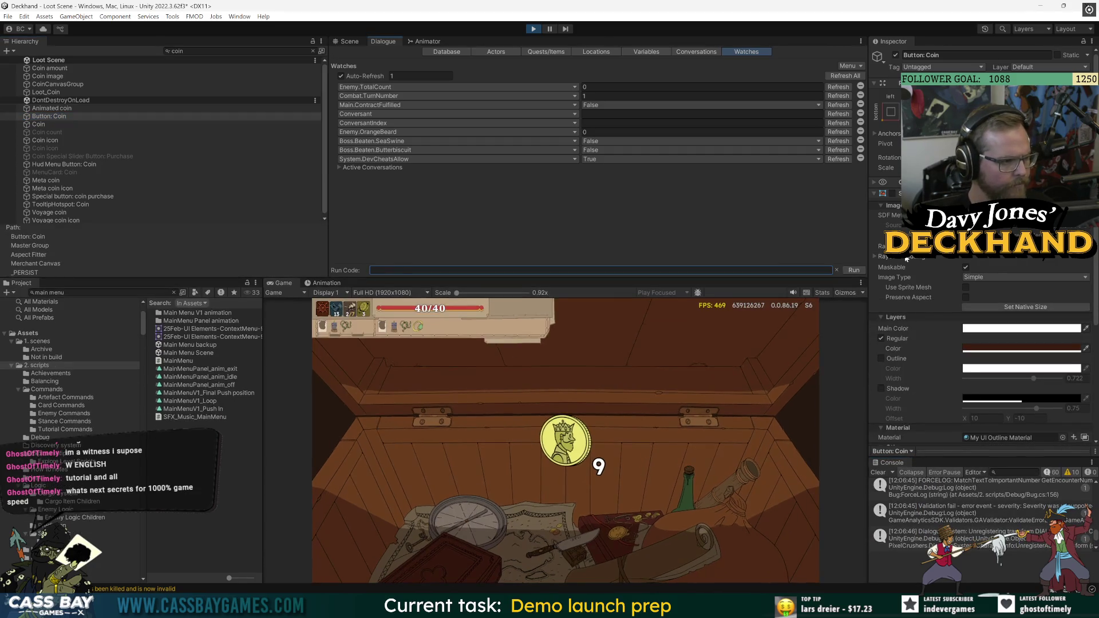
Clear the coin search so Button: Coin appears under Merchant Canvas's Master Group
scroll(897, 281, down, 5)
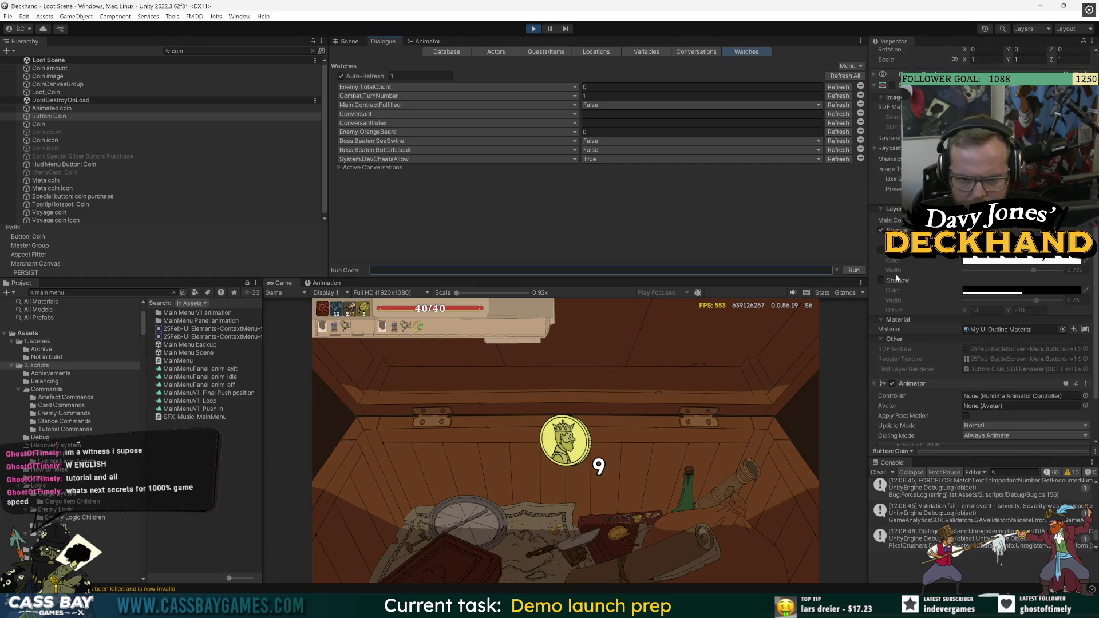
scroll(898, 300, down, 3)
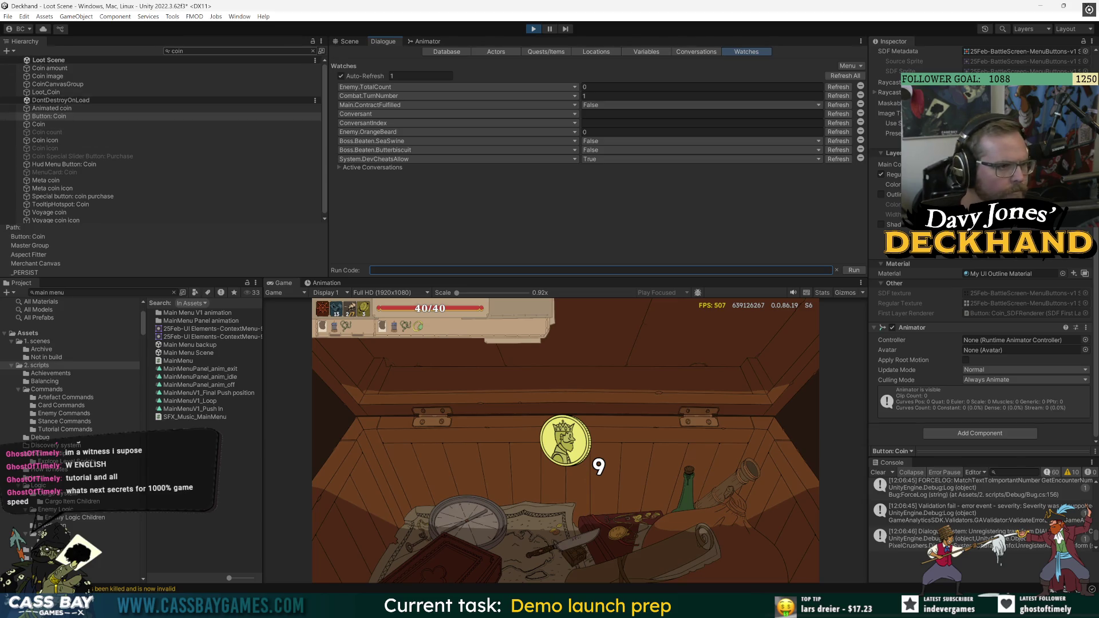
click(313, 51)
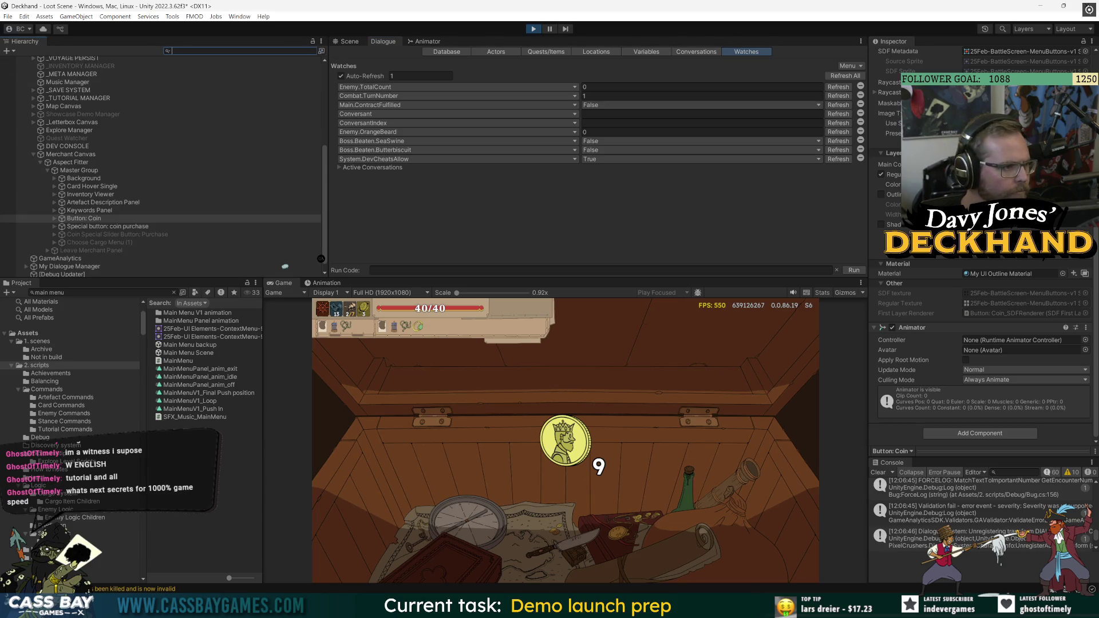
Expand Button: Coin, inspect its Input Icon and Selectable children, then reselect Button: Coin
click(55, 219)
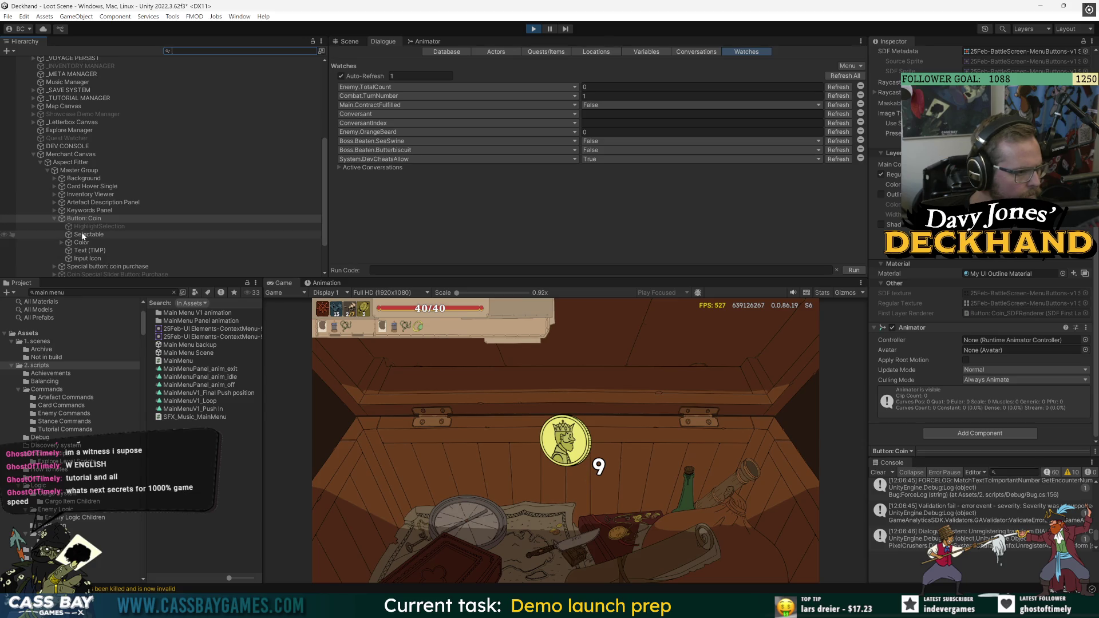
click(86, 259)
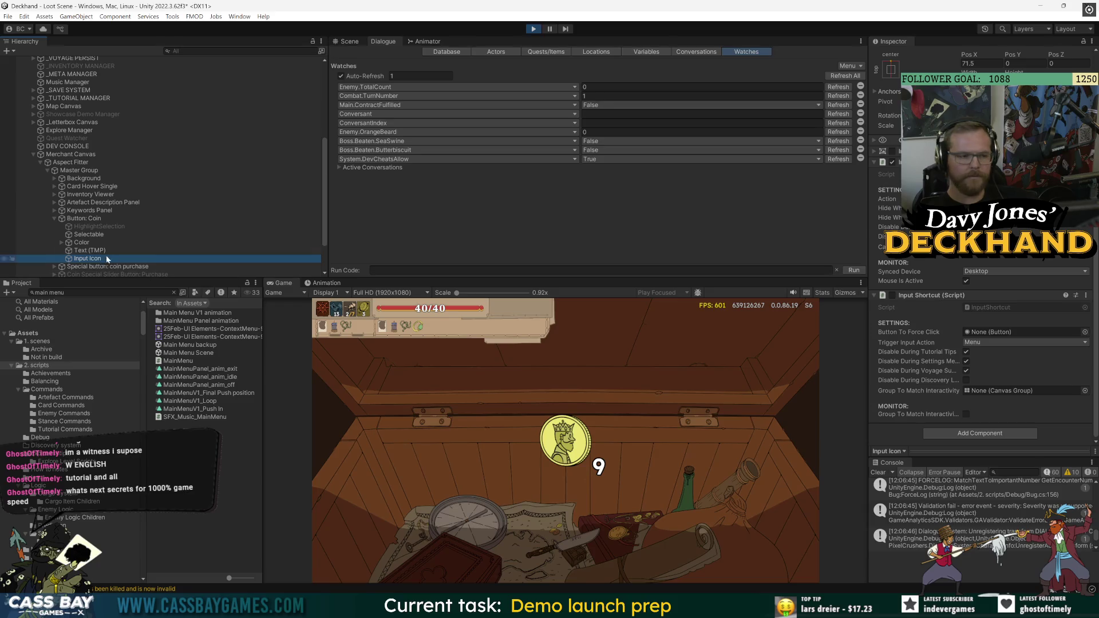
click(9, 219)
scroll(916, 284, down, 5)
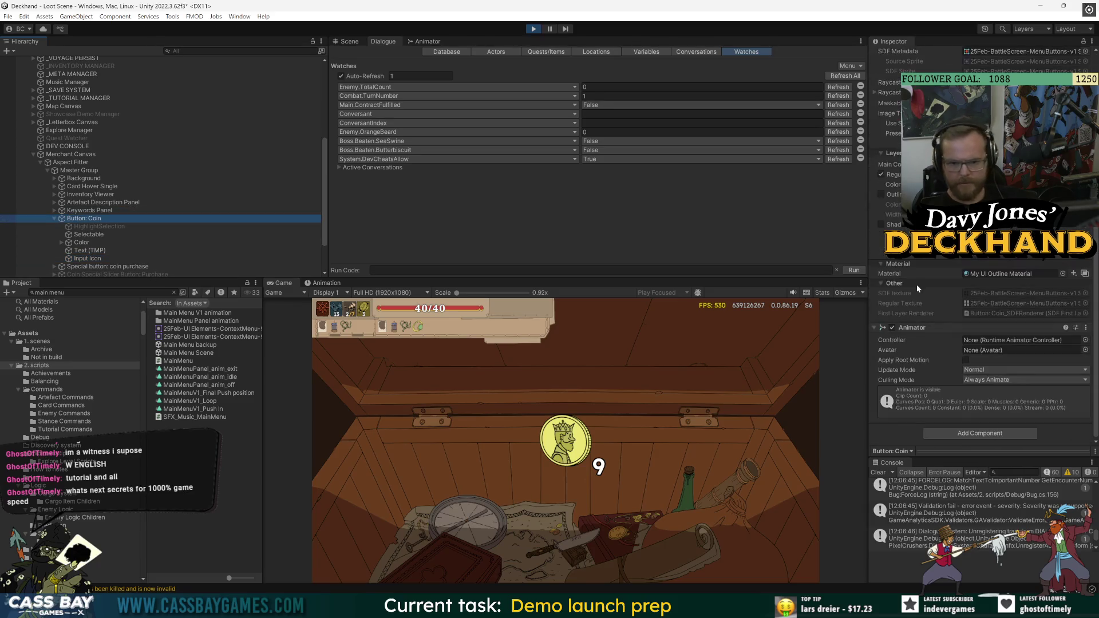
click(84, 234)
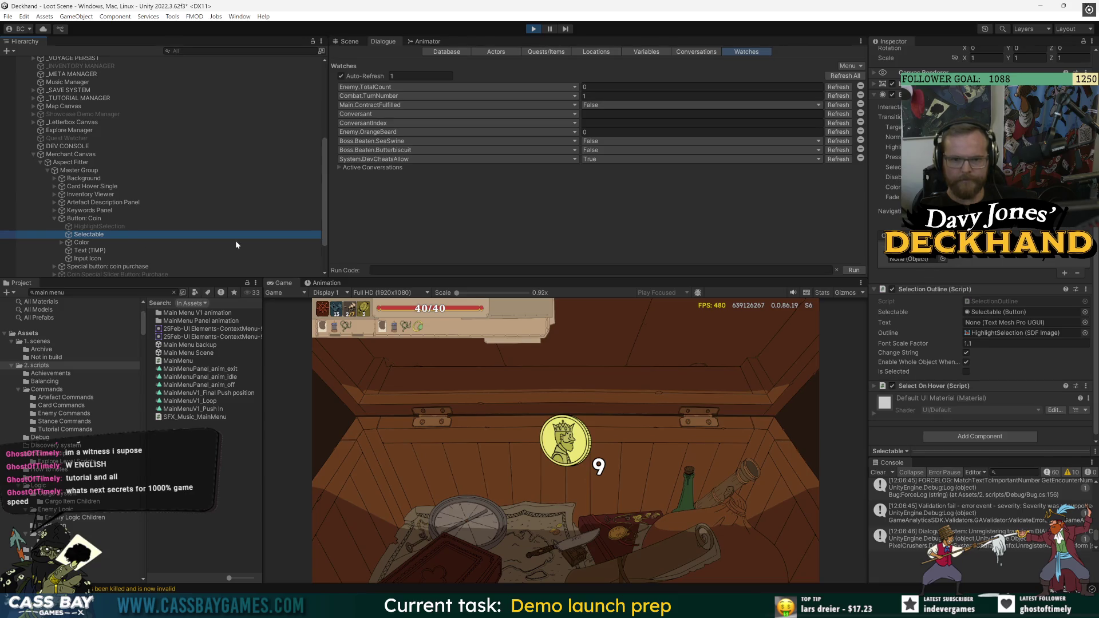
click(86, 218)
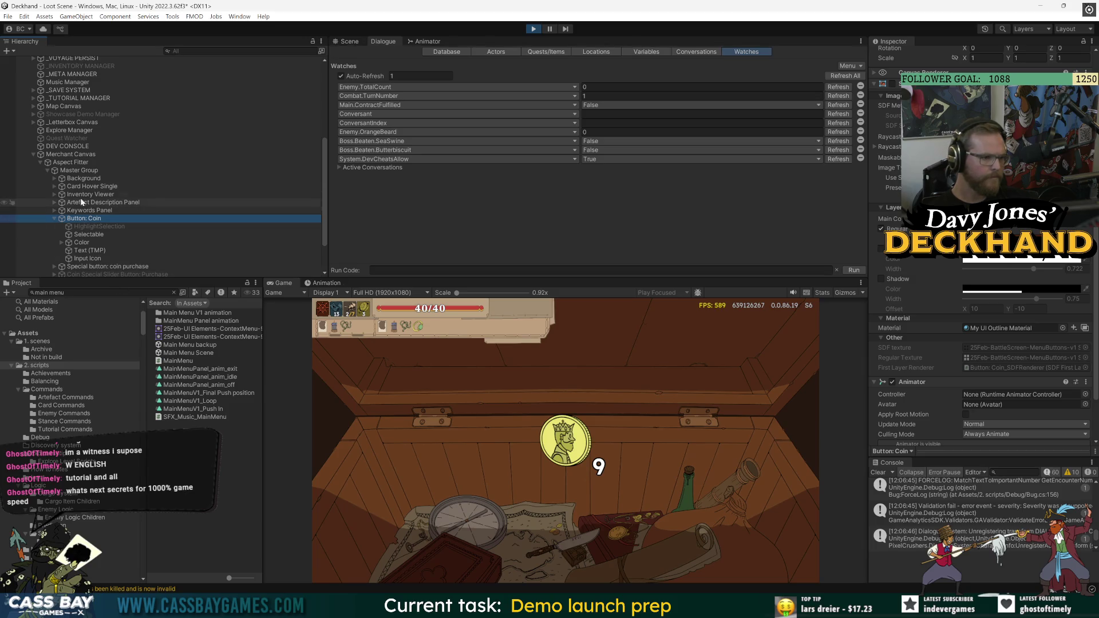
Expand Loot Scene Manager > Loot Scene Canvas > Aspect Fitter > BG and show Loot_Coin's Nav Row fields
scroll(65, 153, up, 2)
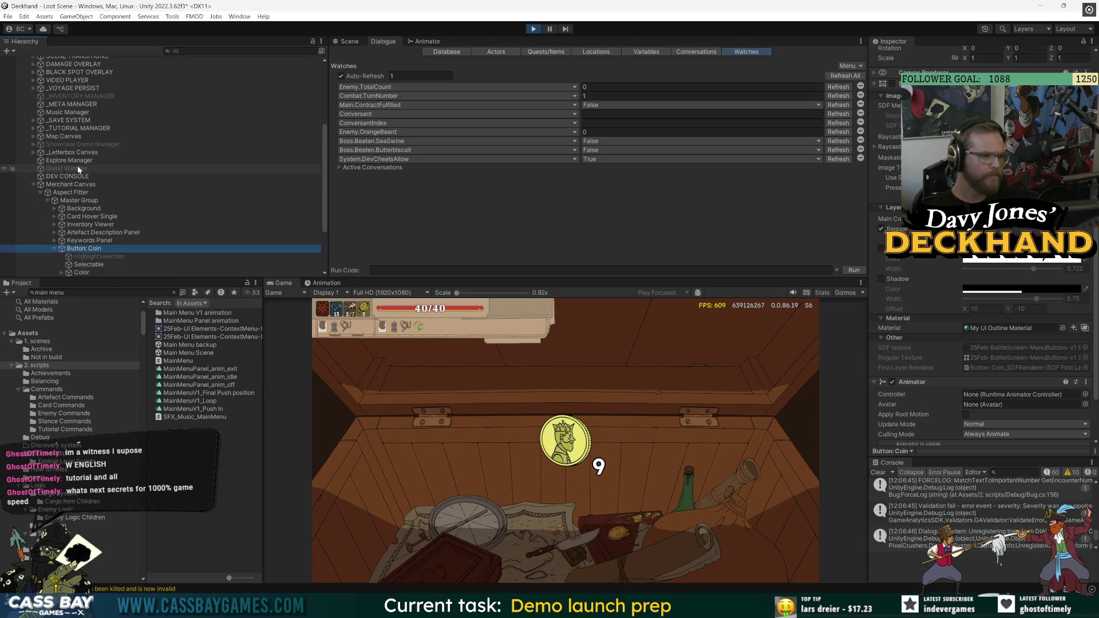
scroll(180, 177, up, 5)
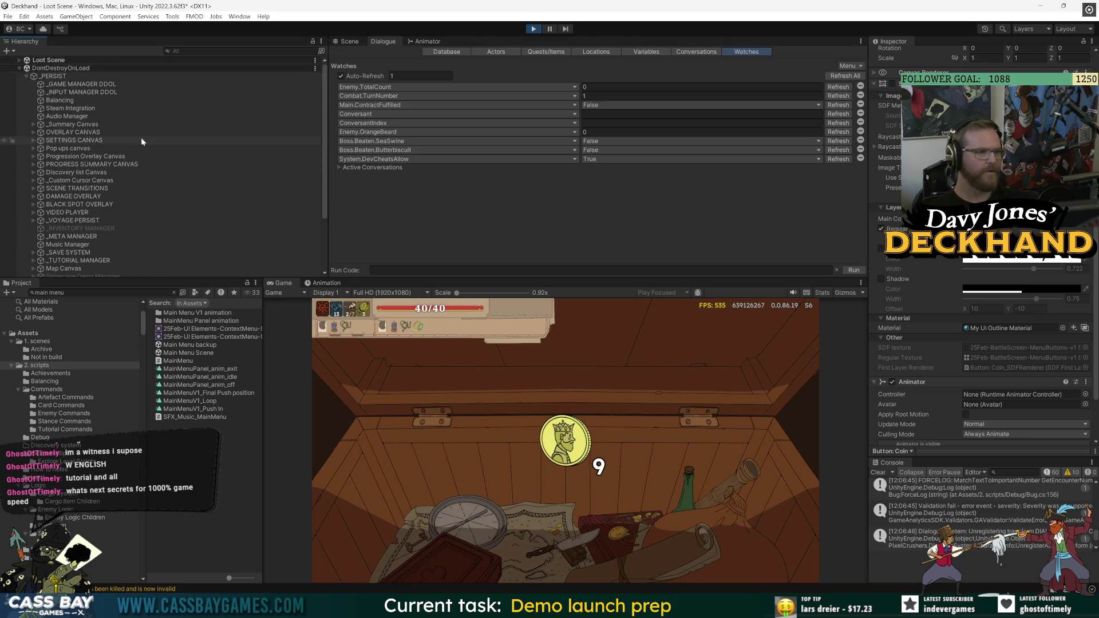
click(26, 67)
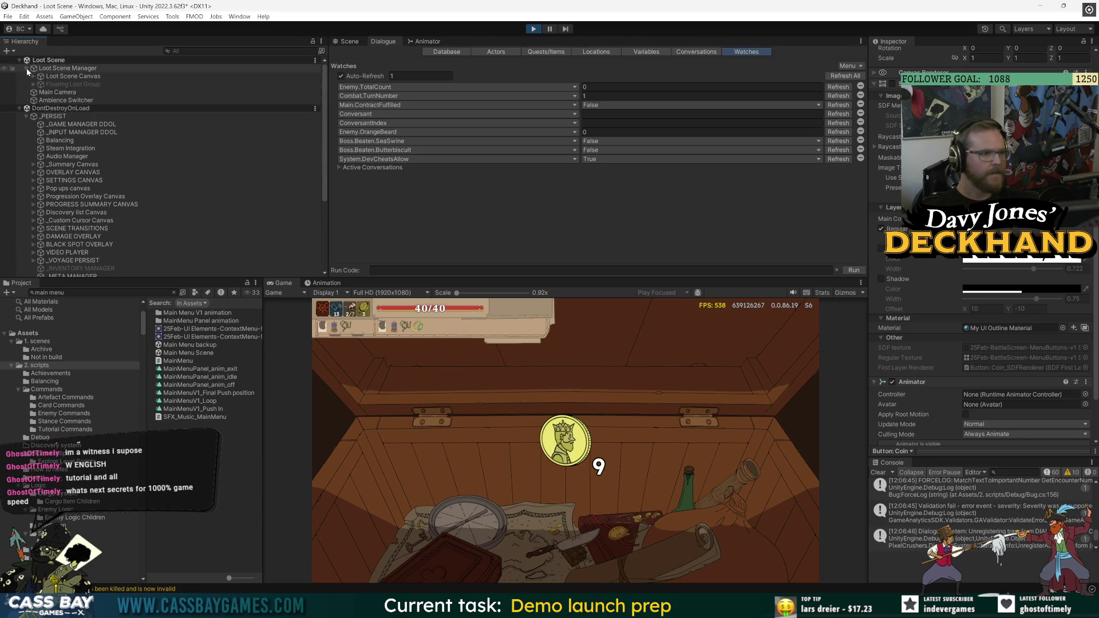
click(33, 75)
click(40, 83)
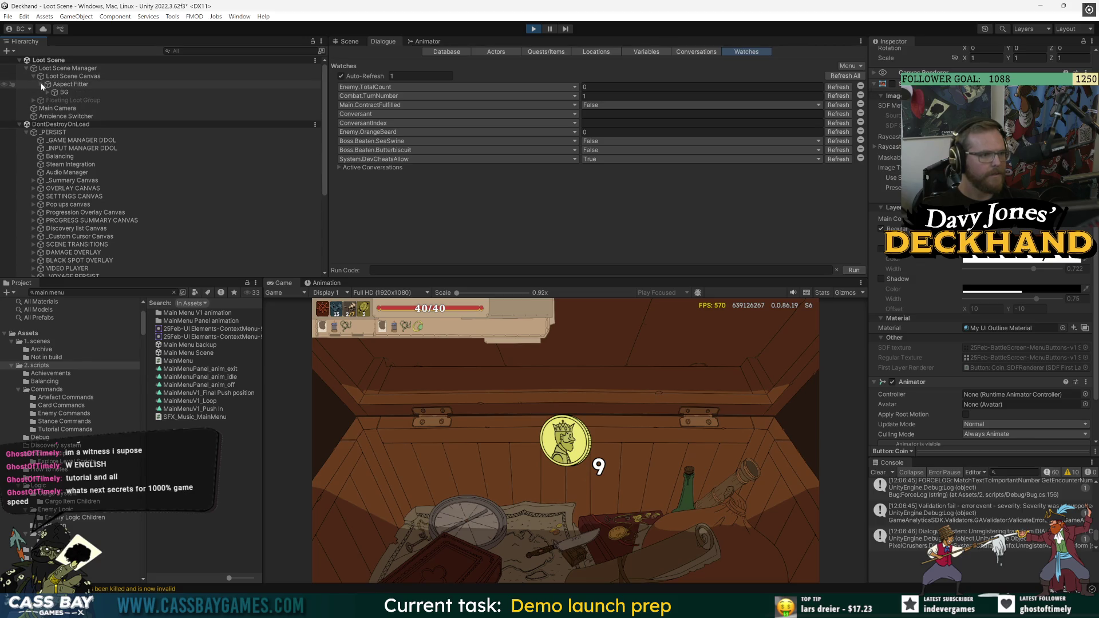
click(47, 92)
click(81, 100)
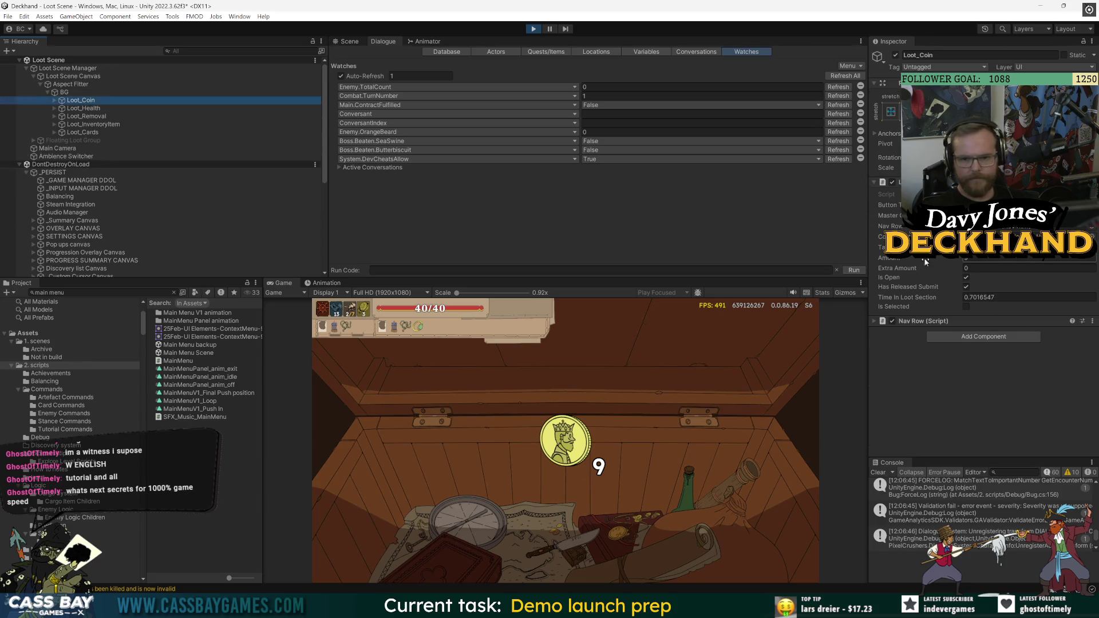
click(928, 322)
scroll(930, 357, down, 5)
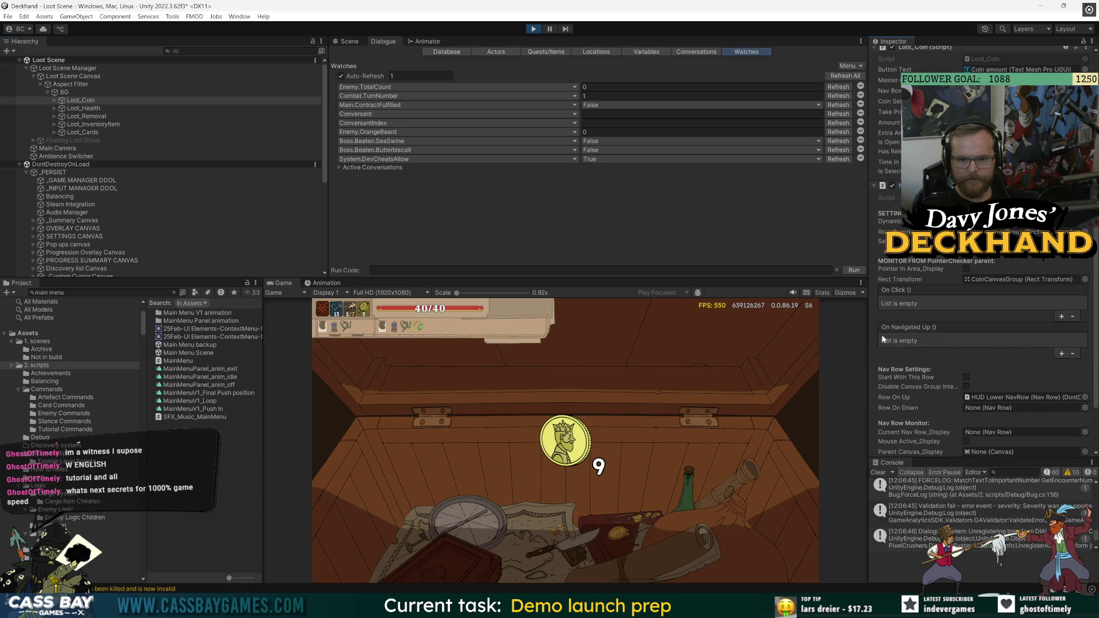
scroll(883, 339, down, 3)
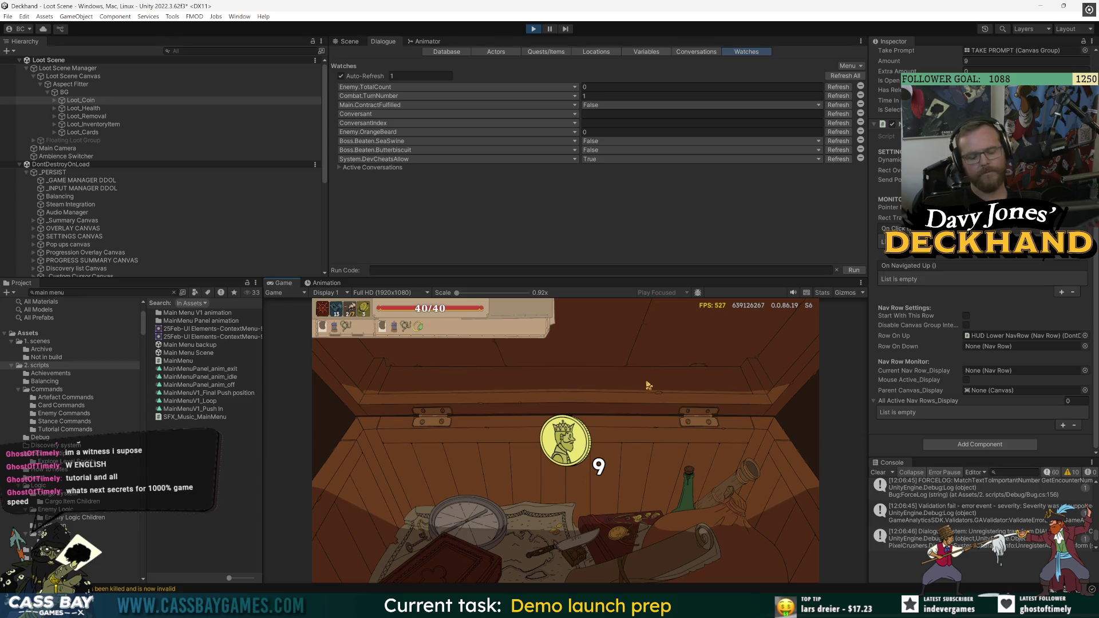
Open and close the in-game settings menu, then reselect Loot_Coin
key(Escape)
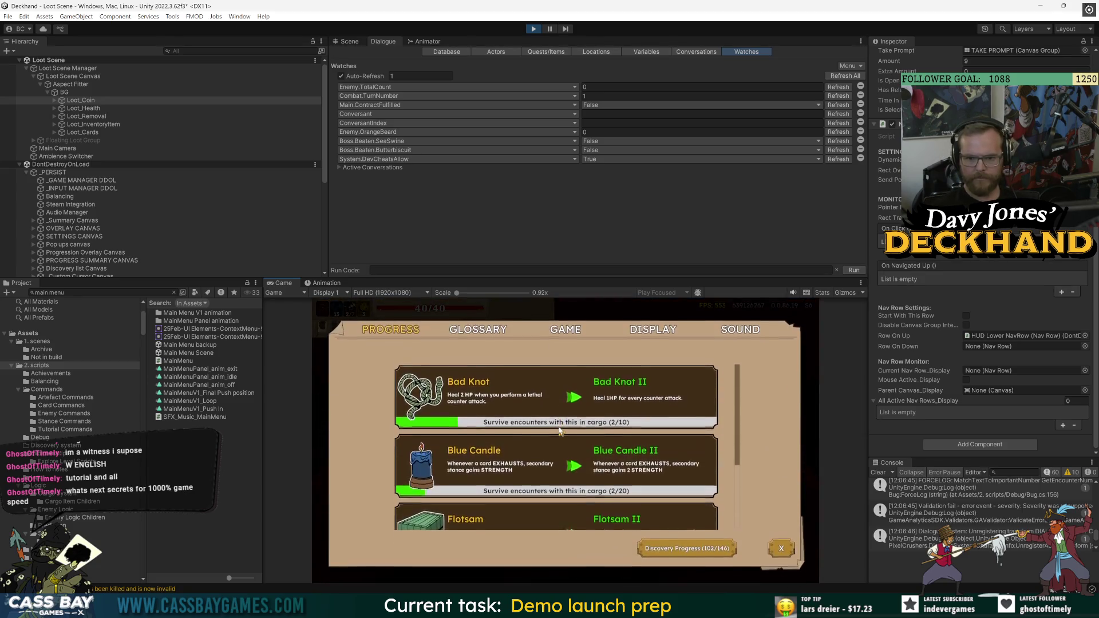
scroll(560, 430, down, 3)
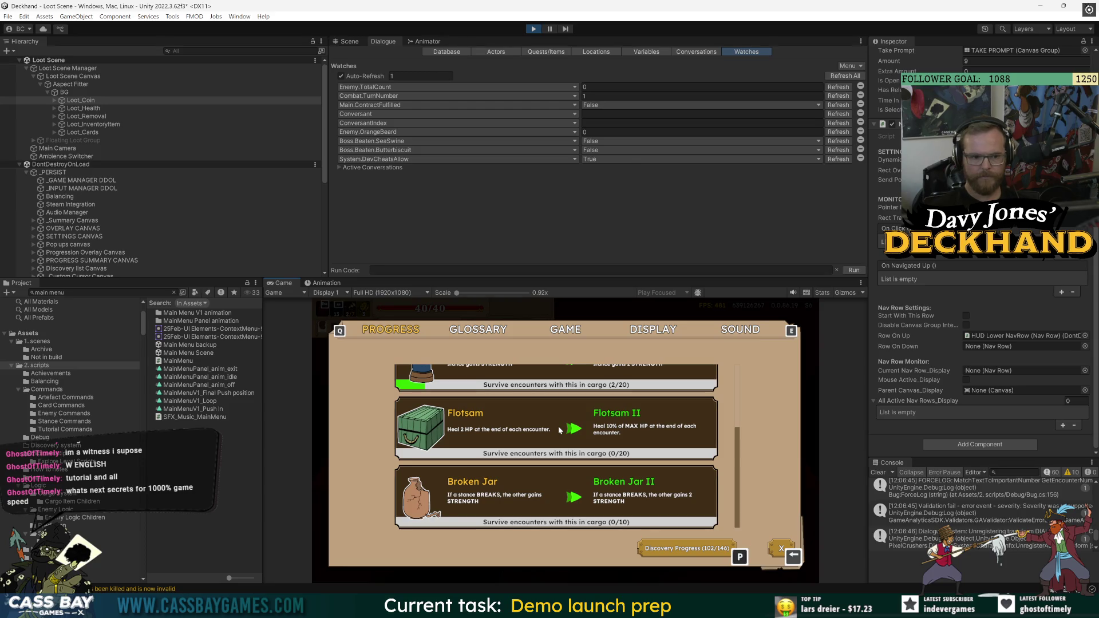
key(Escape)
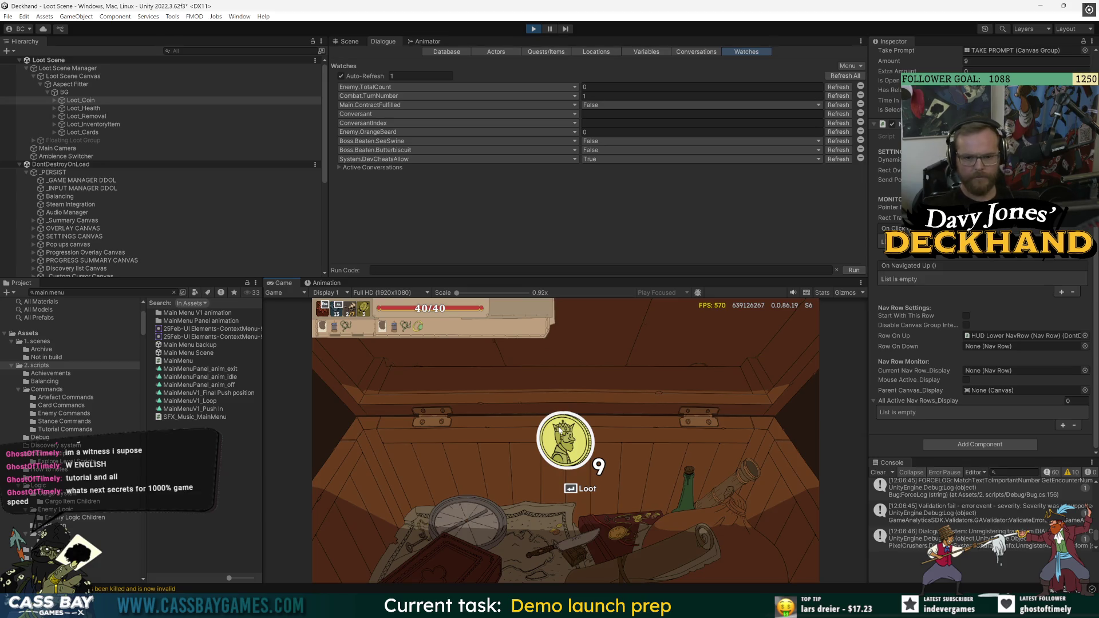
click(246, 180)
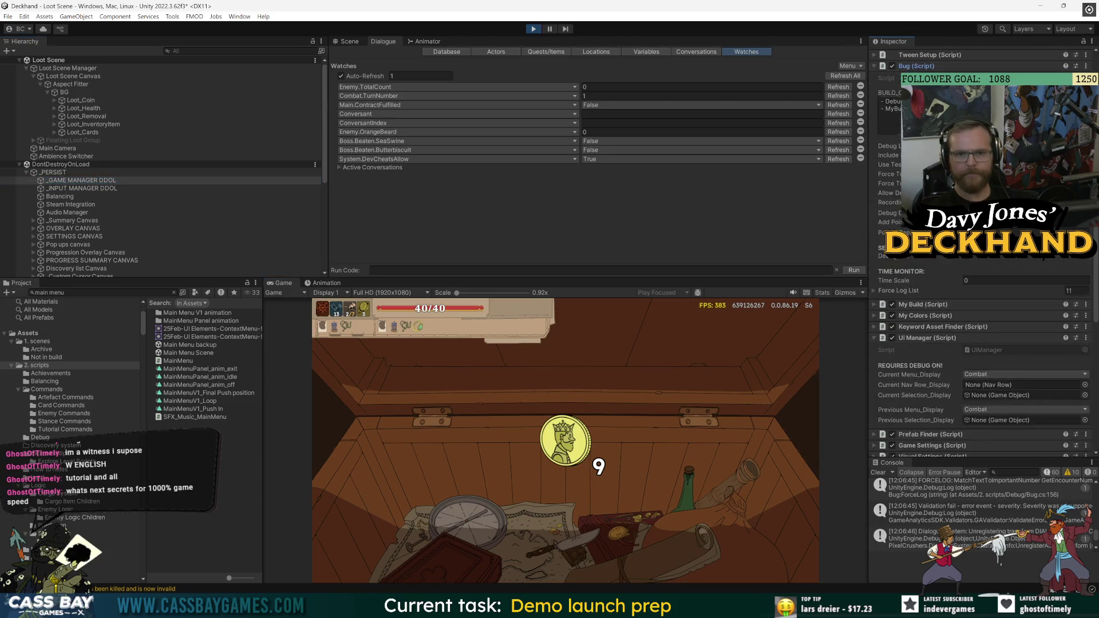
click(80, 100)
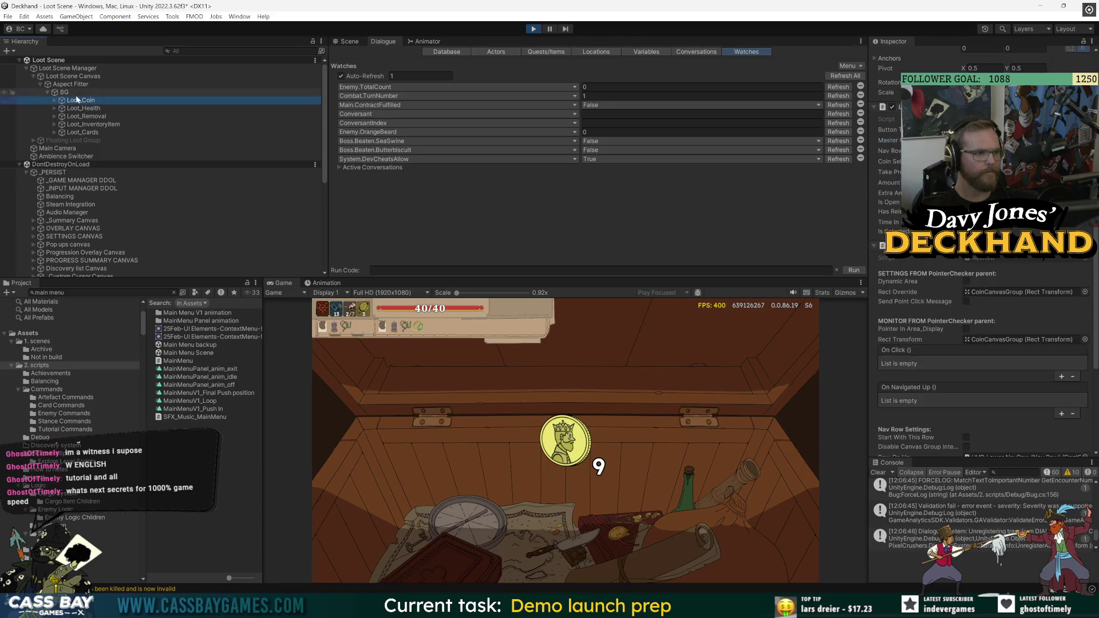
Reopen the settings menu in the game and bring up Discovery Progress (102/146)
click(737, 458)
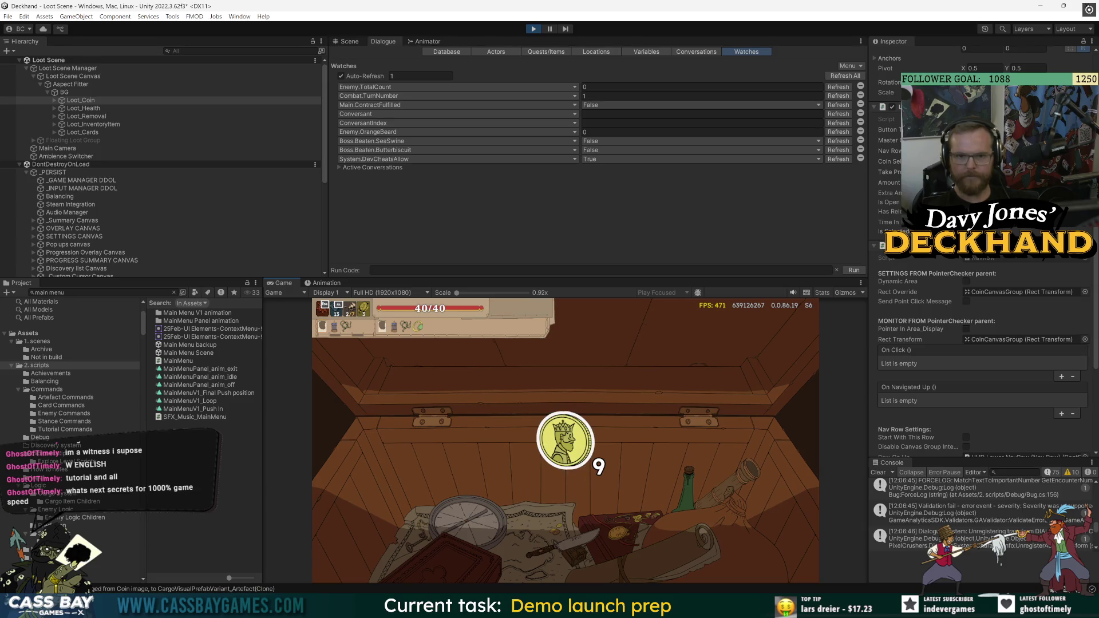
scroll(982, 286, down, 3)
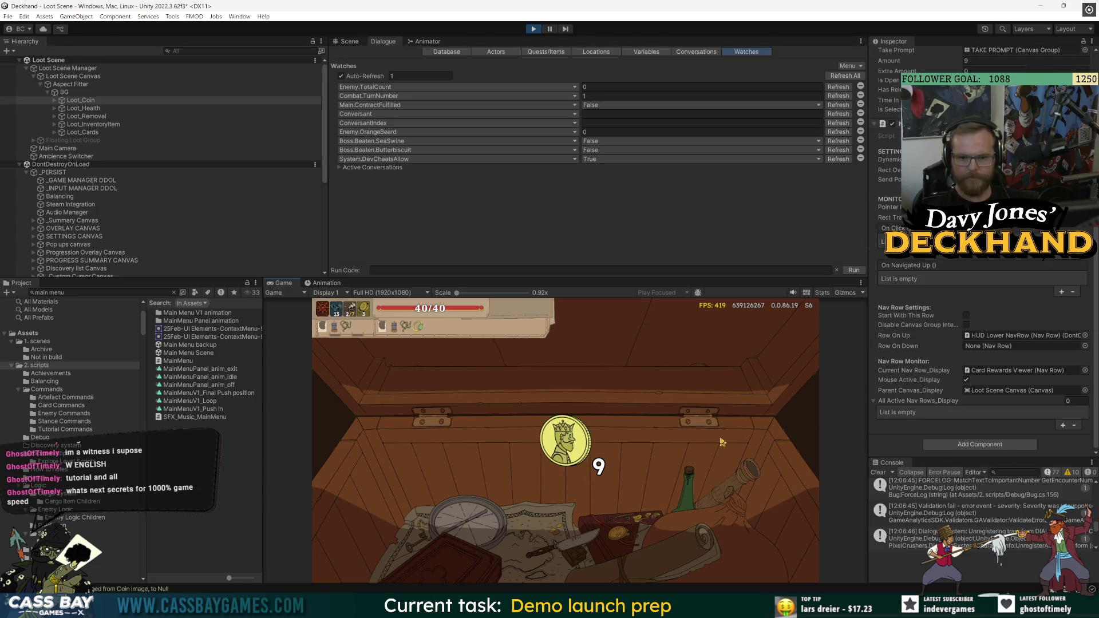
key(Return)
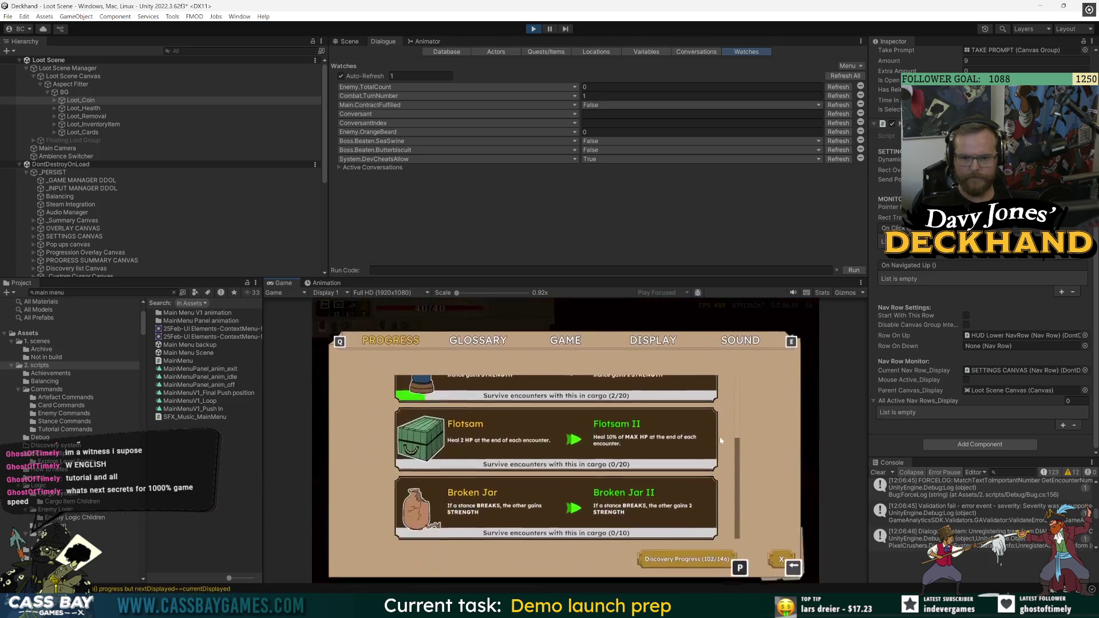
scroll(720, 436, down, 1)
key(Escape)
key(Escape)
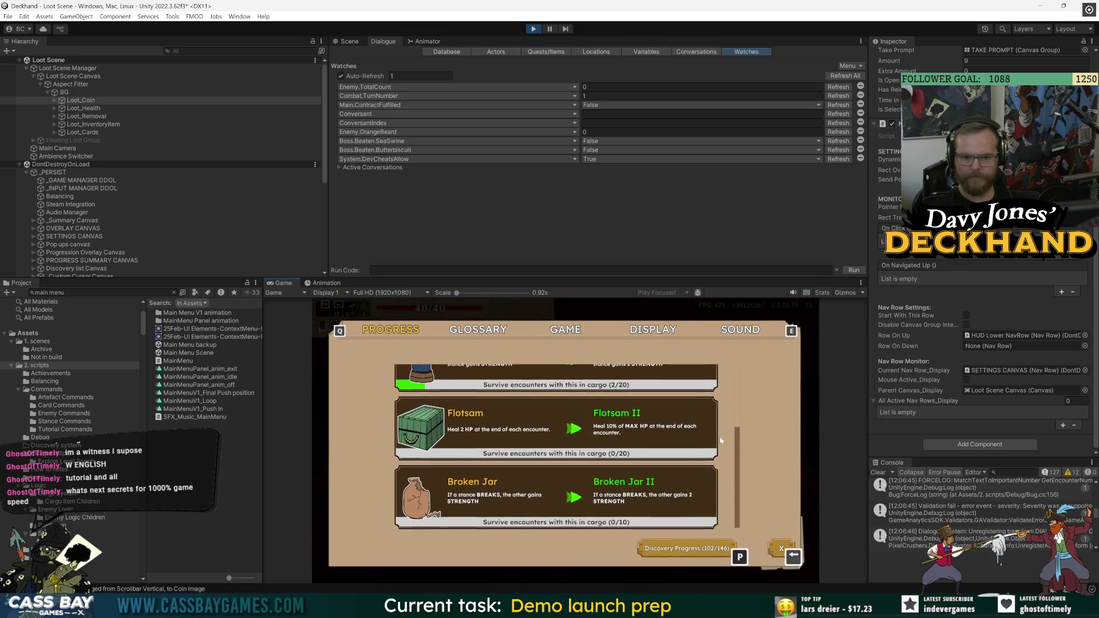
key(p)
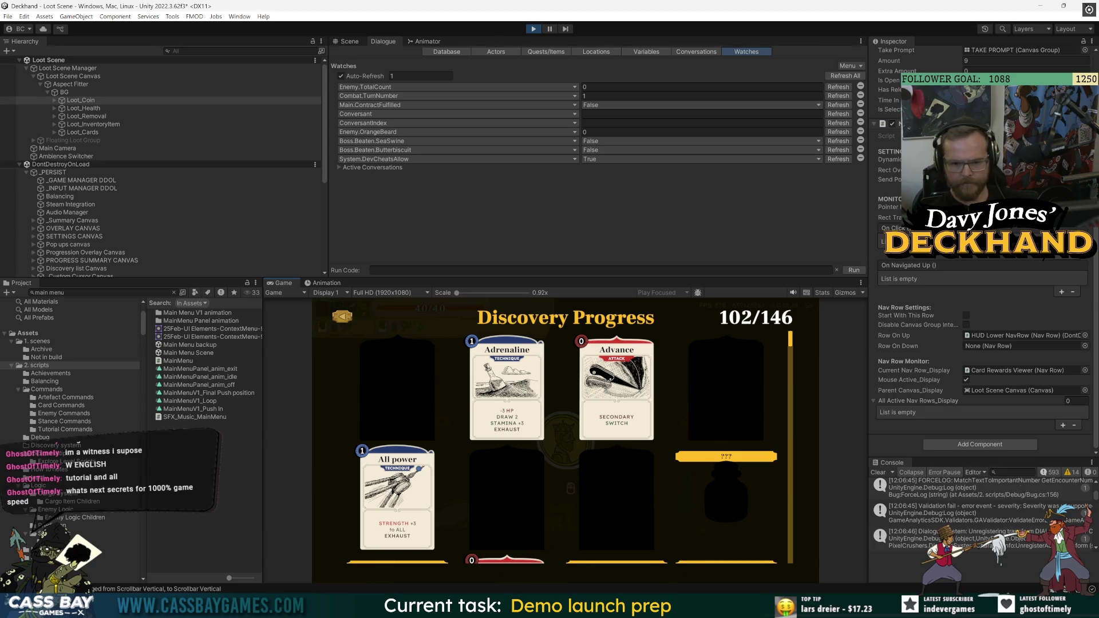
Filter the Console to 'navrow' and jump to SettingsMenu.cs Close from the Loot_Coin log entry
click(1012, 473)
text(navrow)
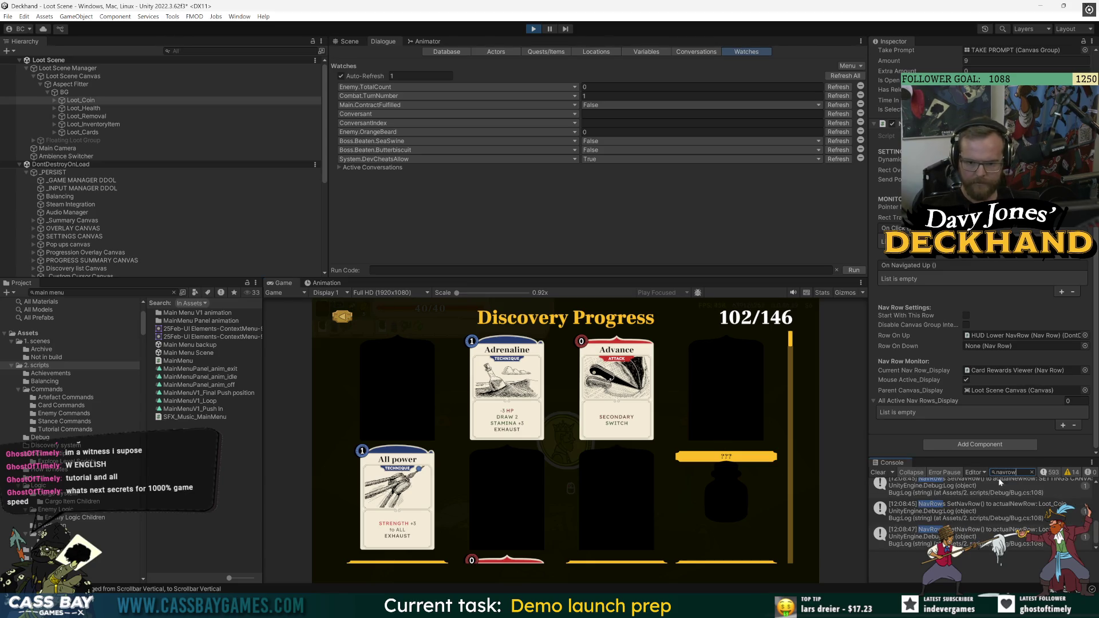
drag(870, 500, 793, 500)
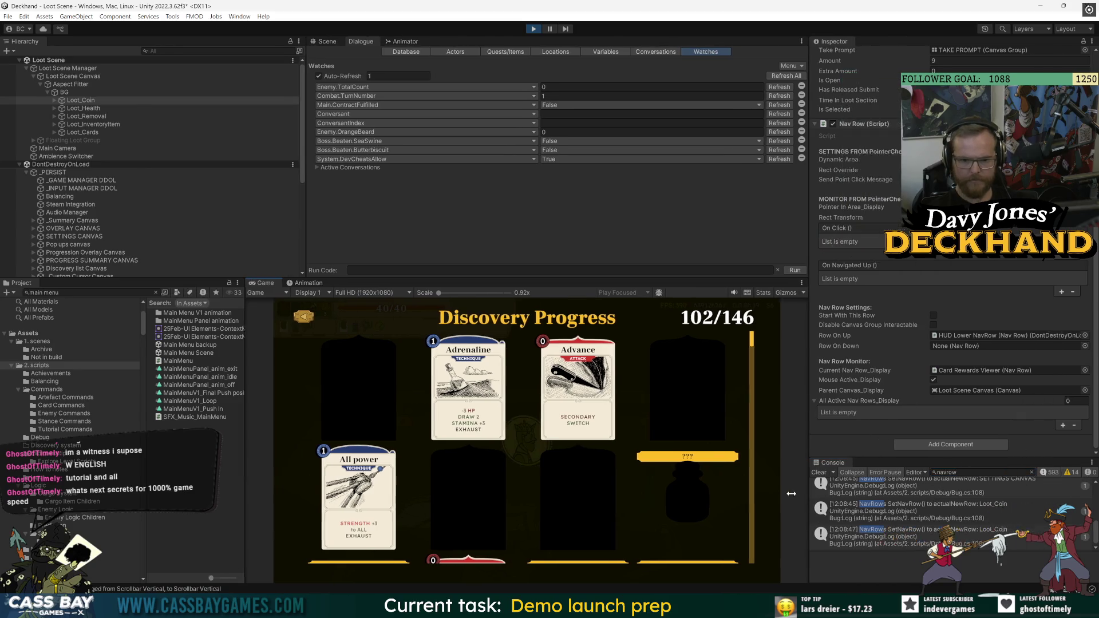
click(943, 506)
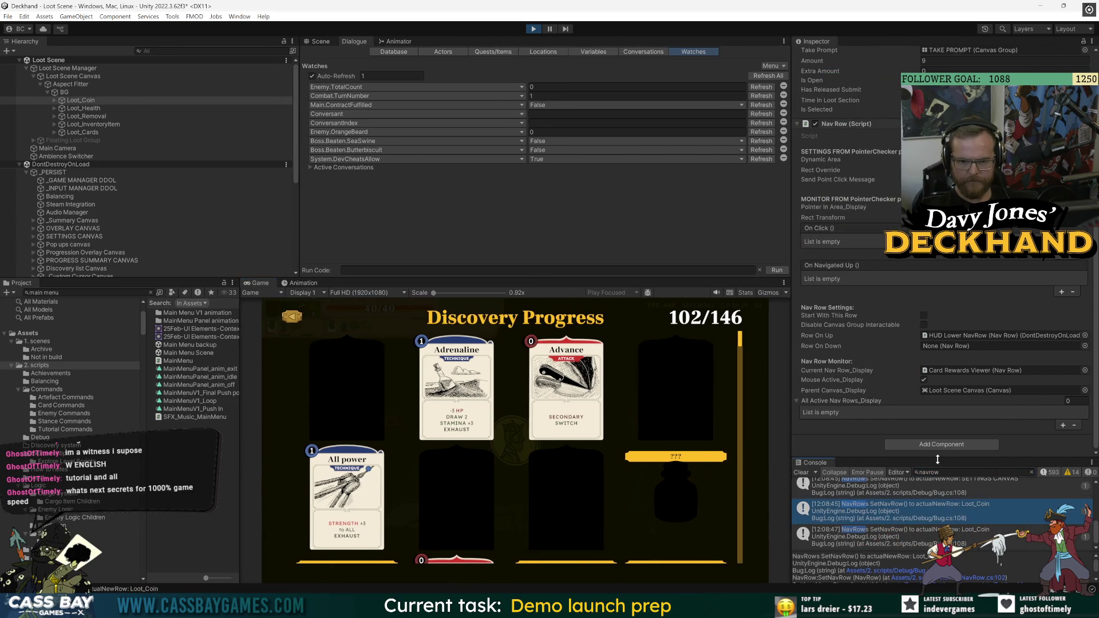
drag(938, 459, 934, 358)
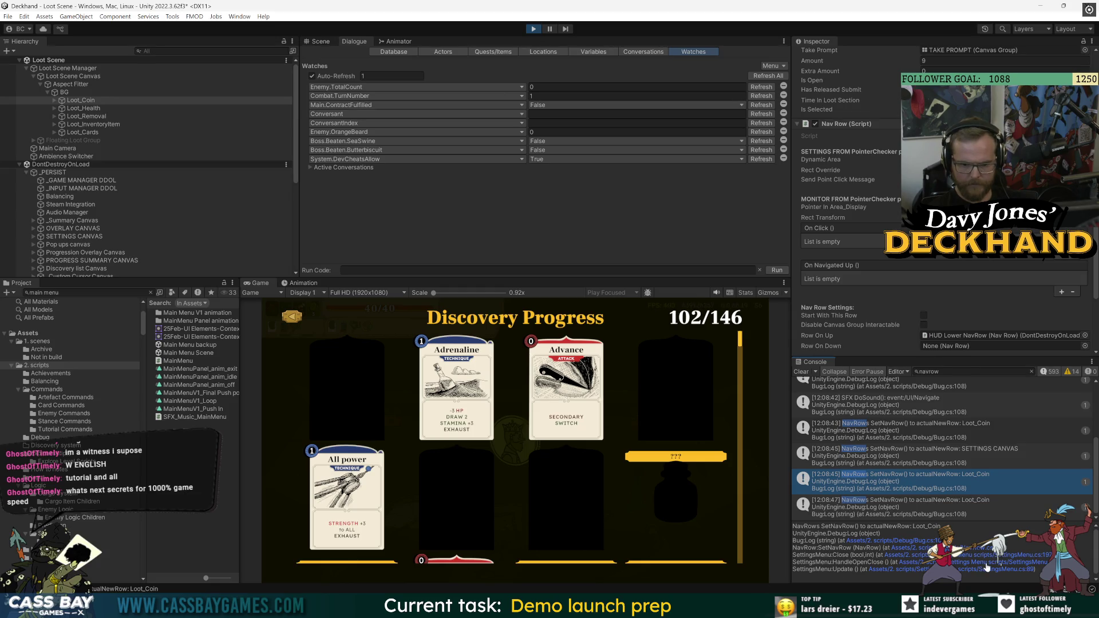
click(1012, 556)
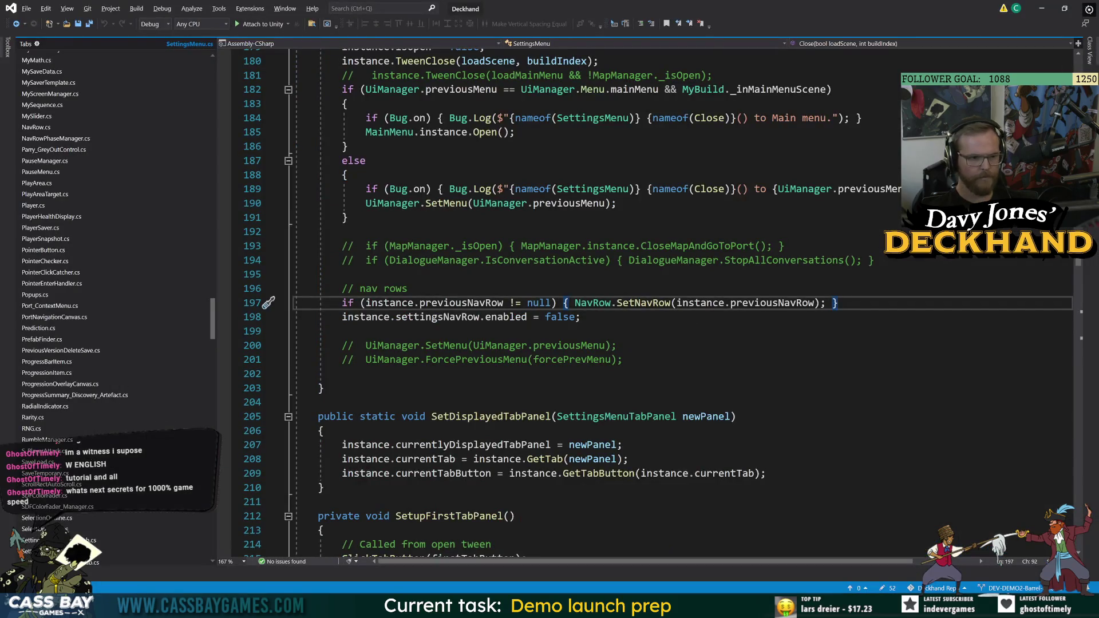
Trace previousNavRow from Close at line 197 up to Open at line 138, then return to Unity
double_click(476, 307)
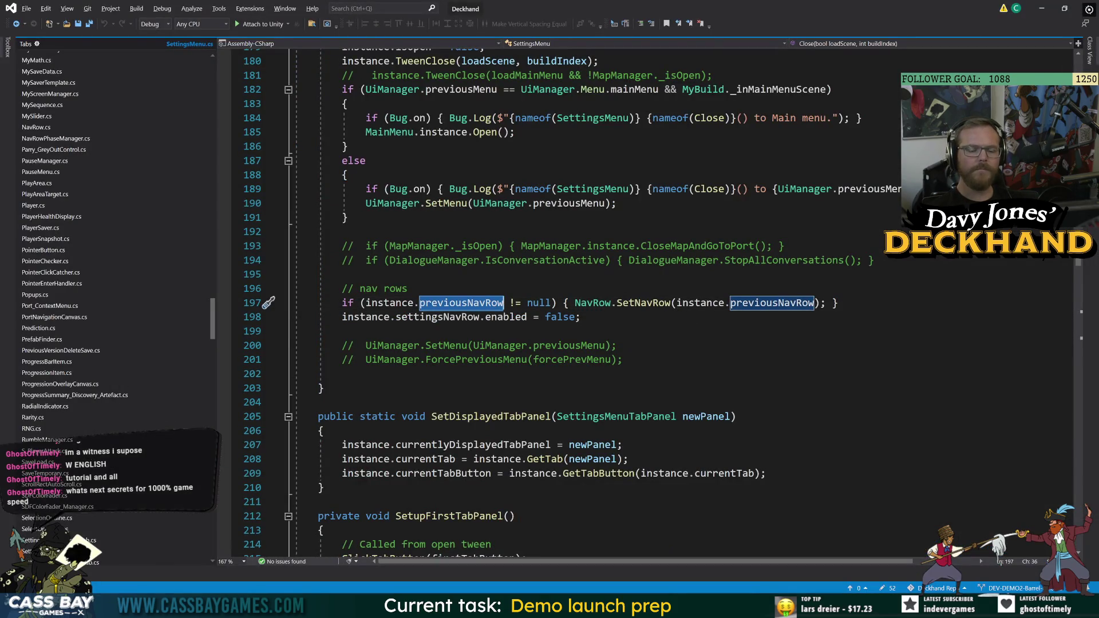
click(342, 331)
scroll(342, 331, up, 3)
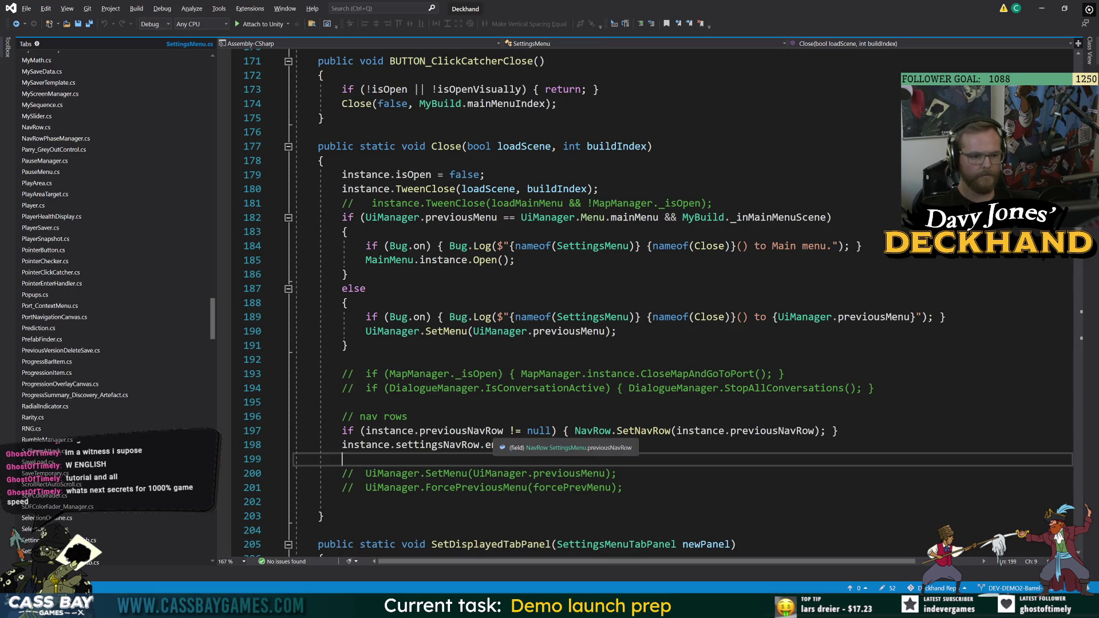
click(611, 431)
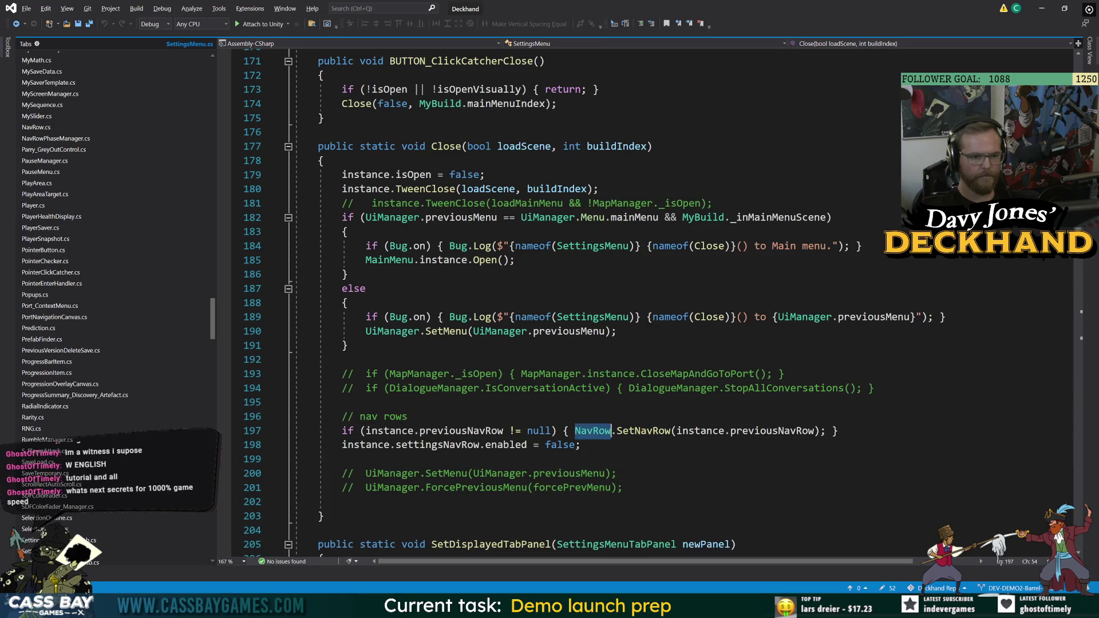
scroll(611, 430, up, 13)
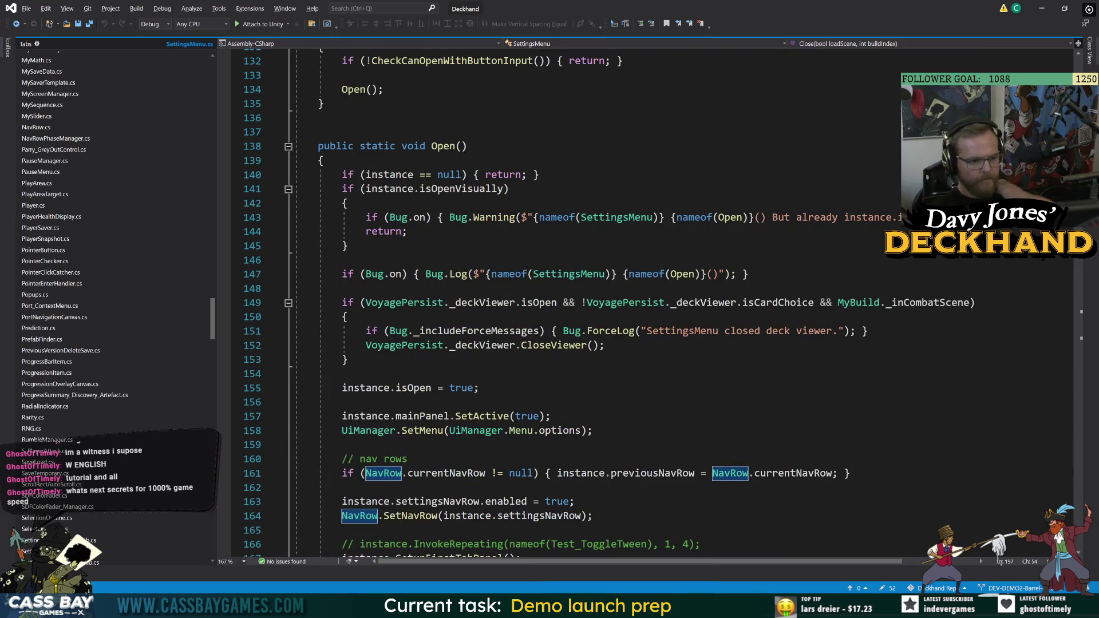
drag(213, 318, 185, 86)
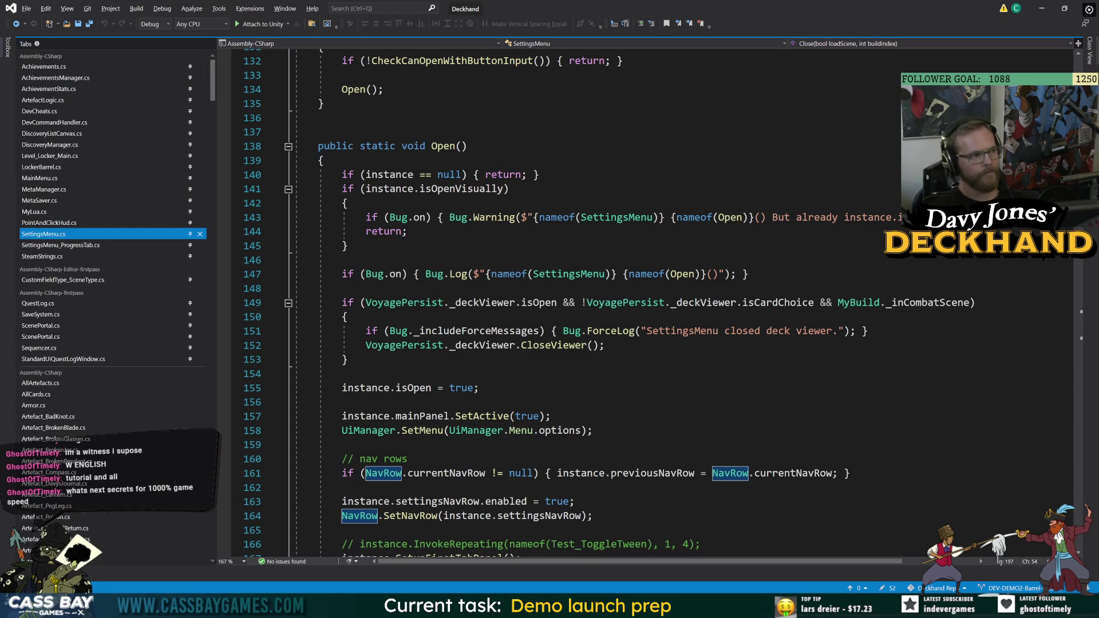
key(alt+Tab)
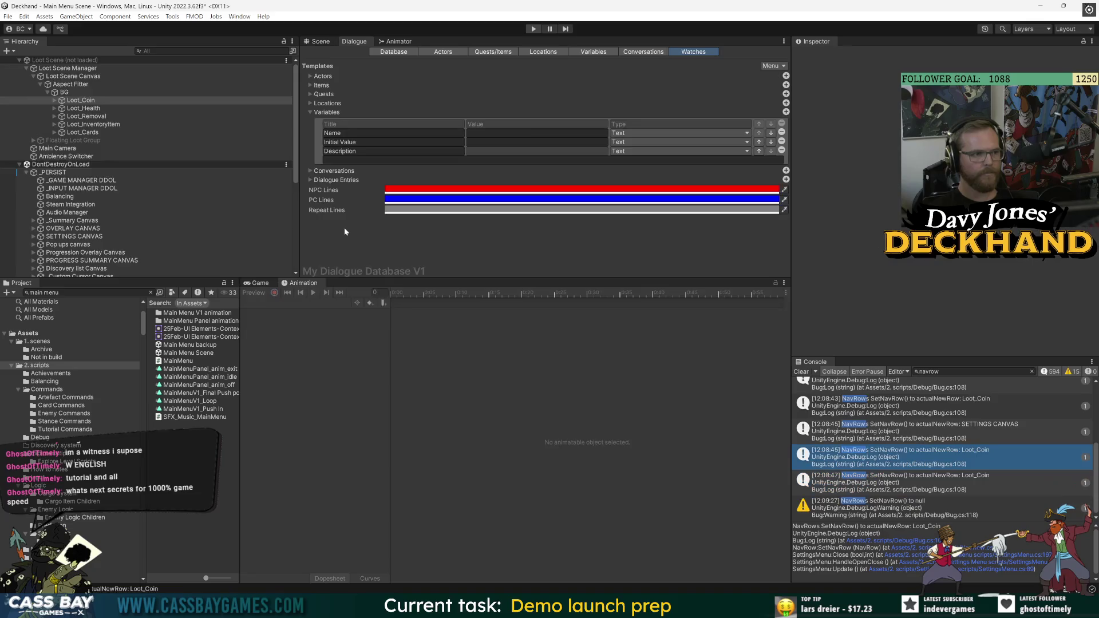
Open the Discovery list Canvas prefab in Prefab Mode with a taller Inspector
click(86, 293)
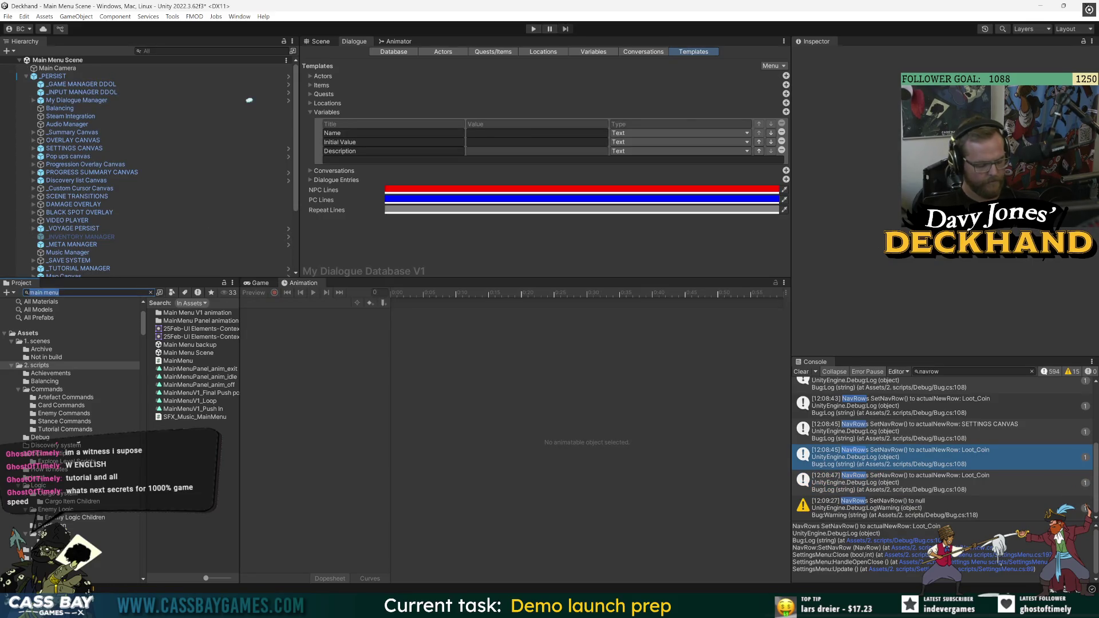
click(76, 180)
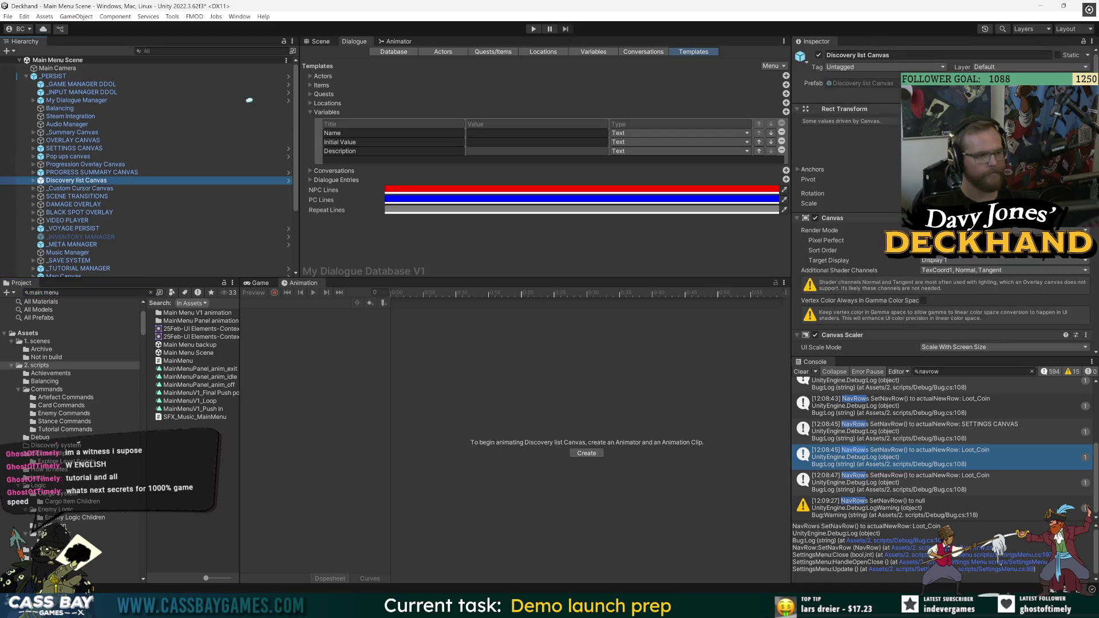
click(288, 181)
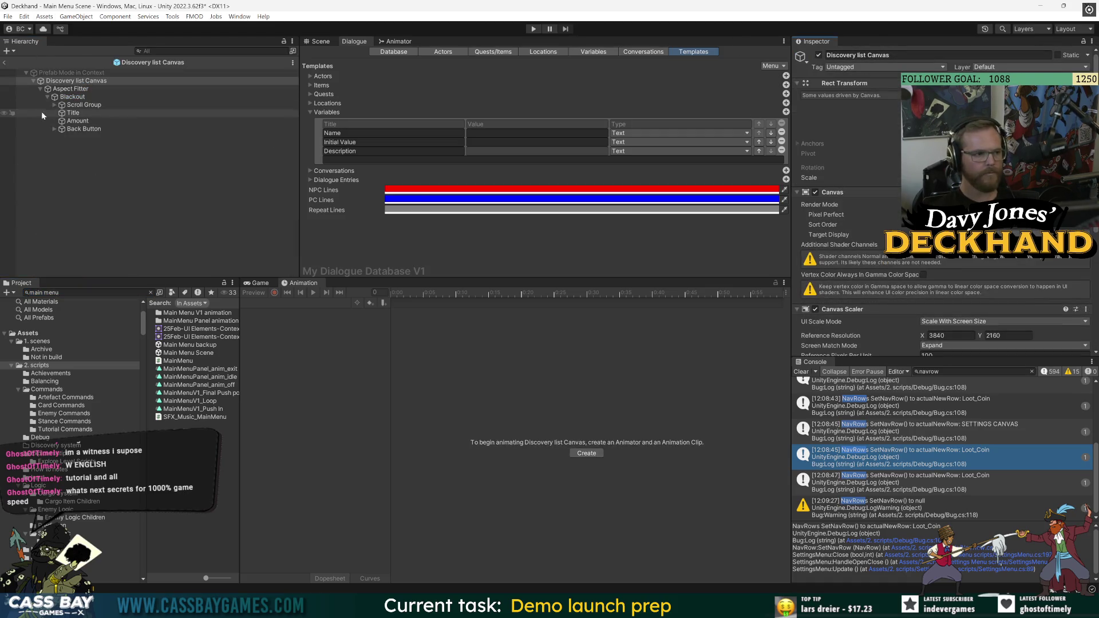
drag(882, 357, 882, 467)
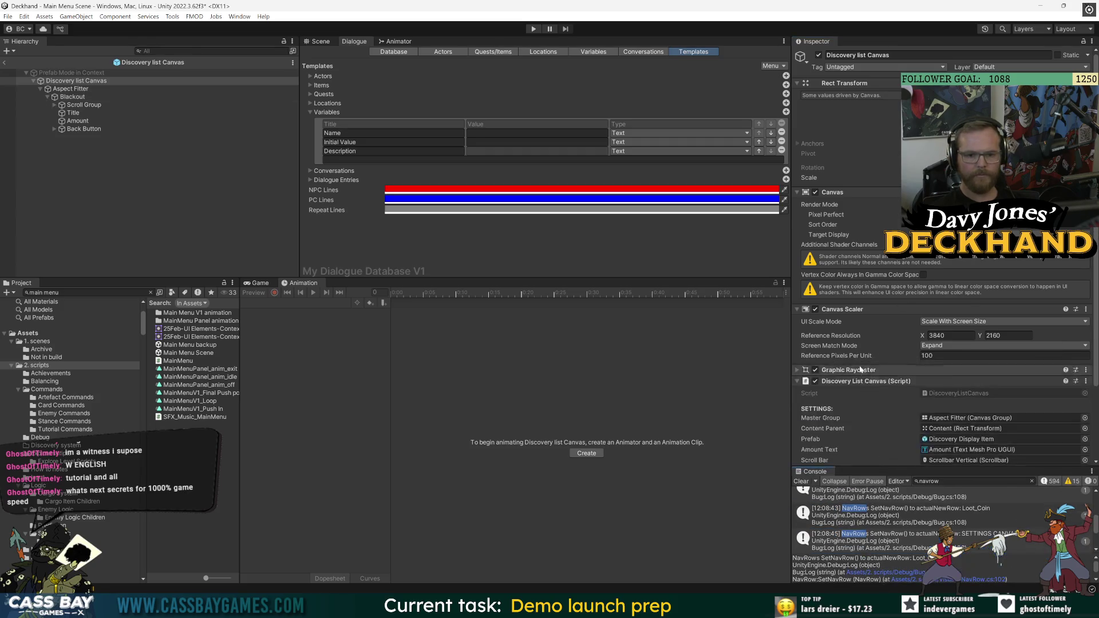
scroll(859, 336, down, 3)
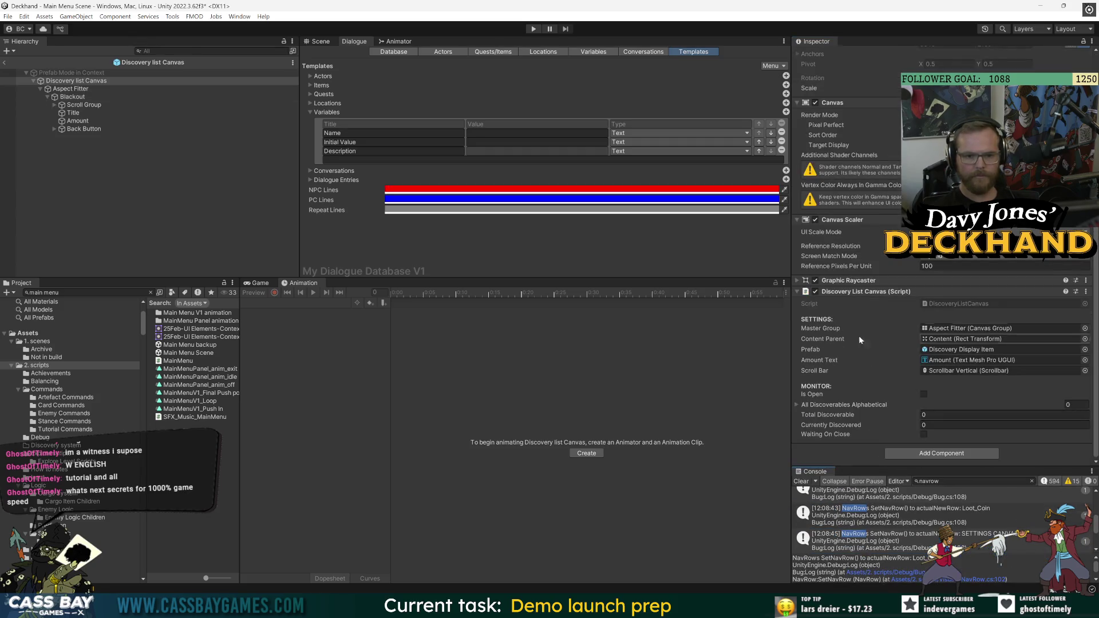
Add a Nav Row component to the prefab's Blackout object
click(74, 97)
key(Down)
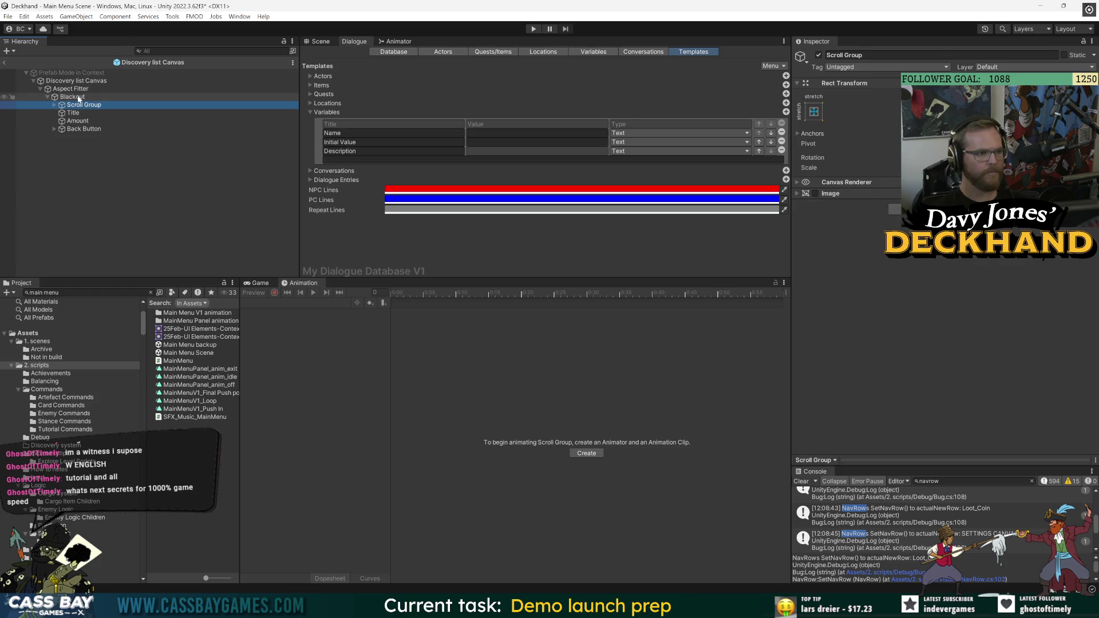
click(79, 98)
key(ctrl+shift+a)
text(animator)
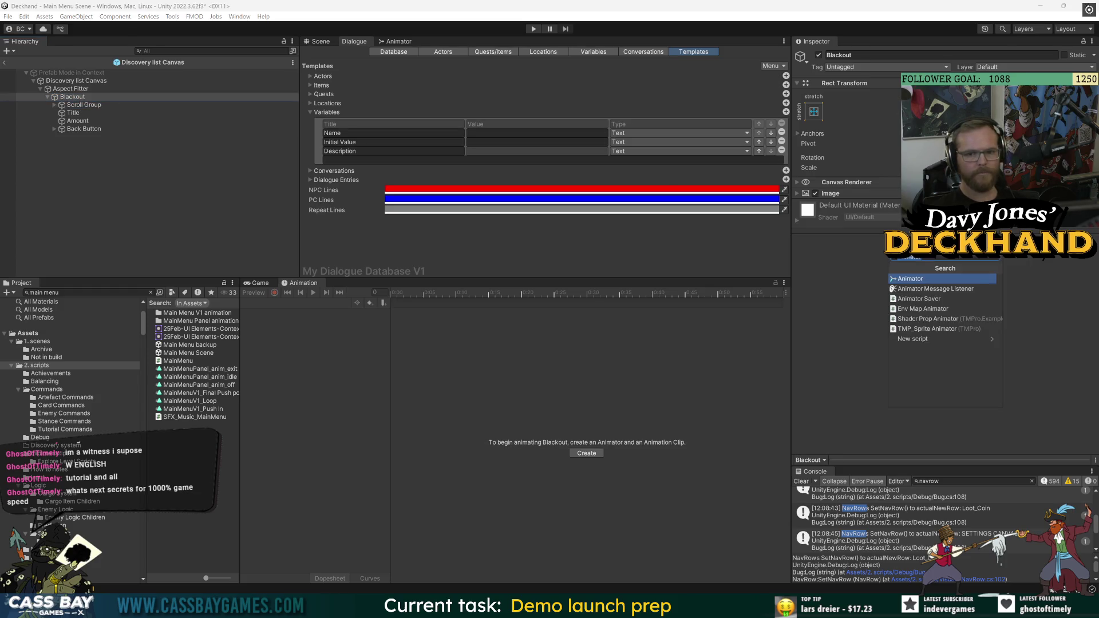
text(navrow)
key(Return)
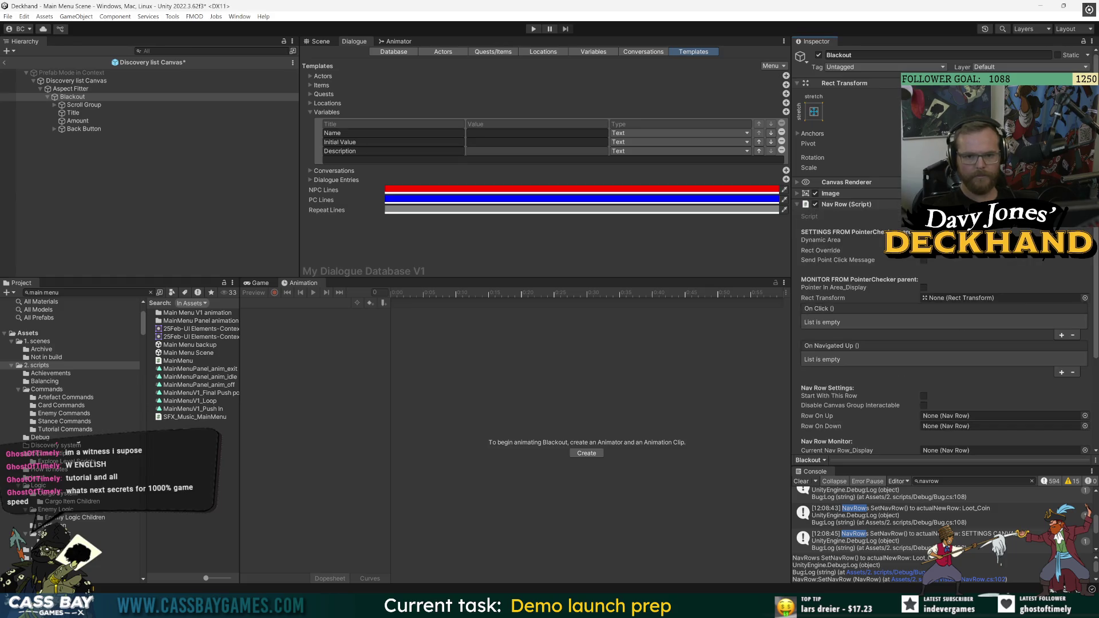
scroll(853, 386, down, 5)
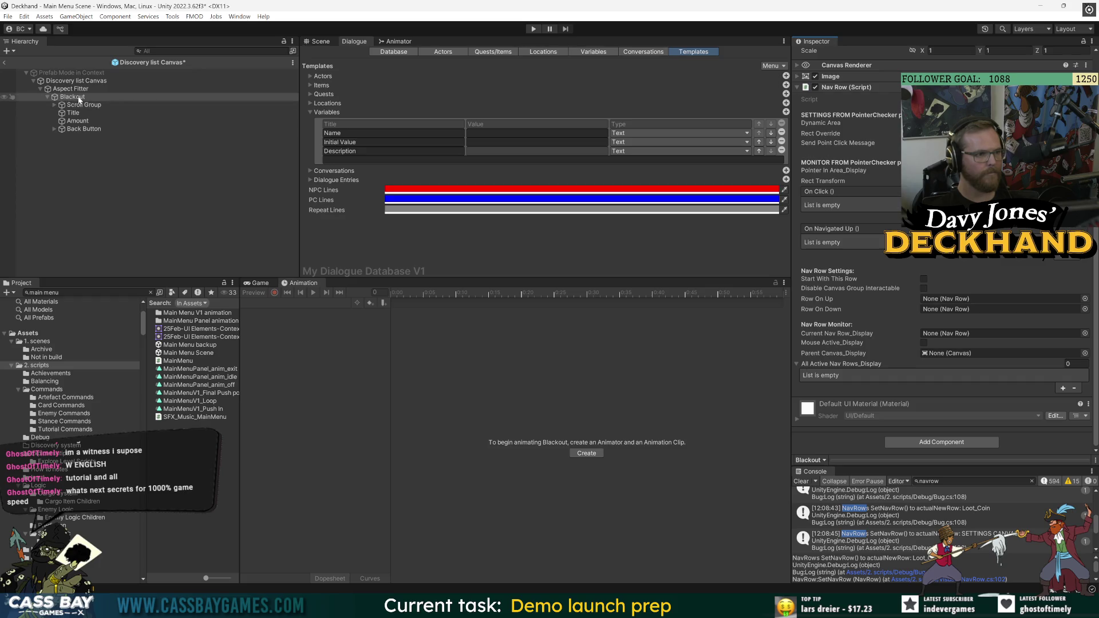
scroll(873, 246, up, 4)
scroll(858, 324, down, 3)
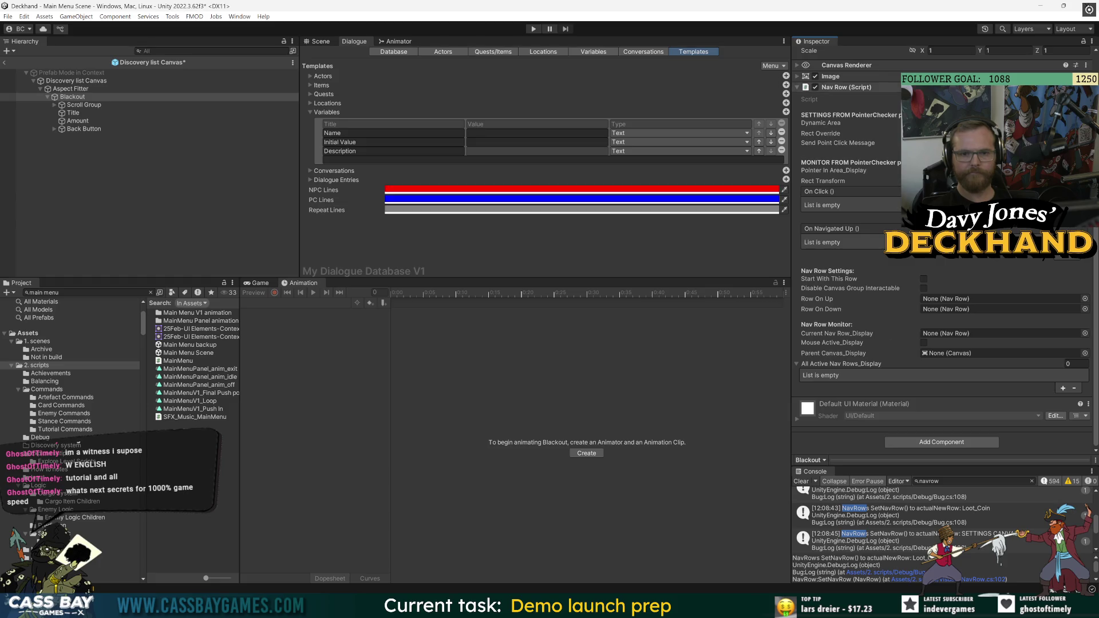
Check the prefab in the Scene view, return to Main Menu Scene, and open DiscoveryListCanvas.cs
click(319, 42)
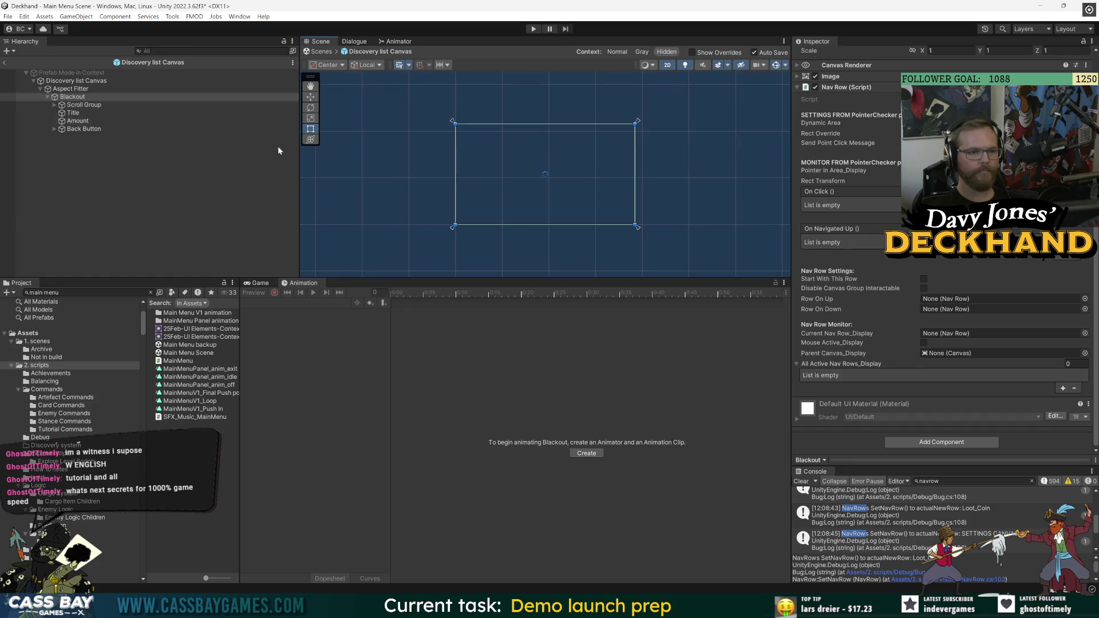
click(104, 98)
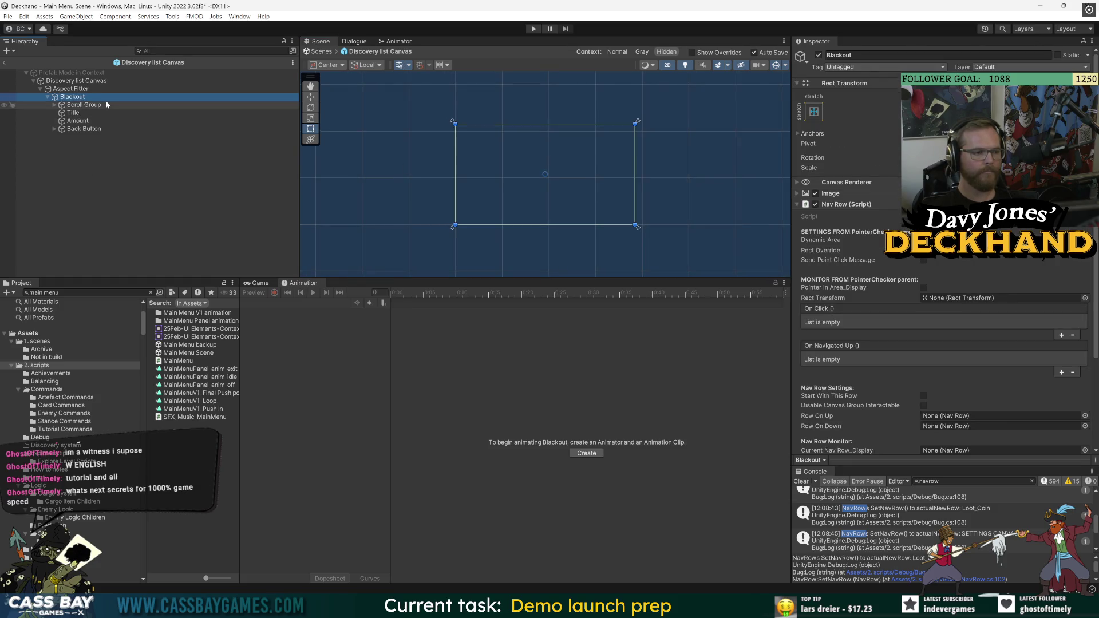
click(6, 62)
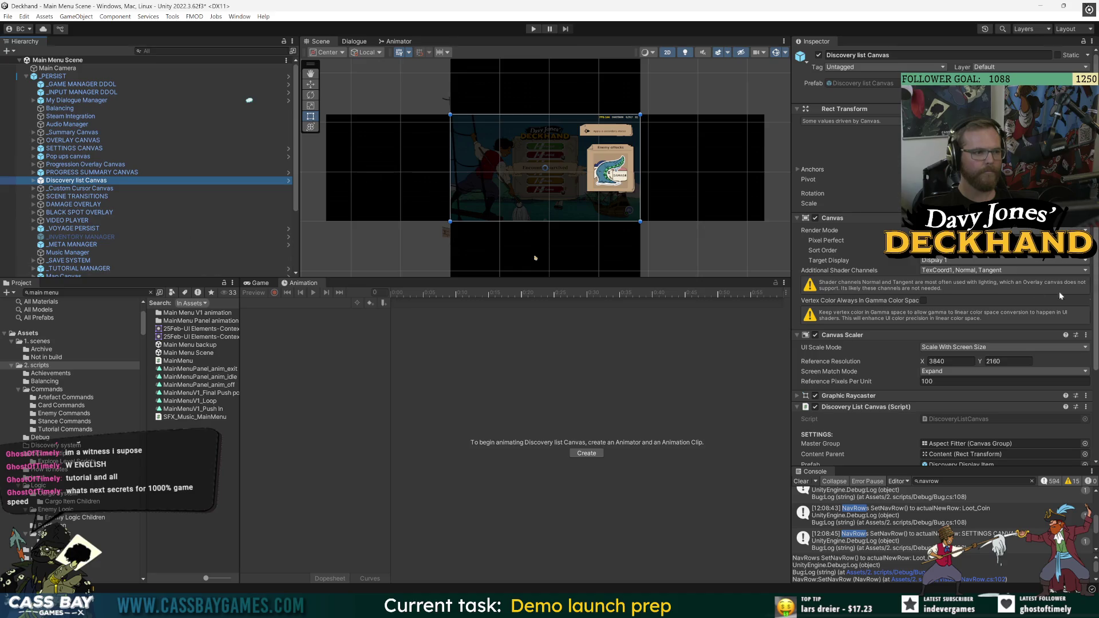
scroll(871, 328, down, 5)
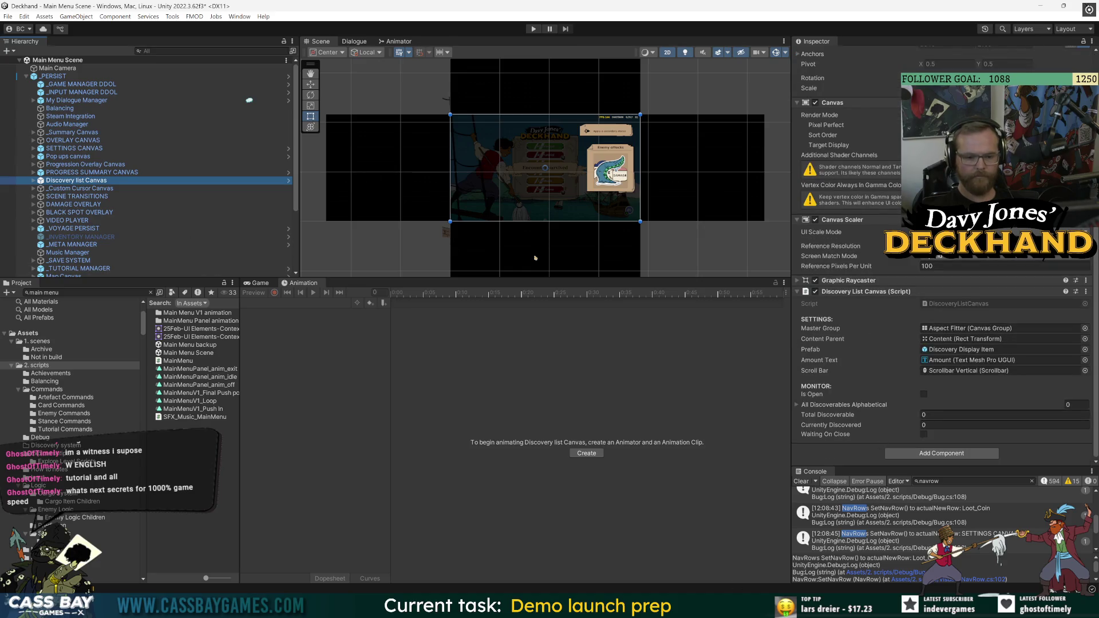
mouse_move(816, 610)
double_click(952, 300)
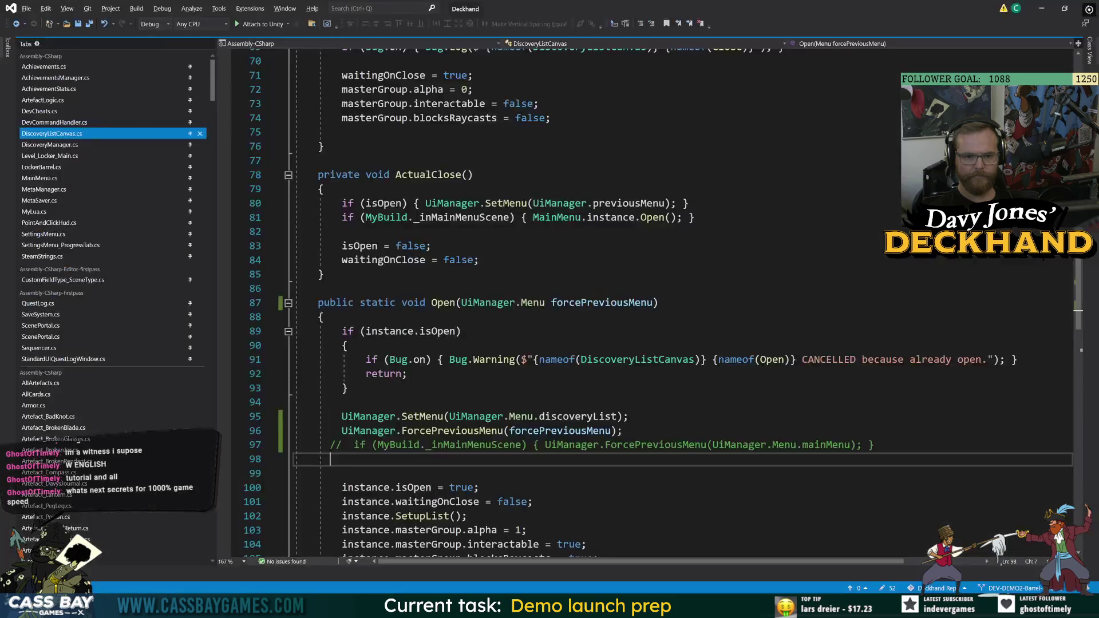
Return from Visual Studio to Unity and run the Main Menu Scene in play mode
key(alt+Tab)
click(534, 30)
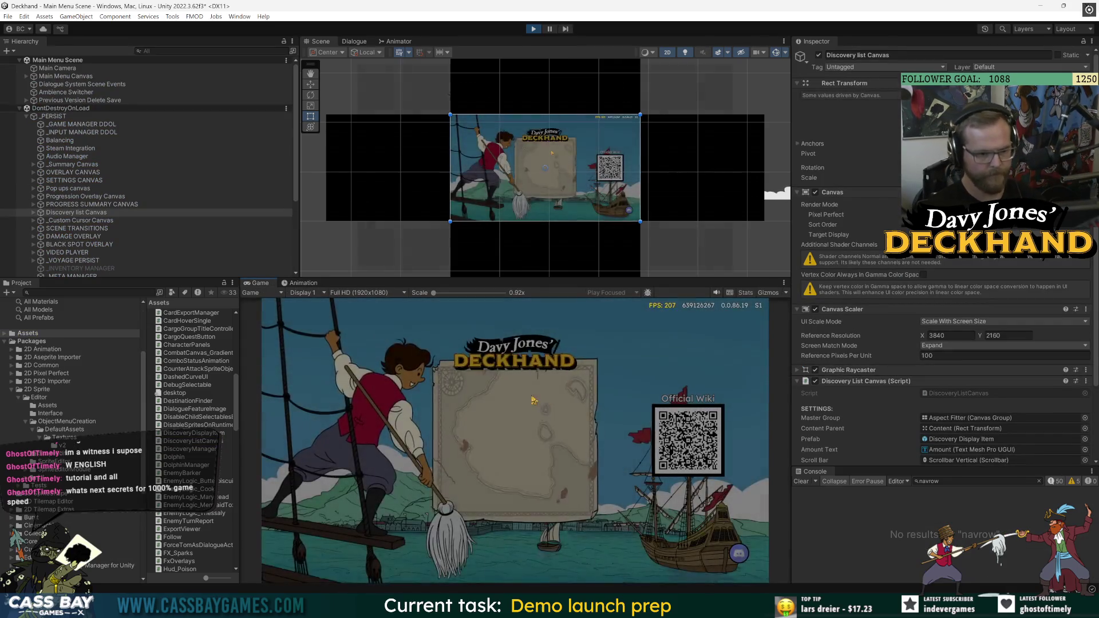
Continue the voyage into combat and end it with the 'win all' cheat
click(559, 401)
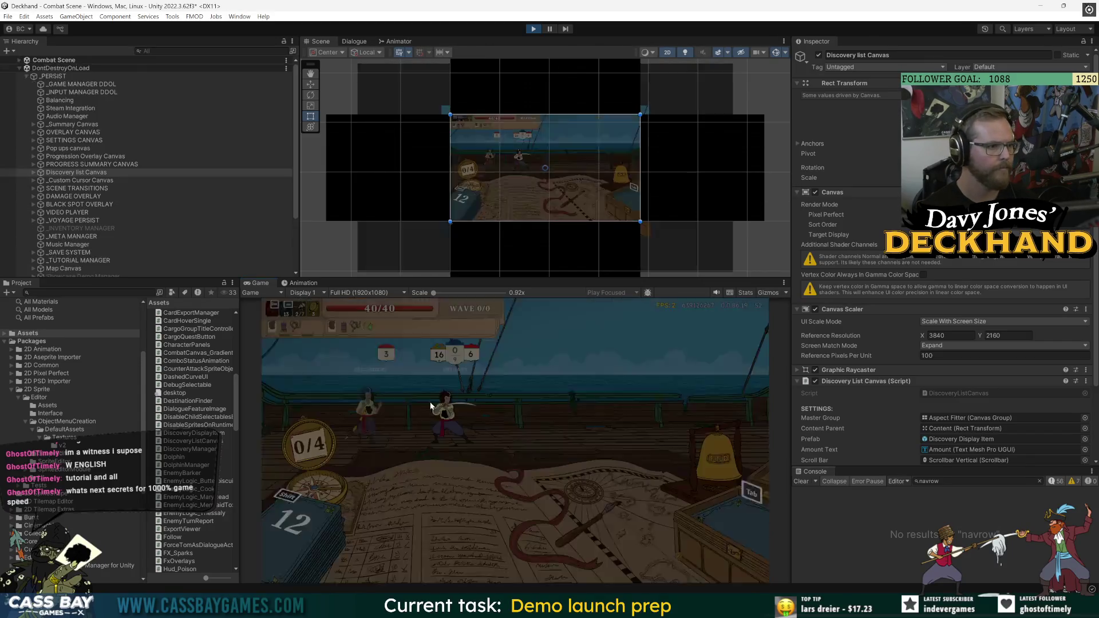
text(win all)
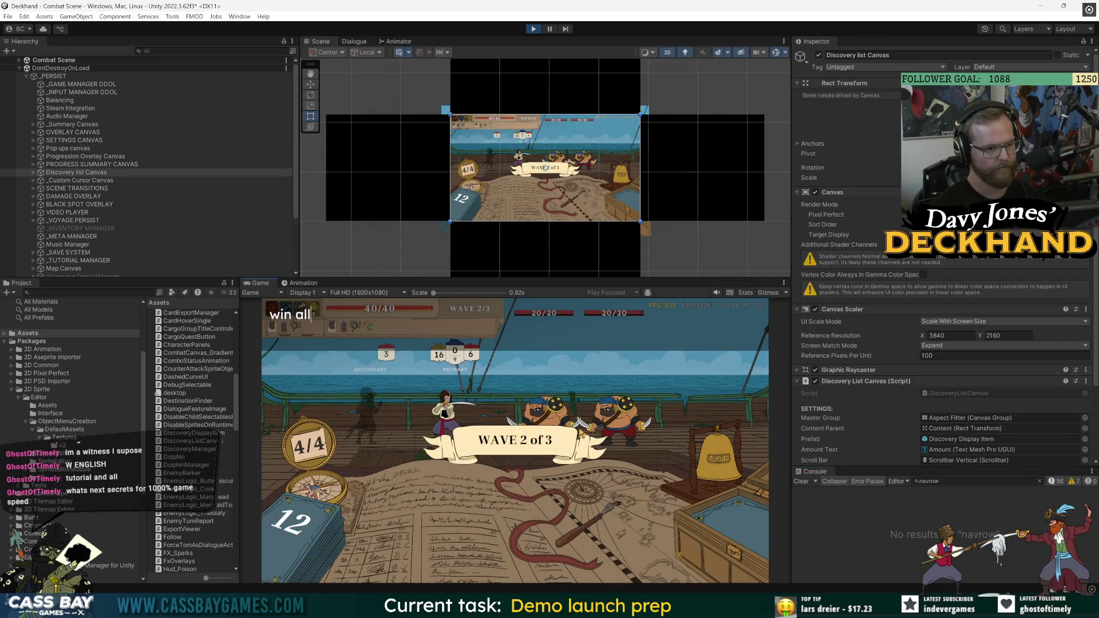
key(Return)
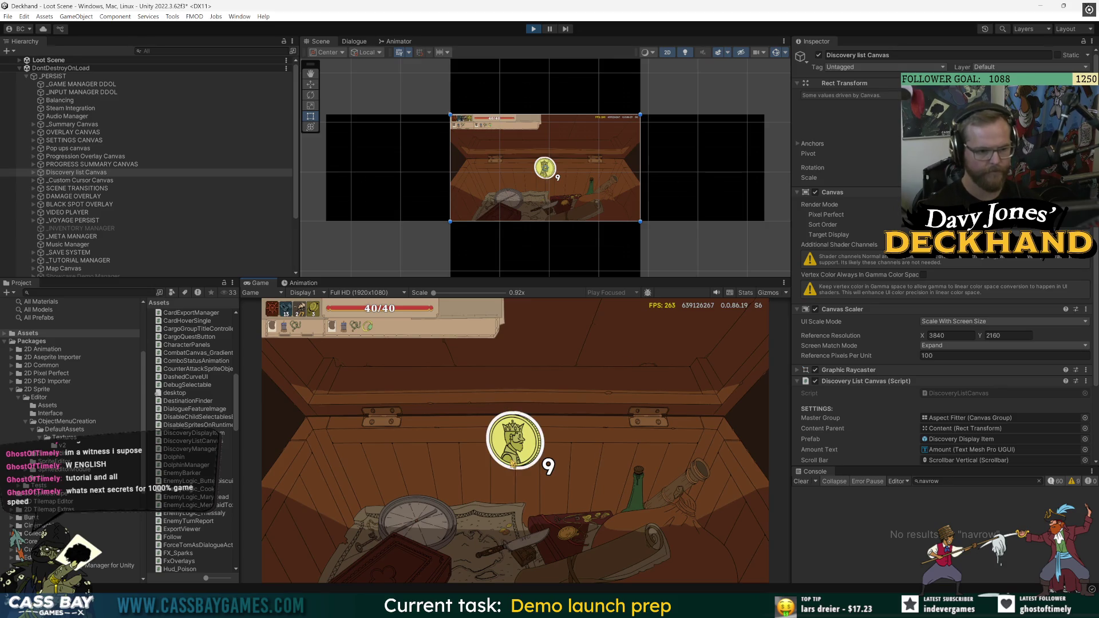
Expand the Loot Scene hierarchy down to BG and inspect Loot_Coin's Nav Row settings
click(81, 91)
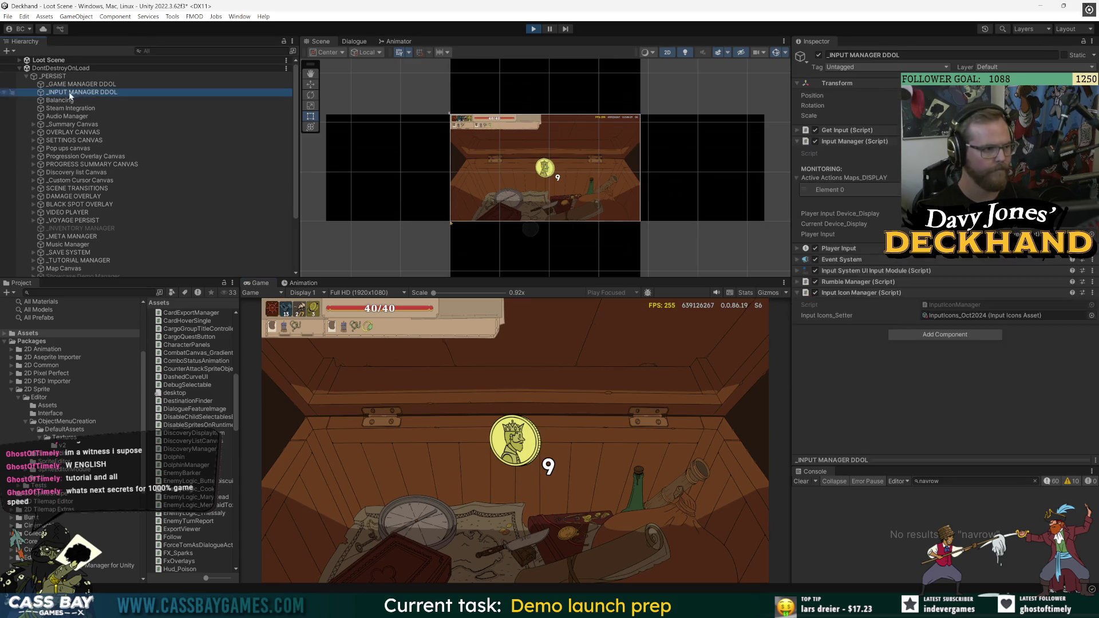
click(20, 59)
click(27, 68)
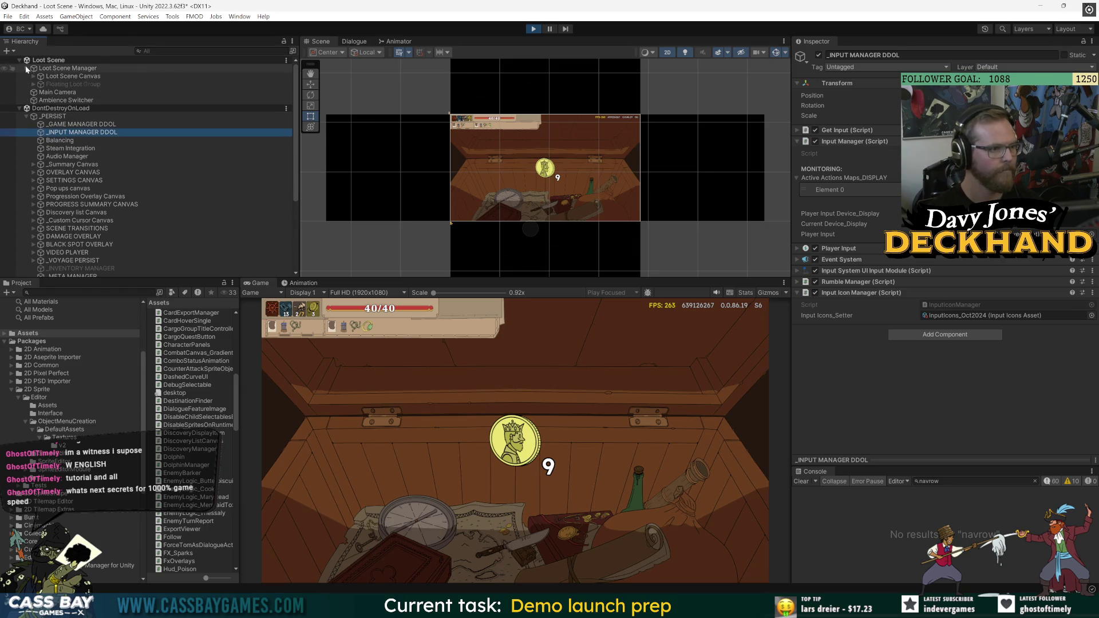
click(33, 76)
click(37, 82)
click(41, 84)
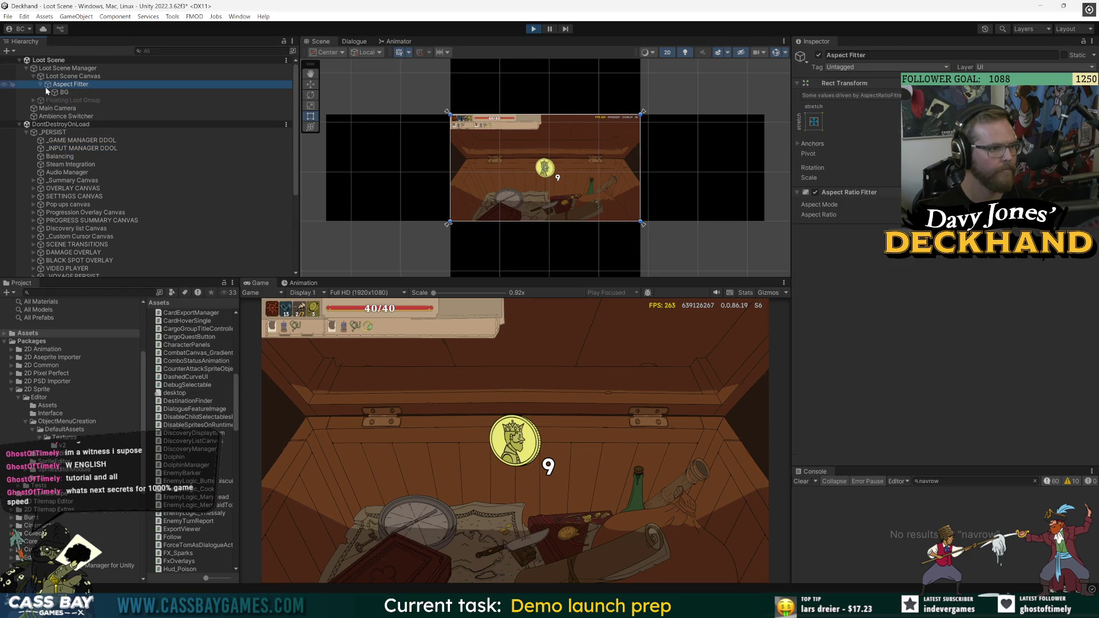
click(48, 92)
click(81, 100)
scroll(863, 363, down, 5)
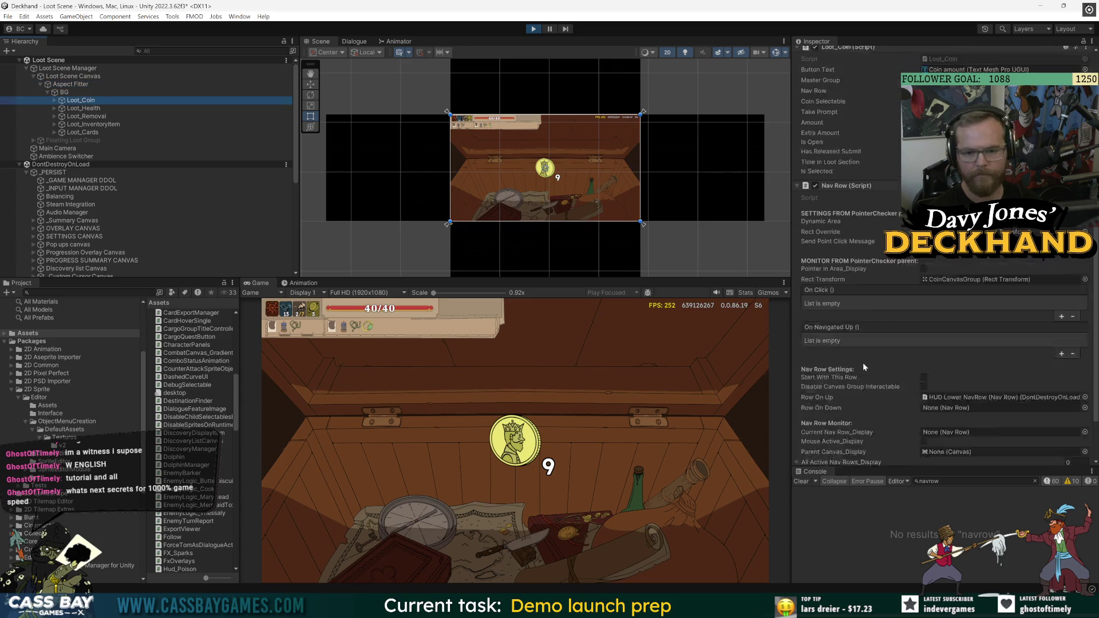
Highlight the loot coin in the game and check the current nav row on _GAME MANAGER DDOL
click(655, 406)
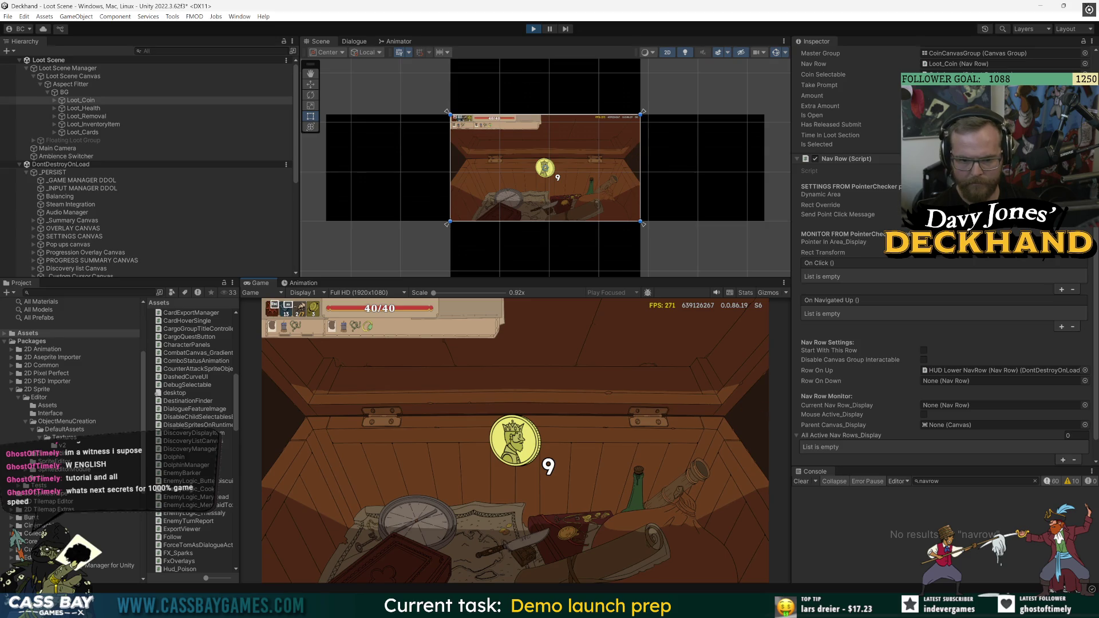
key(Down)
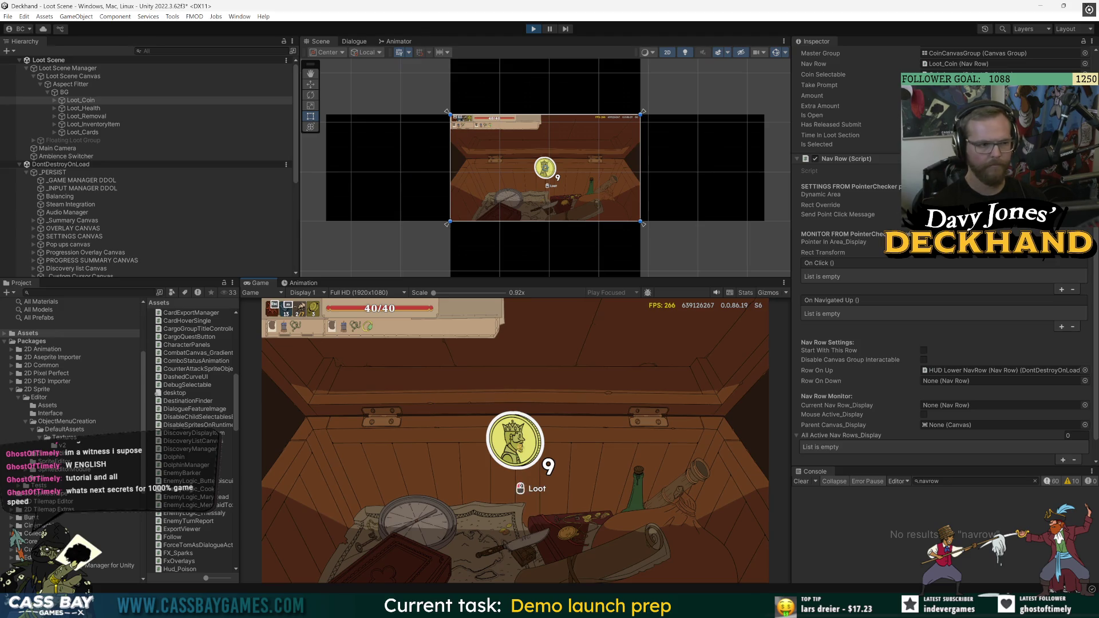
click(114, 181)
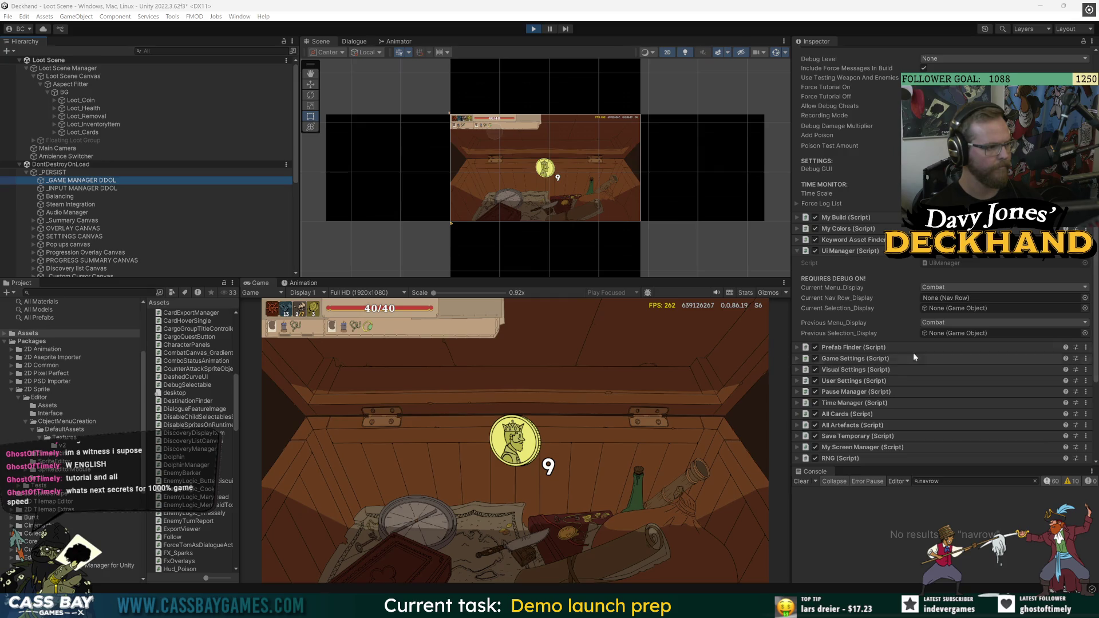
scroll(914, 357, up, 3)
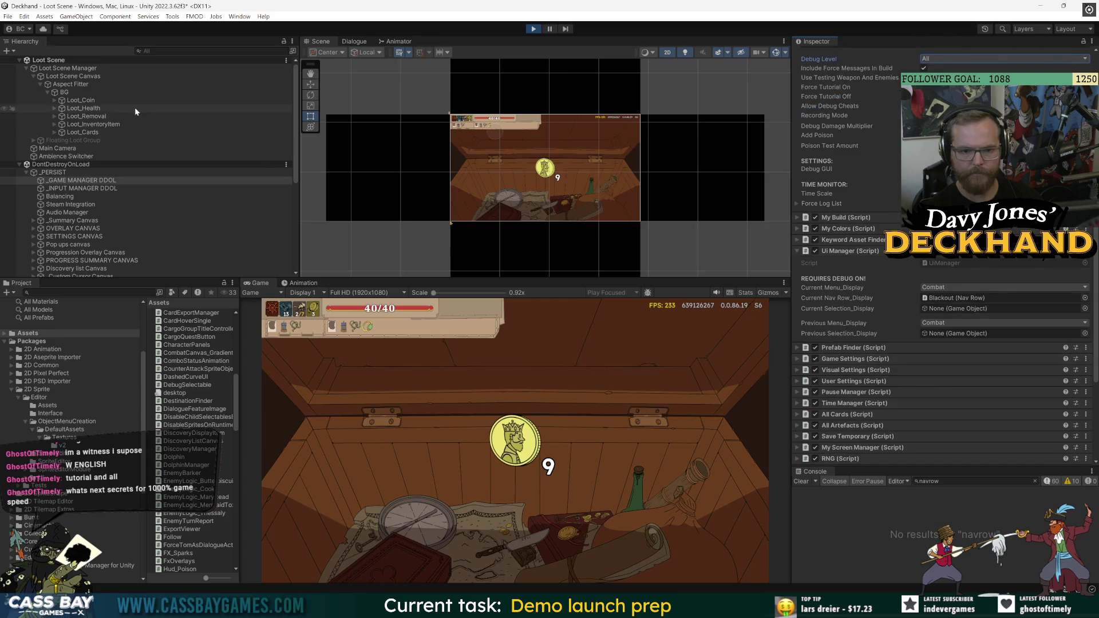
Re-inspect Loot_Coin, click the coin in the game, and stop Play mode
click(98, 101)
click(763, 397)
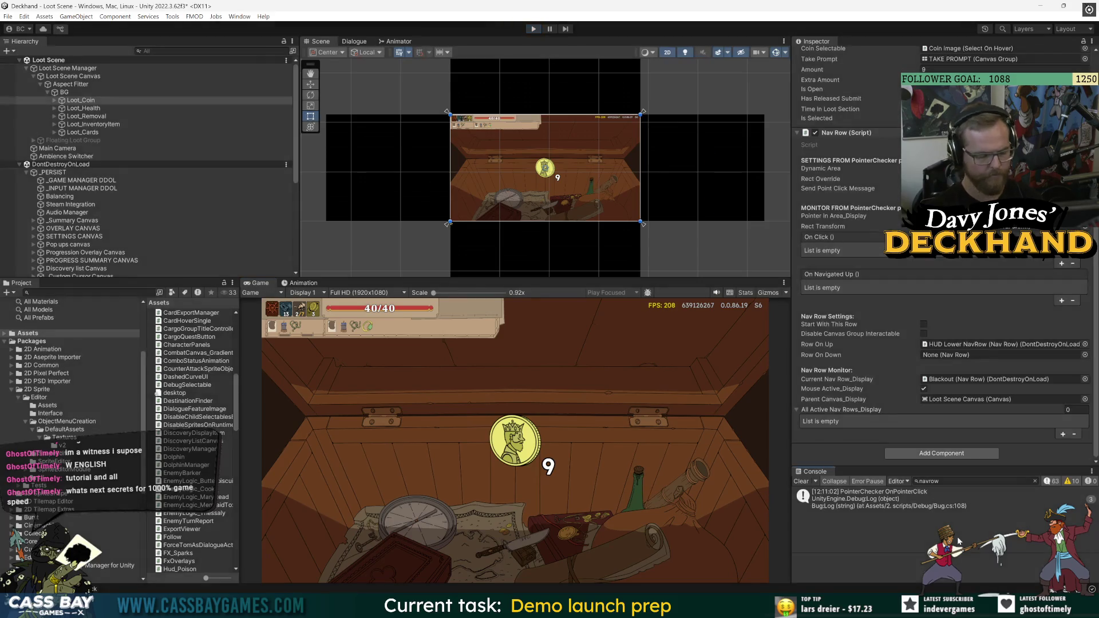
key(ctrl+p)
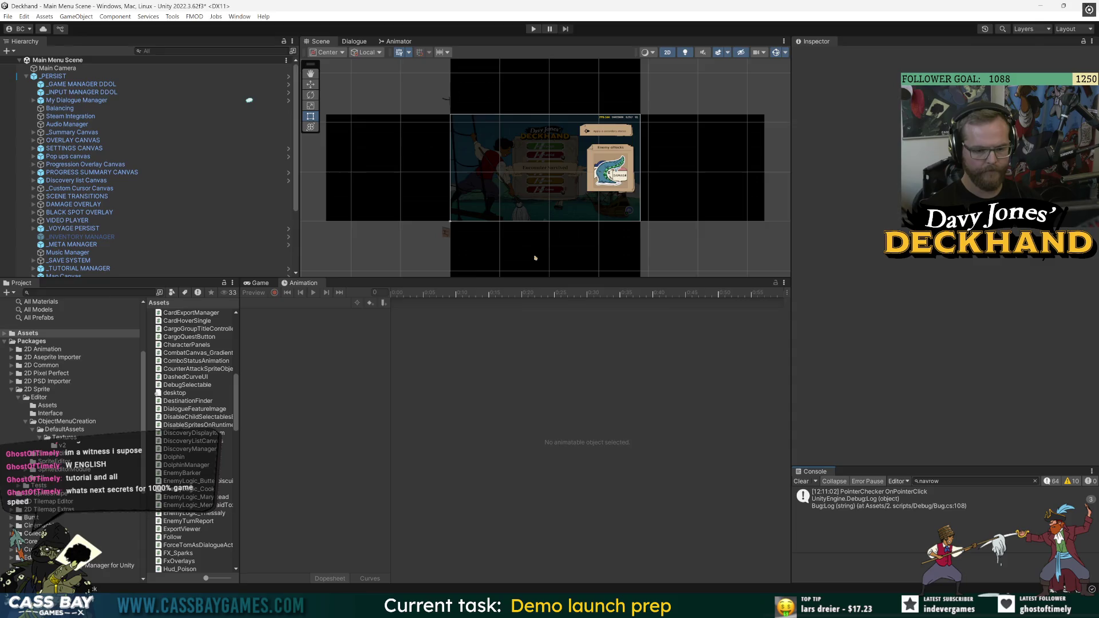
Declare a [SerializeField] private NavRow navRow field below scrollBar and save
key(alt+Tab)
scroll(572, 298, up, 13)
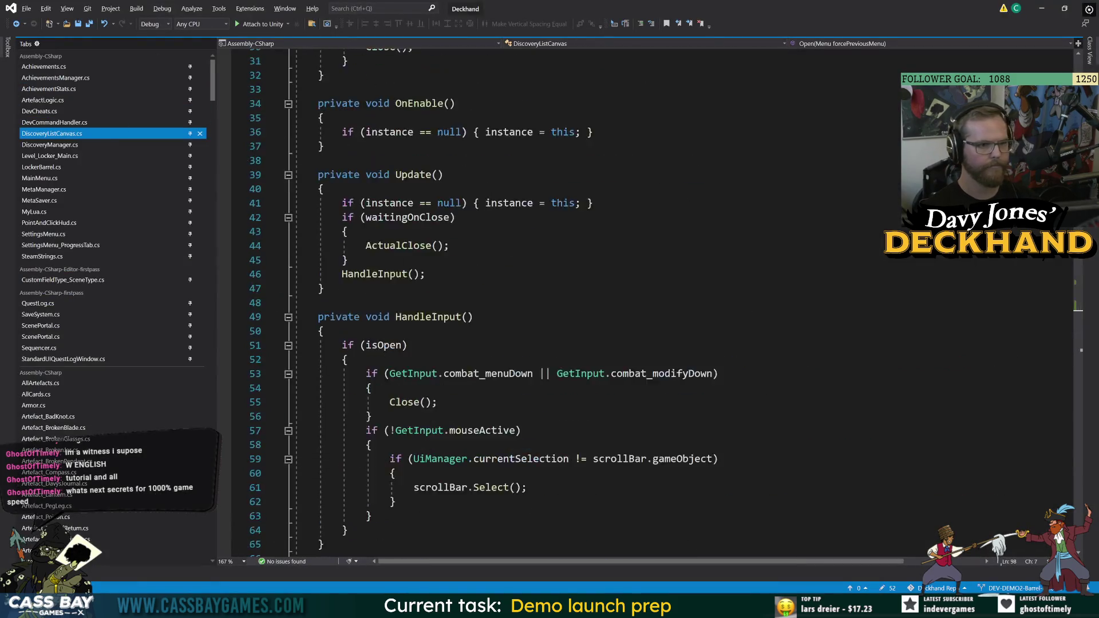
scroll(573, 297, up, 10)
click(587, 282)
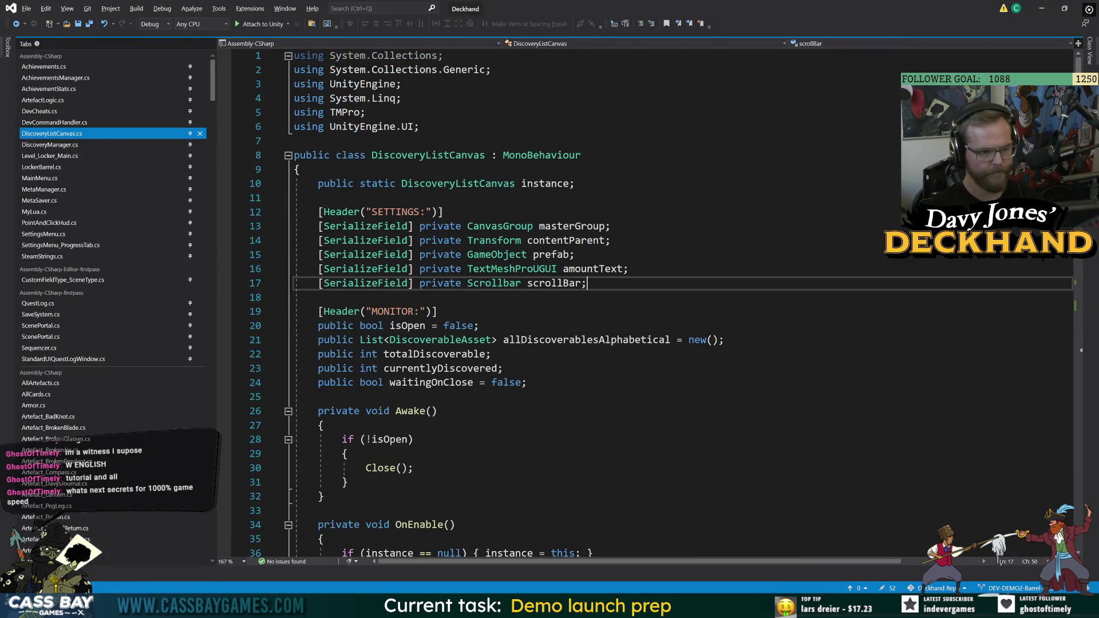
key(Return)
text([SerializeField] pri)
text(vate NavR)
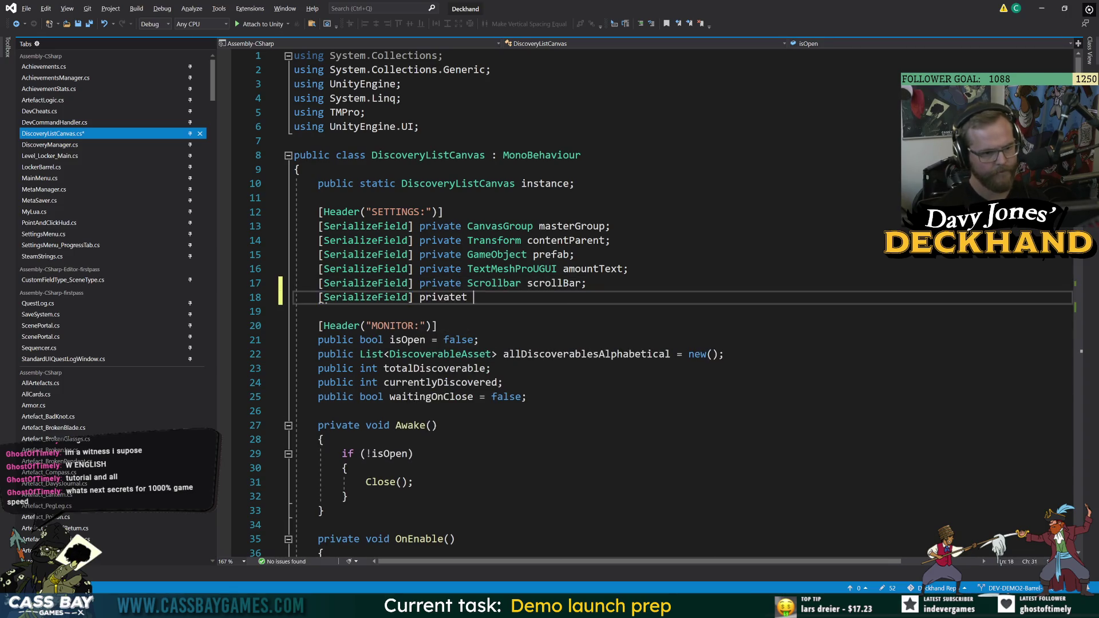
key(space)
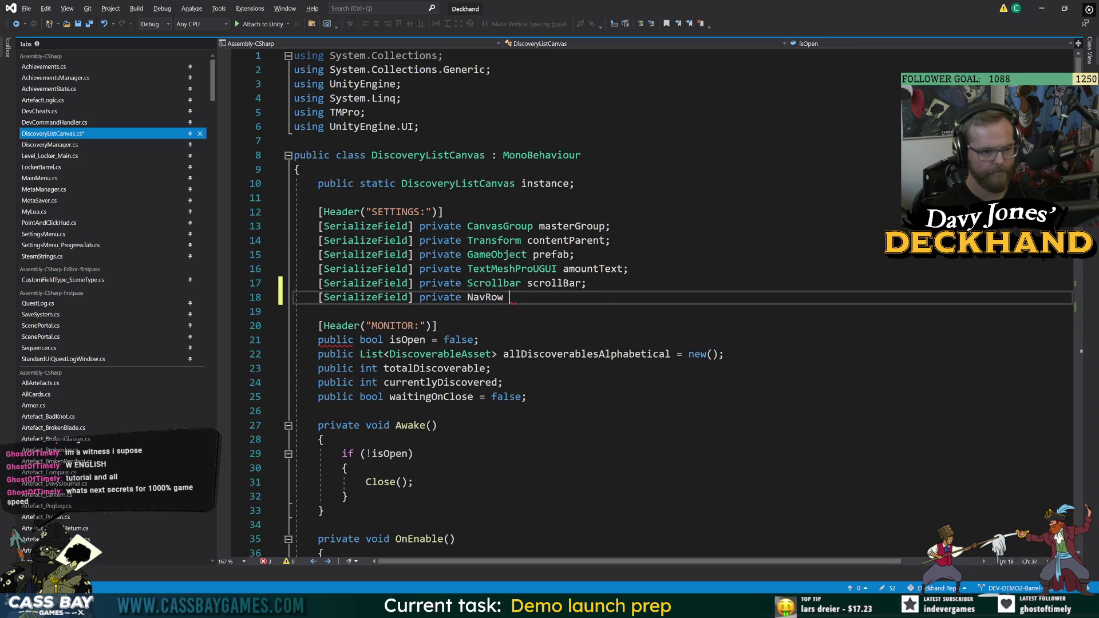
text(navRow)
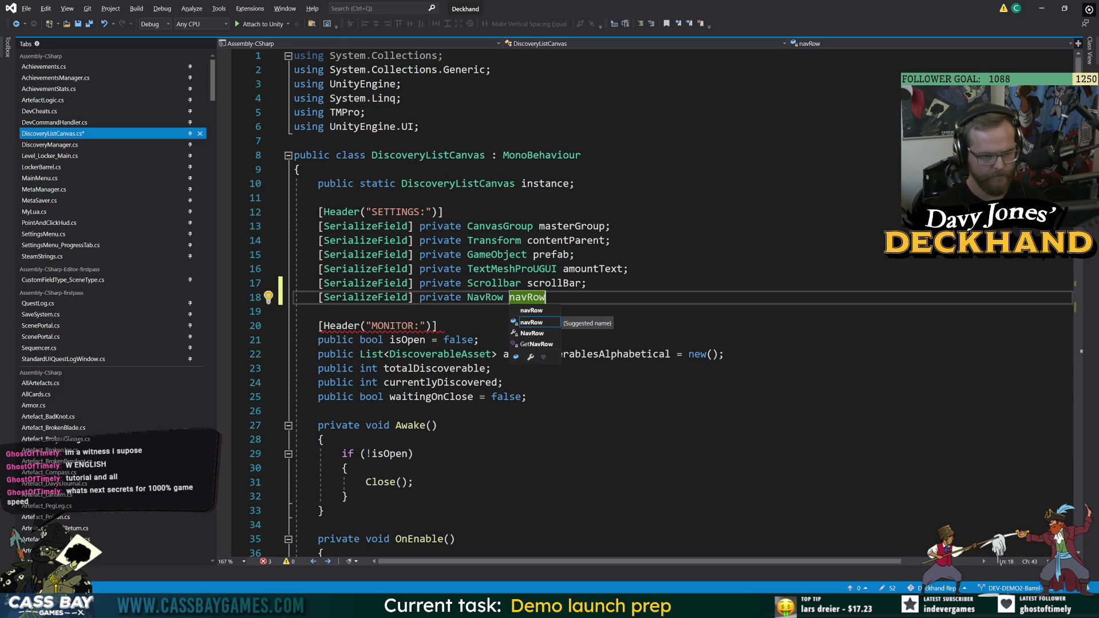
text(;)
key(ctrl+s)
Add navRow.enabled = false; at the top of the Close() method and save
scroll(572, 304, down, 6)
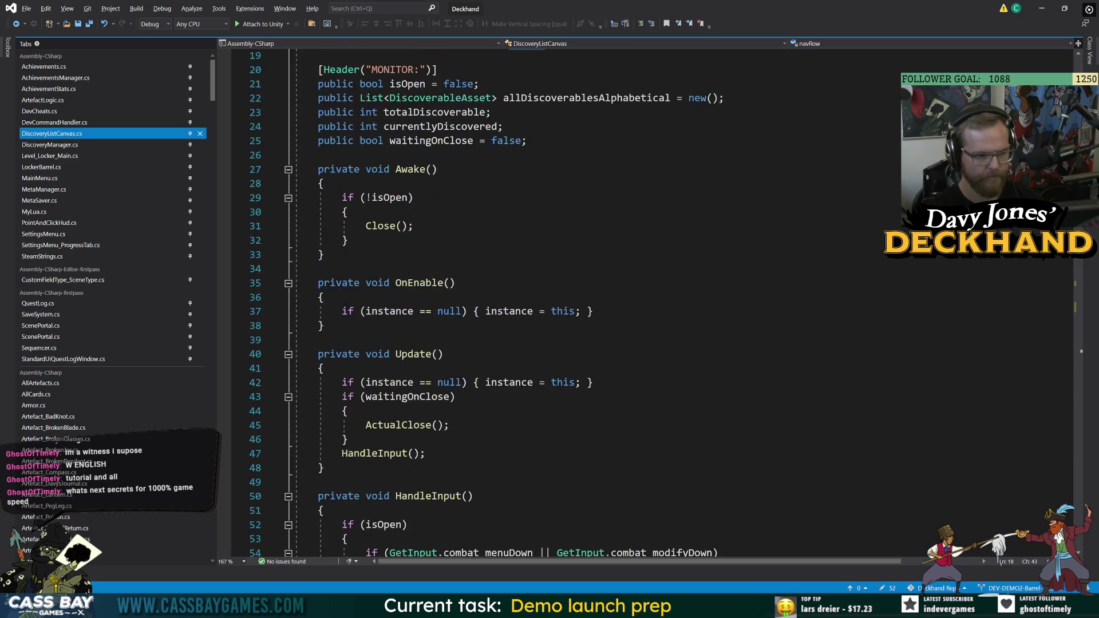
click(390, 226)
key(F12)
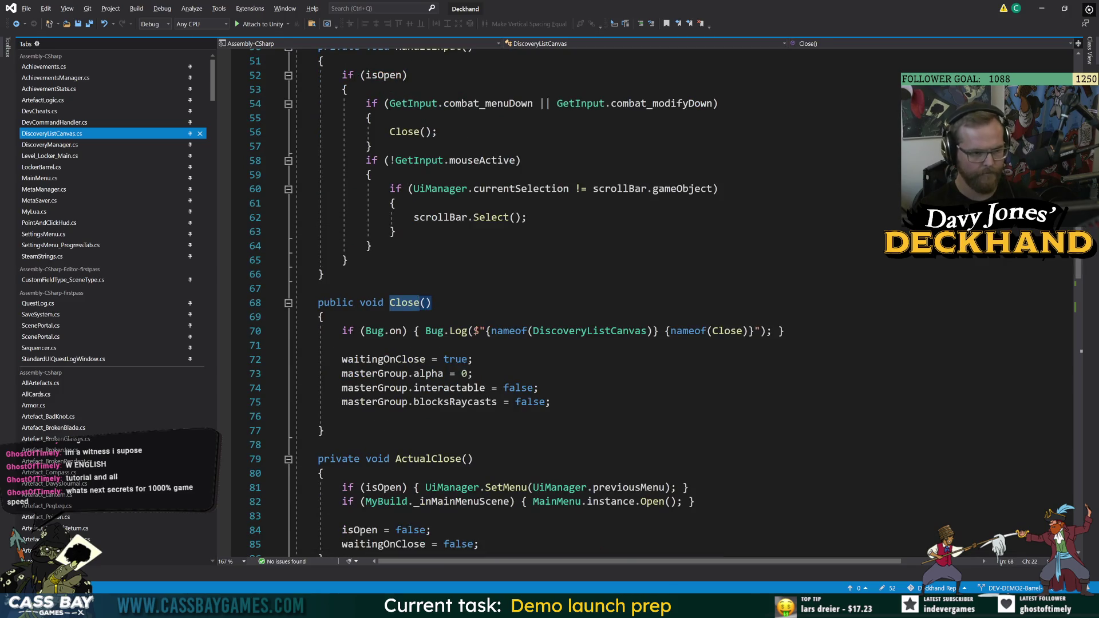
click(342, 345)
key(Return)
text(navRow.s)
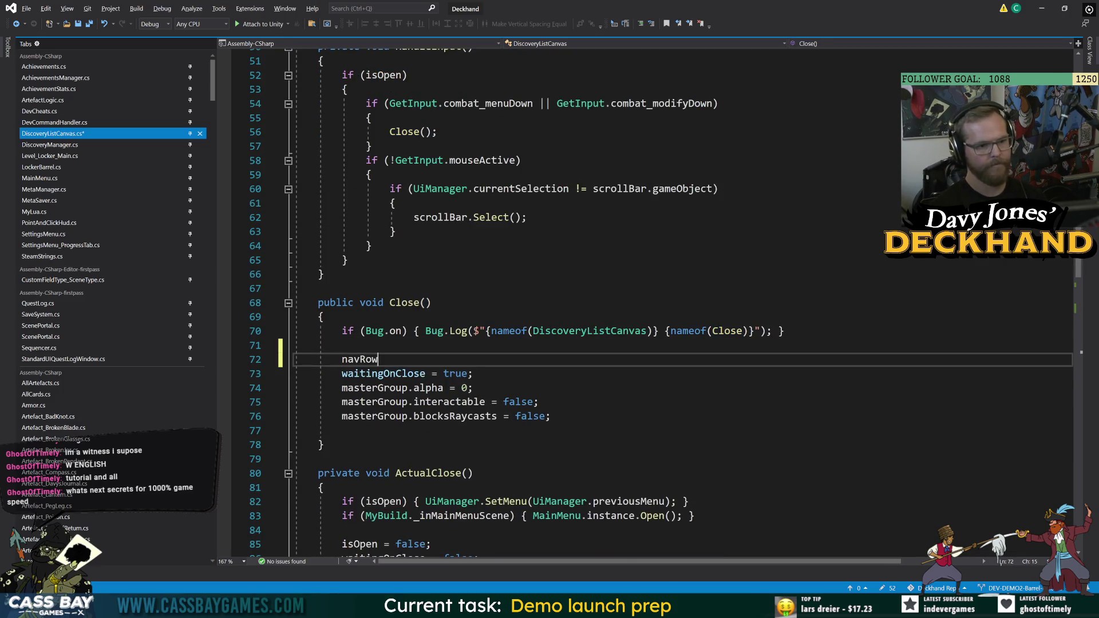
key(BackSpace)
text(enabled = false;)
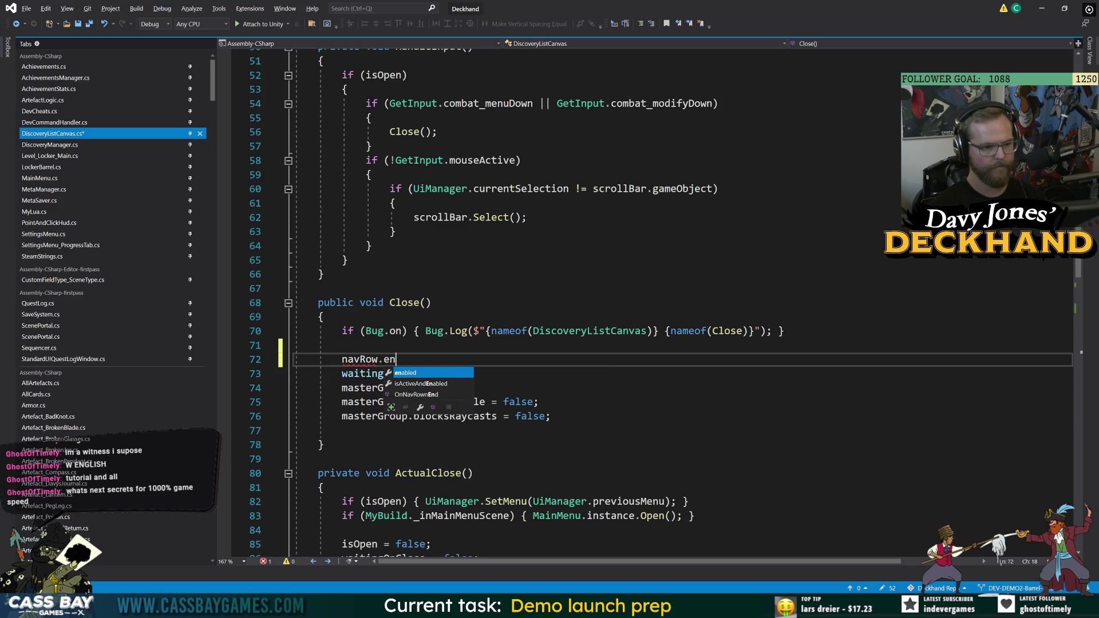
key(ctrl+s)
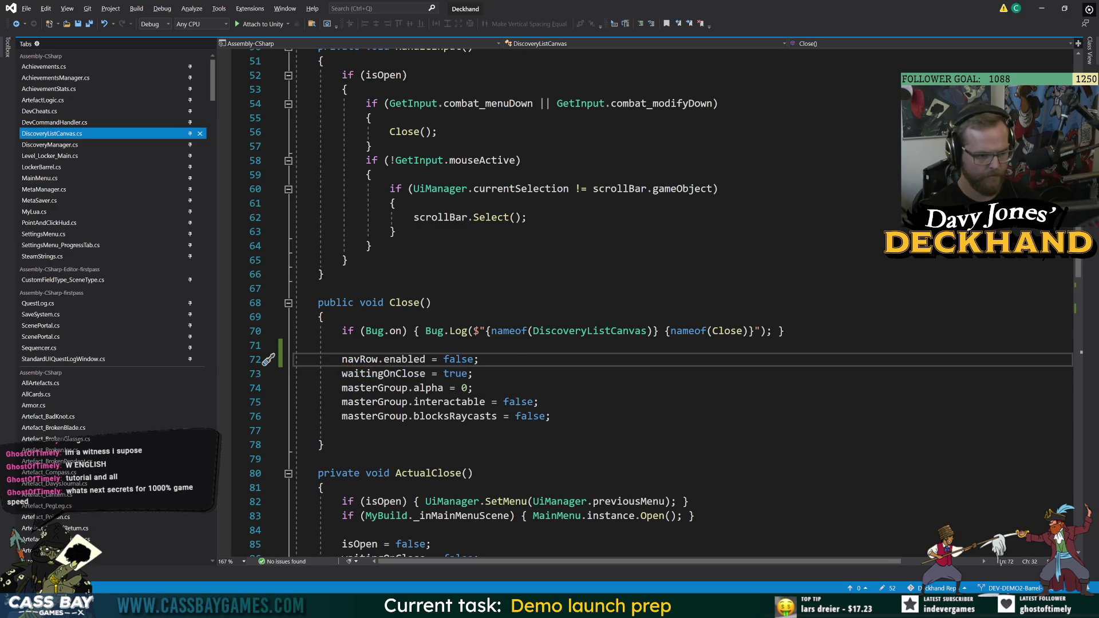
Add instance.navRow.enabled = true; below the isOpen line in Open(), save, and return to Unity
key(shift+Home)
key(ctrl+c)
scroll(573, 303, down, 7)
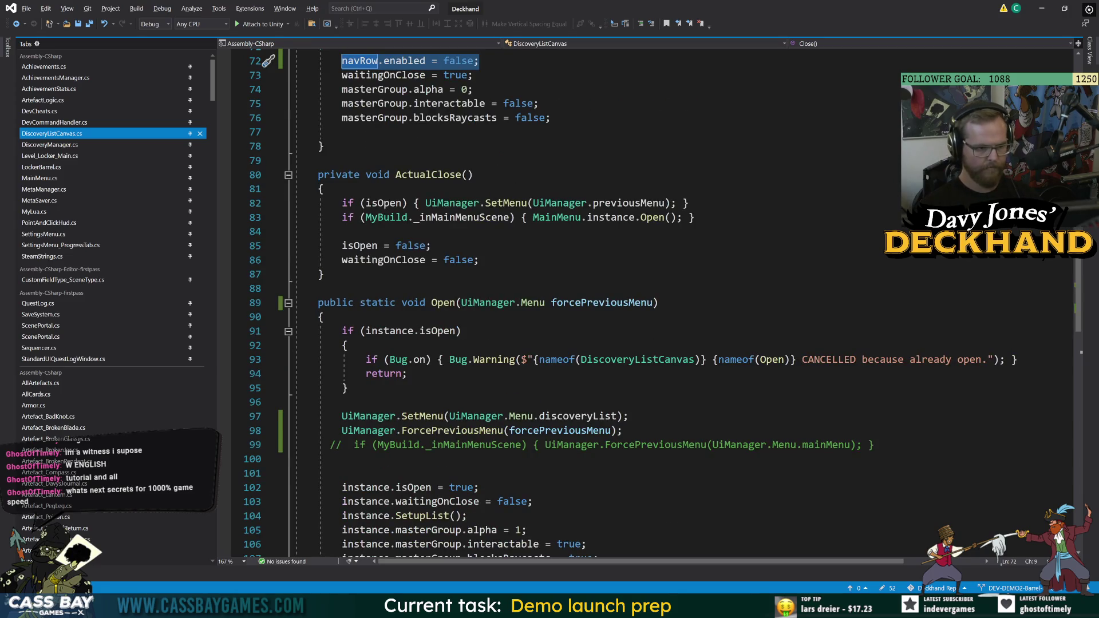
click(480, 487)
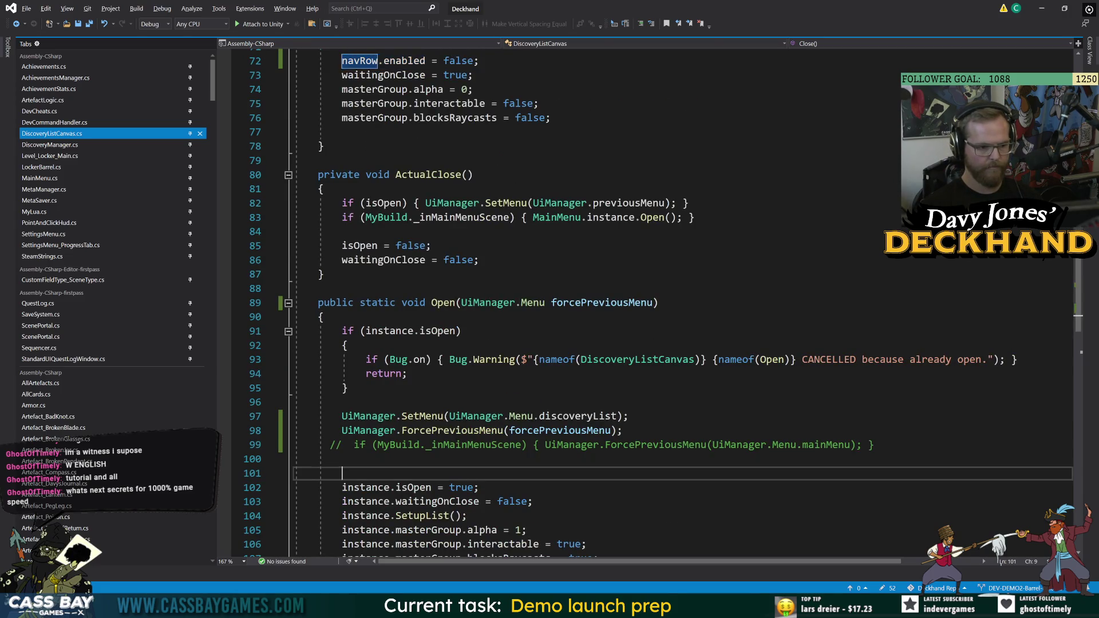
scroll(572, 304, down, 5)
key(Return)
key(ctrl+v)
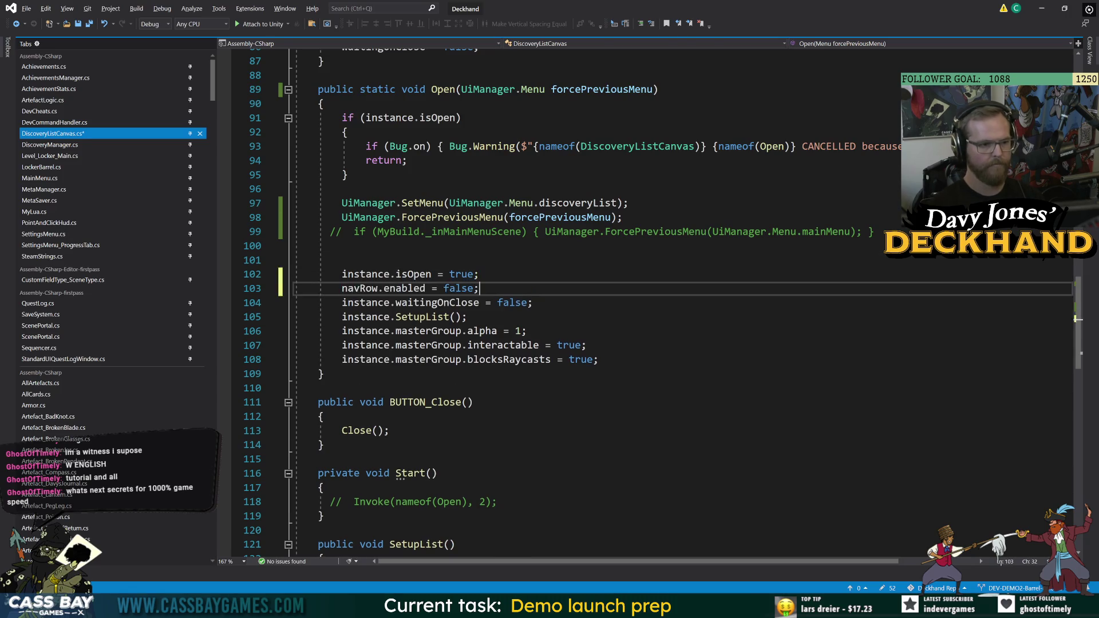
key(Home)
text(instance.)
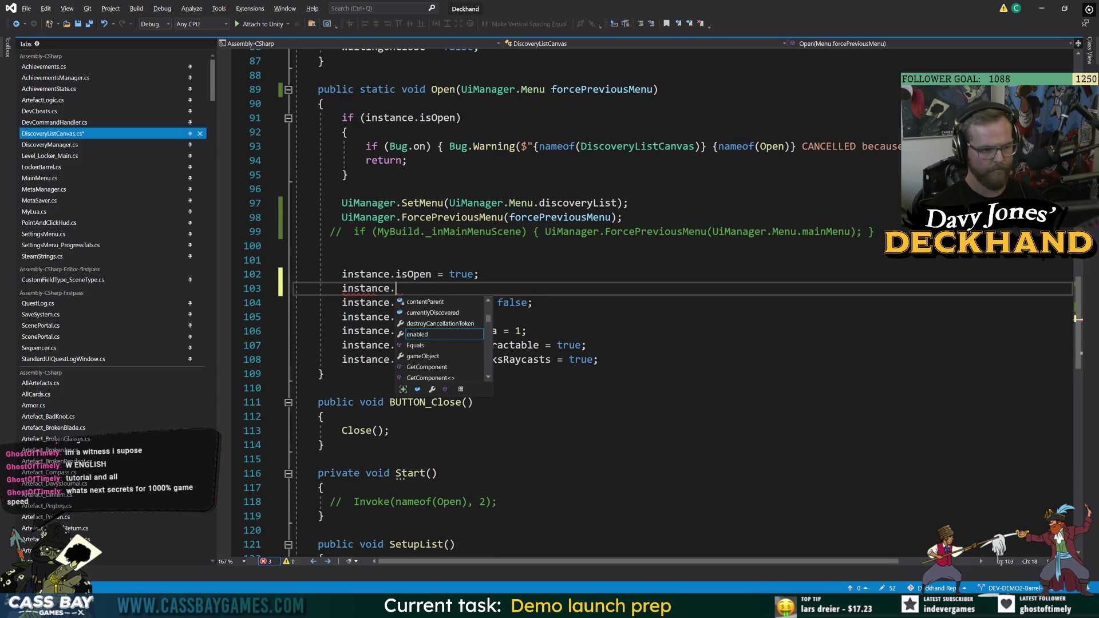
key(End)
key(BackSpace)
key(BackSpace)
key(BackSpace)
text(true;)
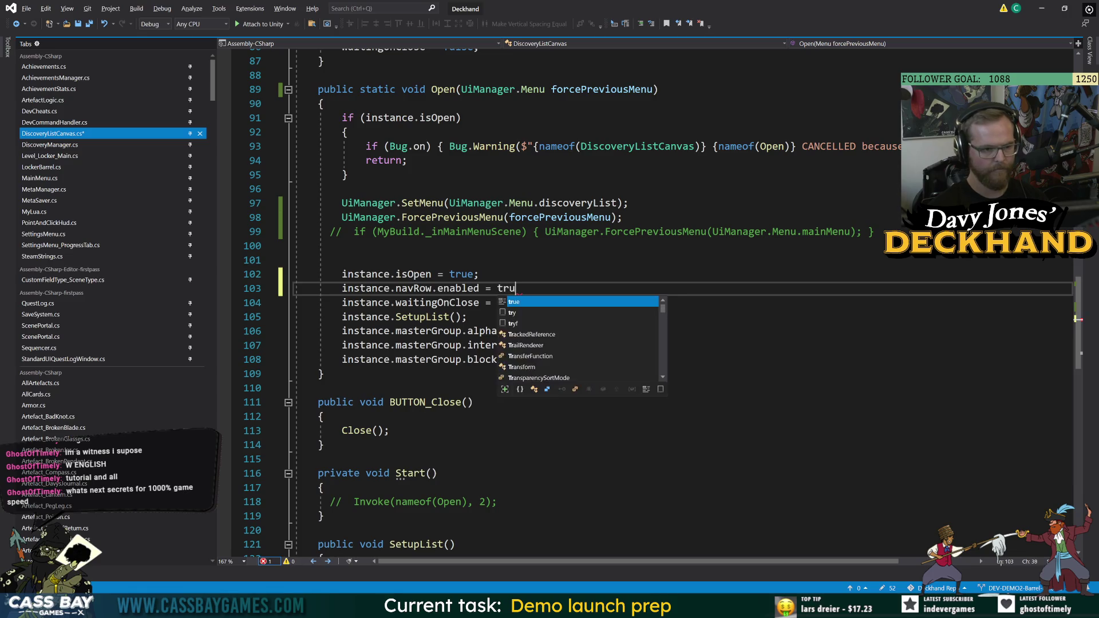
key(ctrl+s)
click(342, 260)
key(alt+Tab)
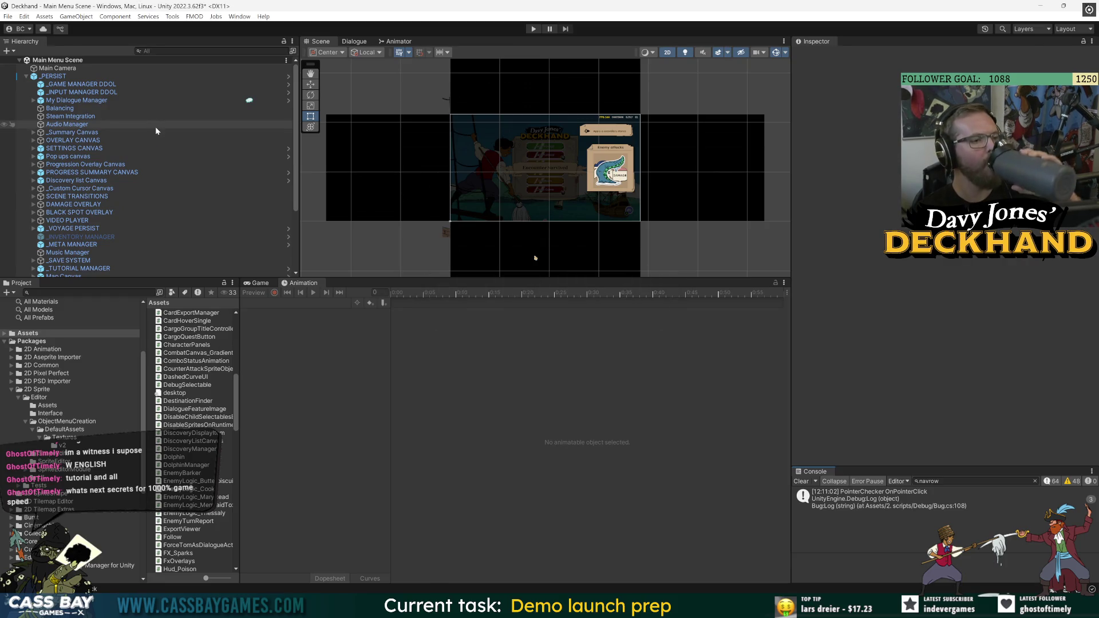
Open the Discovery list Canvas prefab and assign Blackout to its Nav Row field
click(69, 180)
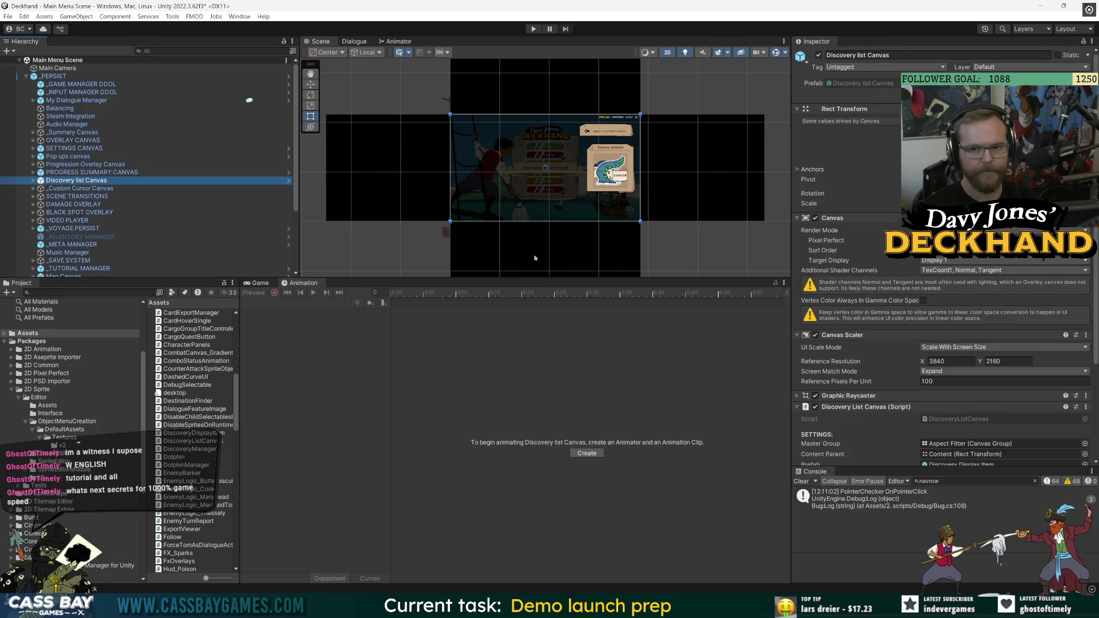
click(288, 181)
scroll(847, 307, down, 5)
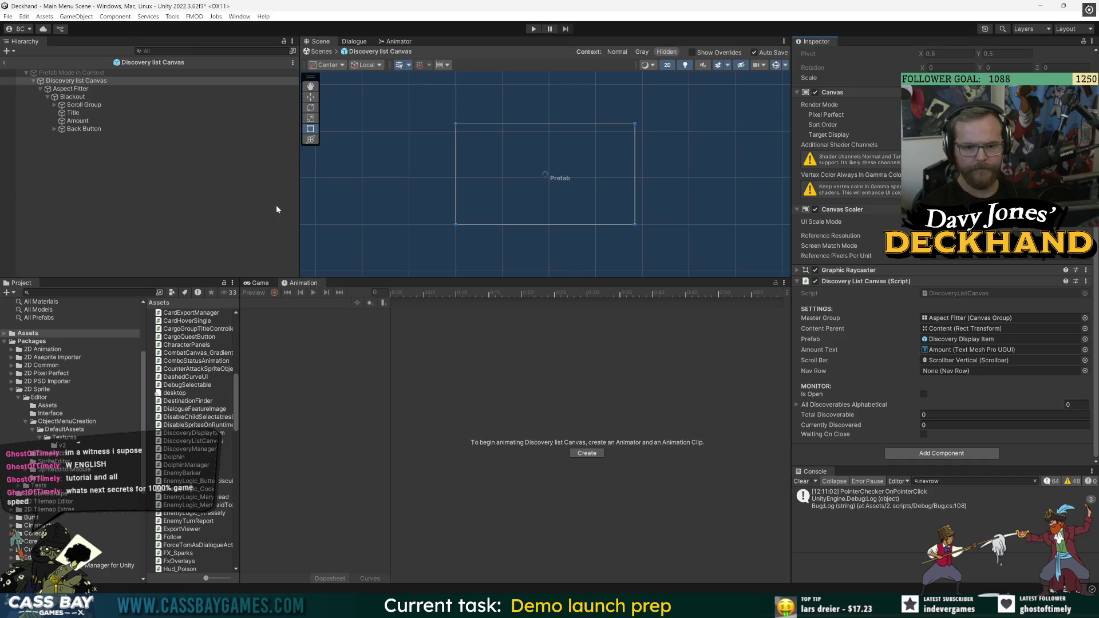
mouse_move(72, 97)
mouse_down()
mouse_move(916, 280)
mouse_move(953, 375)
mouse_move(974, 371)
mouse_up()
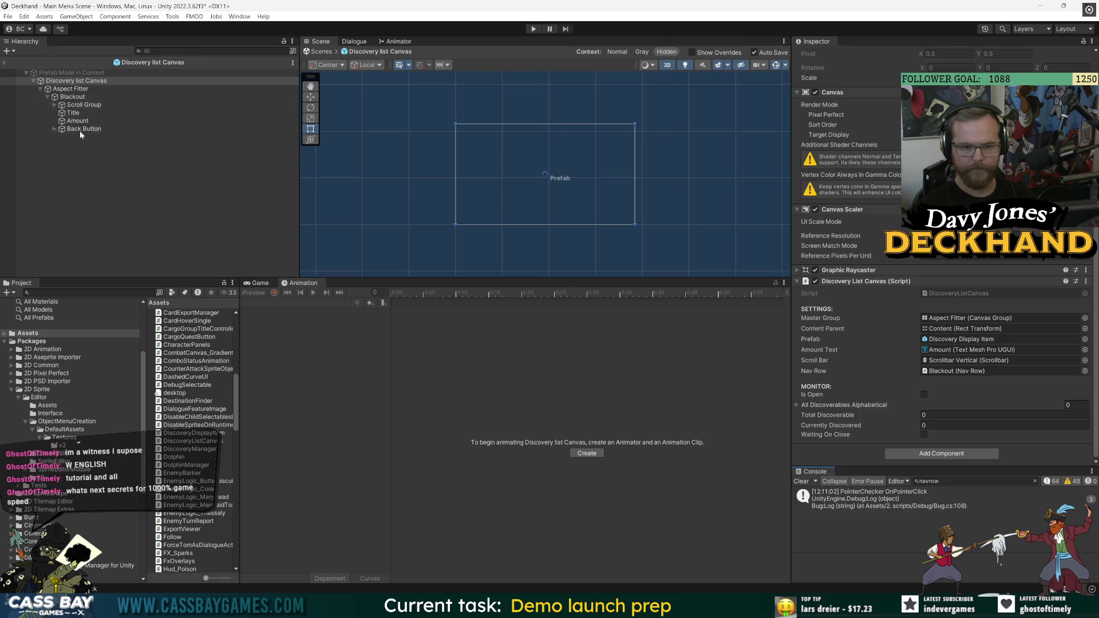
Rename Blackout to 'Discovery List Blackout', exit Prefab Mode, and start Play mode
click(69, 97)
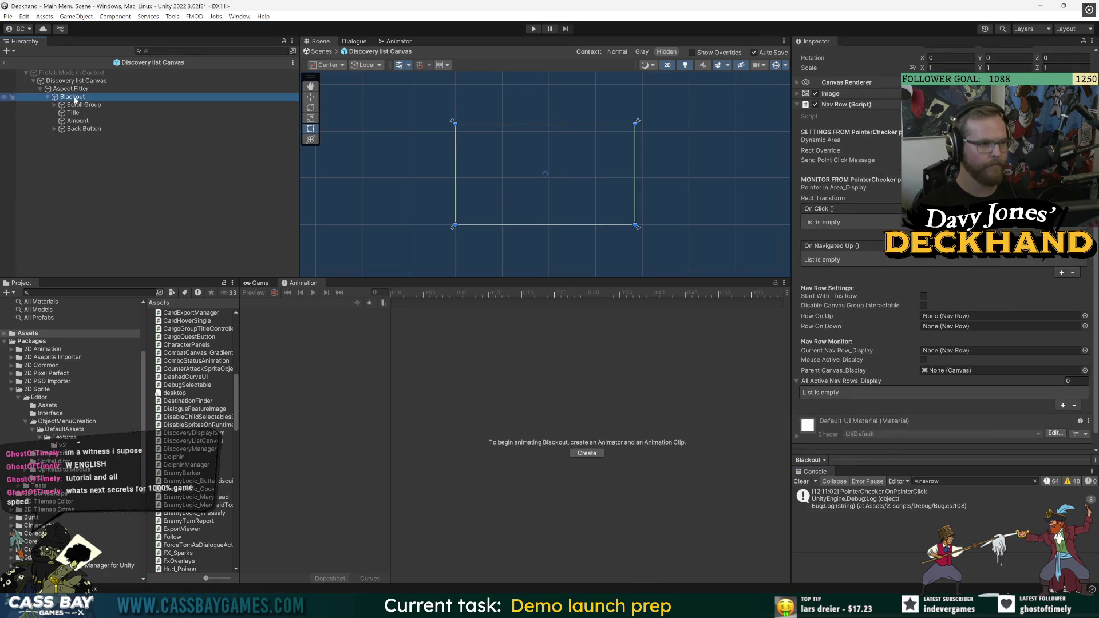
click(73, 98)
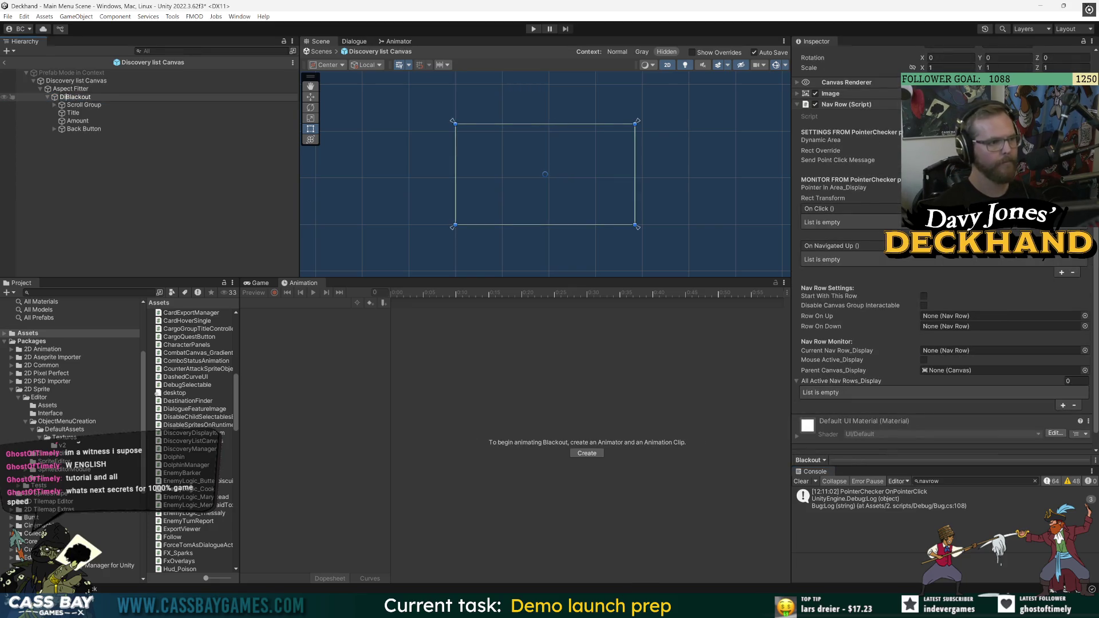
text(iscovery List)
click(108, 177)
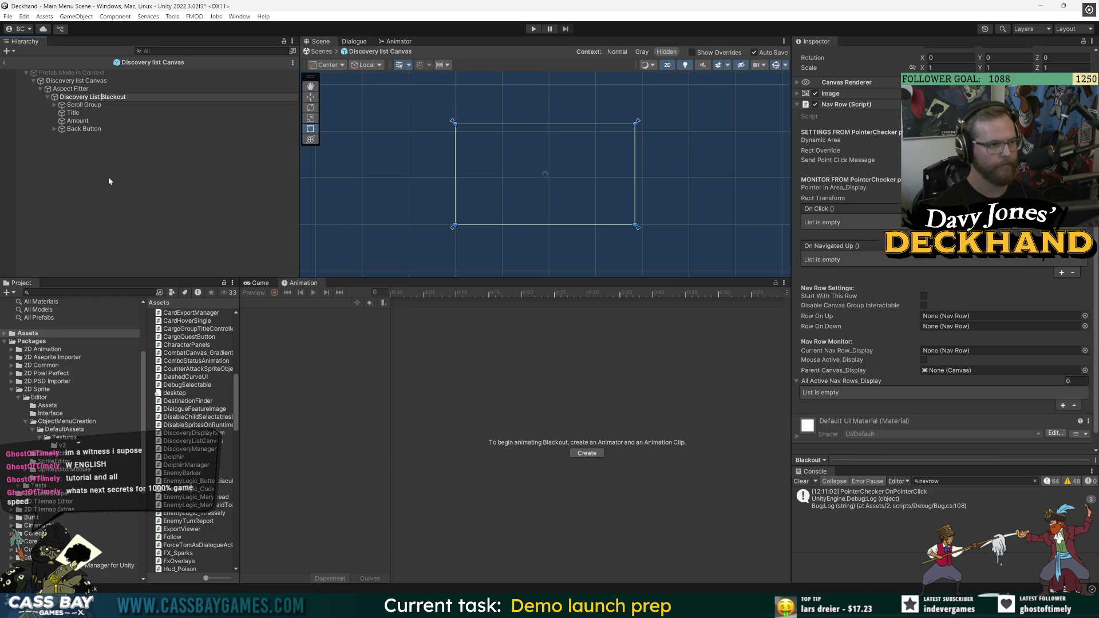
click(4, 63)
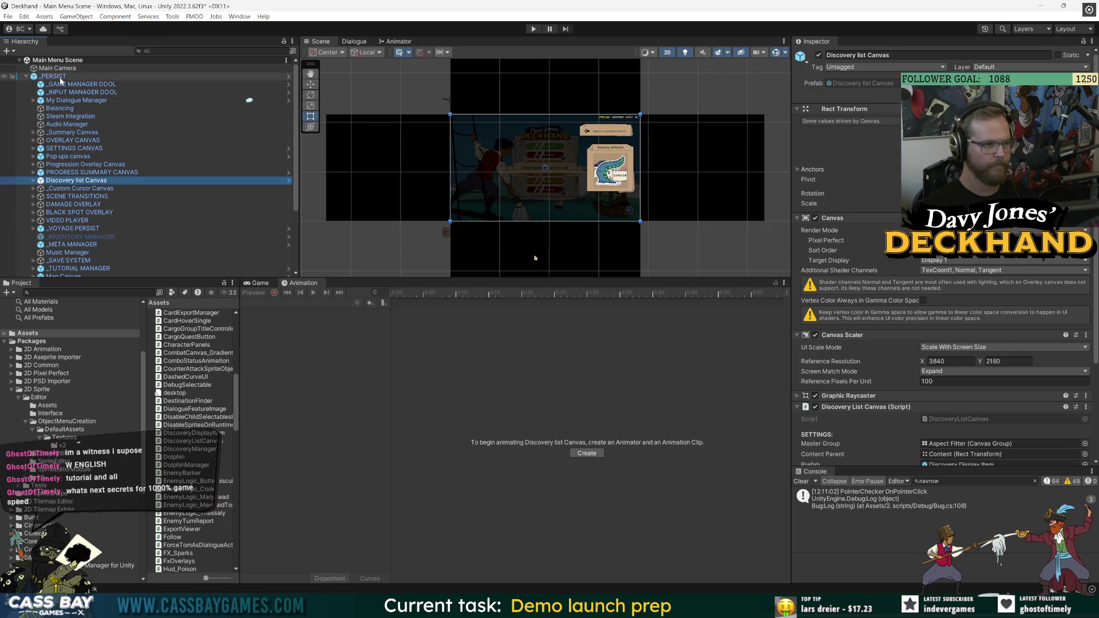
click(533, 29)
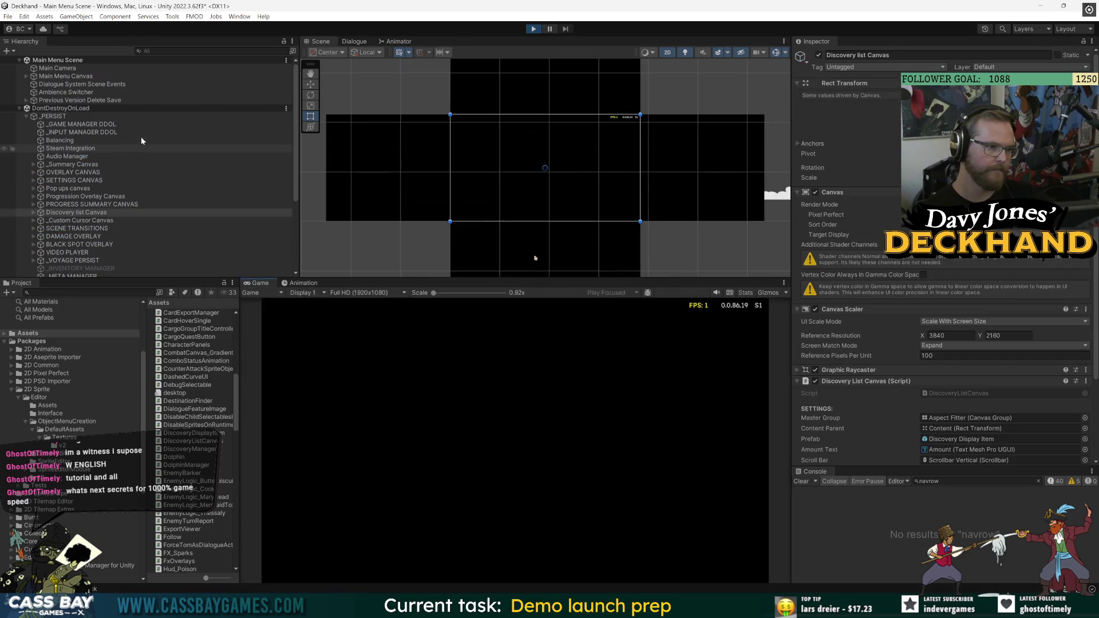
Continue the voyage into the Combat Scene with two 20/20 enemies, checking the DontDestroyOnLoad objects
click(66, 123)
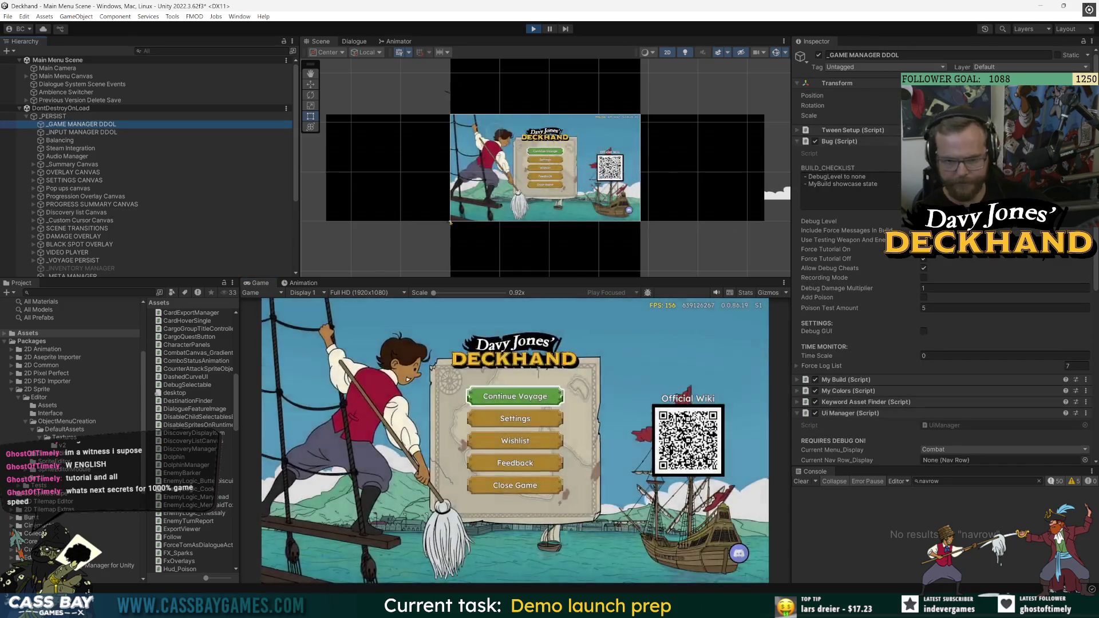
click(516, 396)
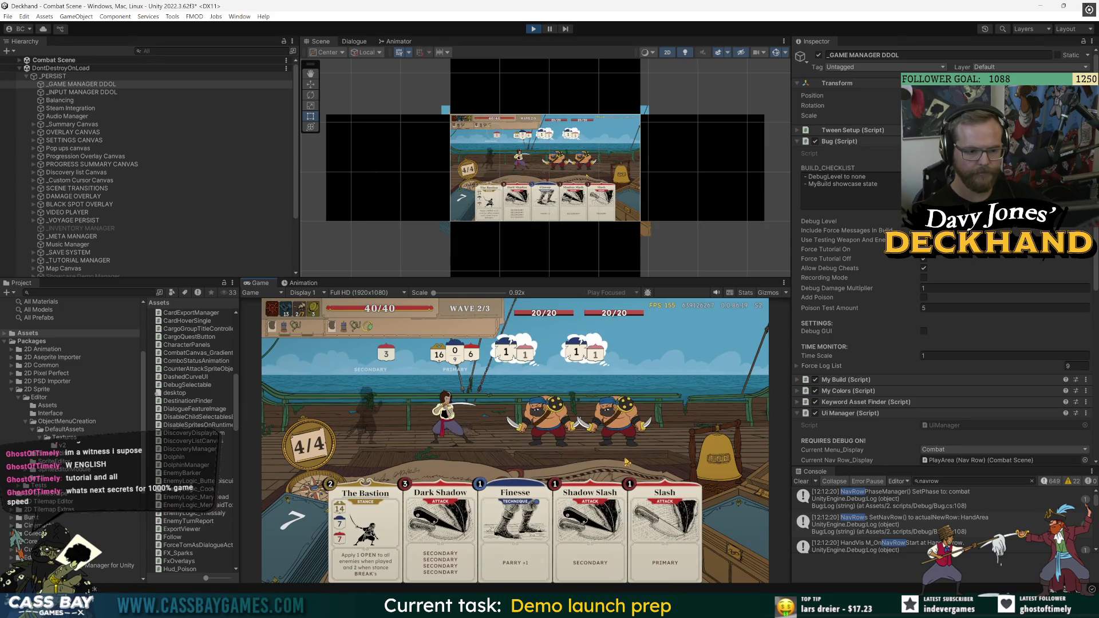
click(60, 68)
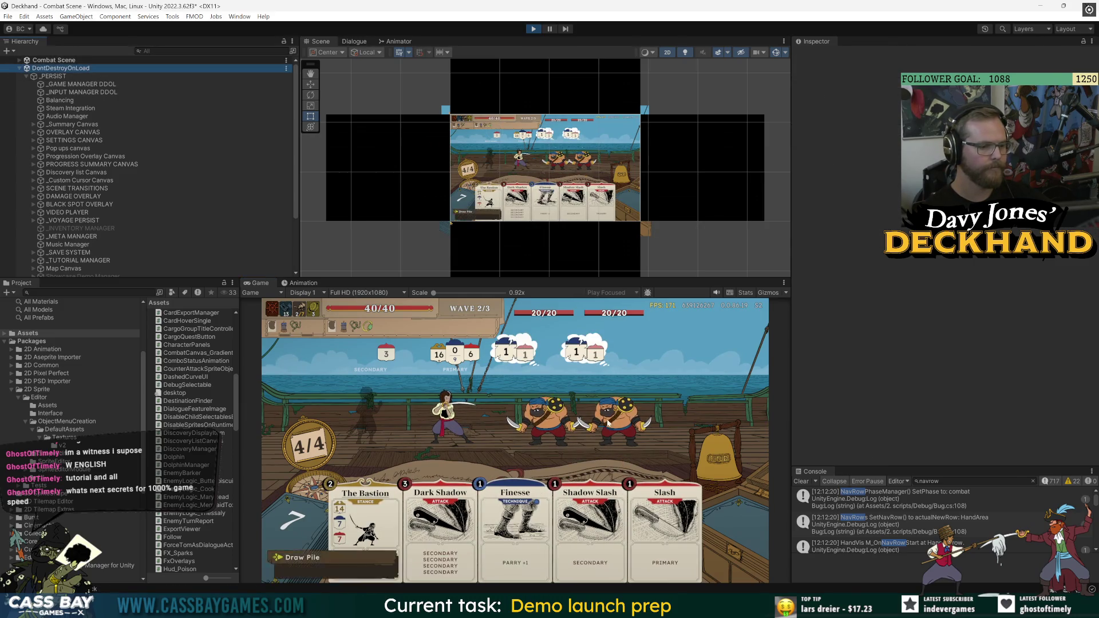
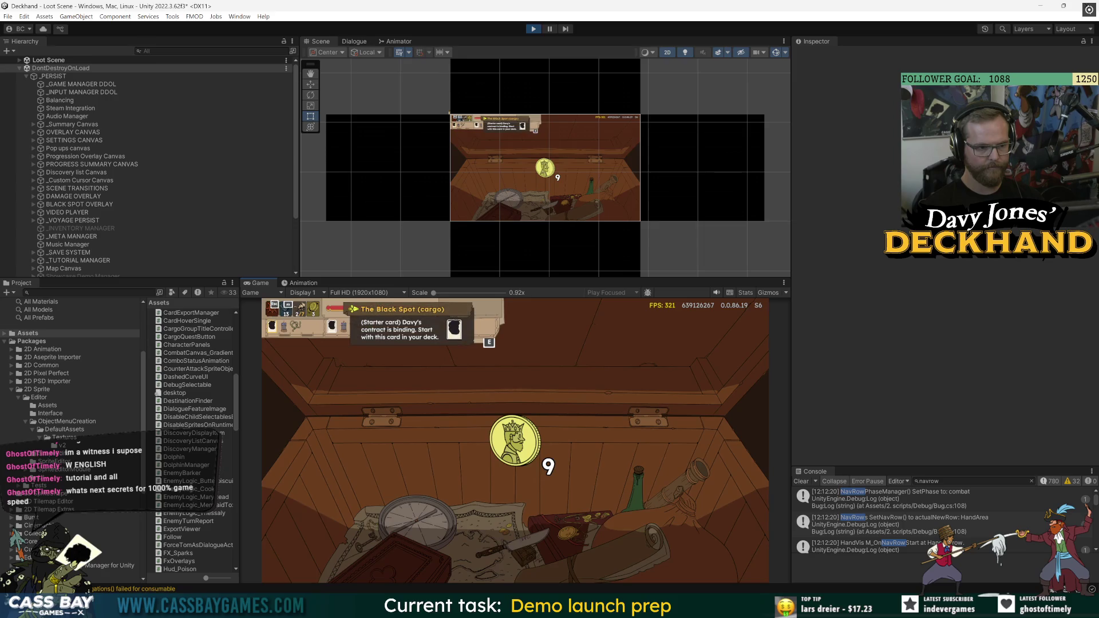
Focus the loot coin, open Settings, then open and close Discovery Progress to reach Card removal
key(Down)
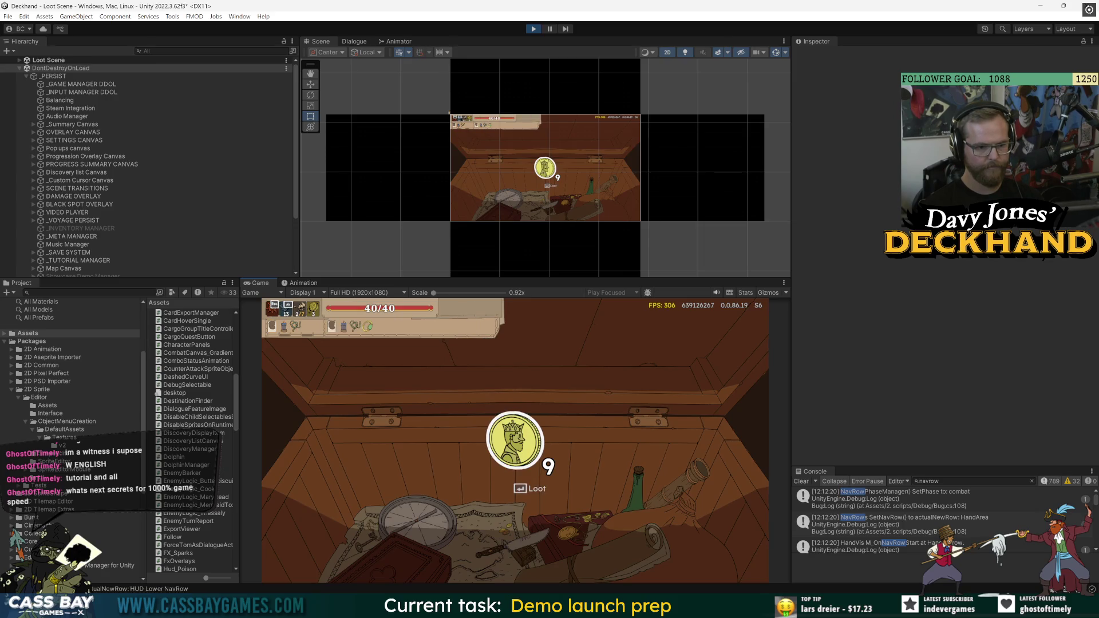
key(Escape)
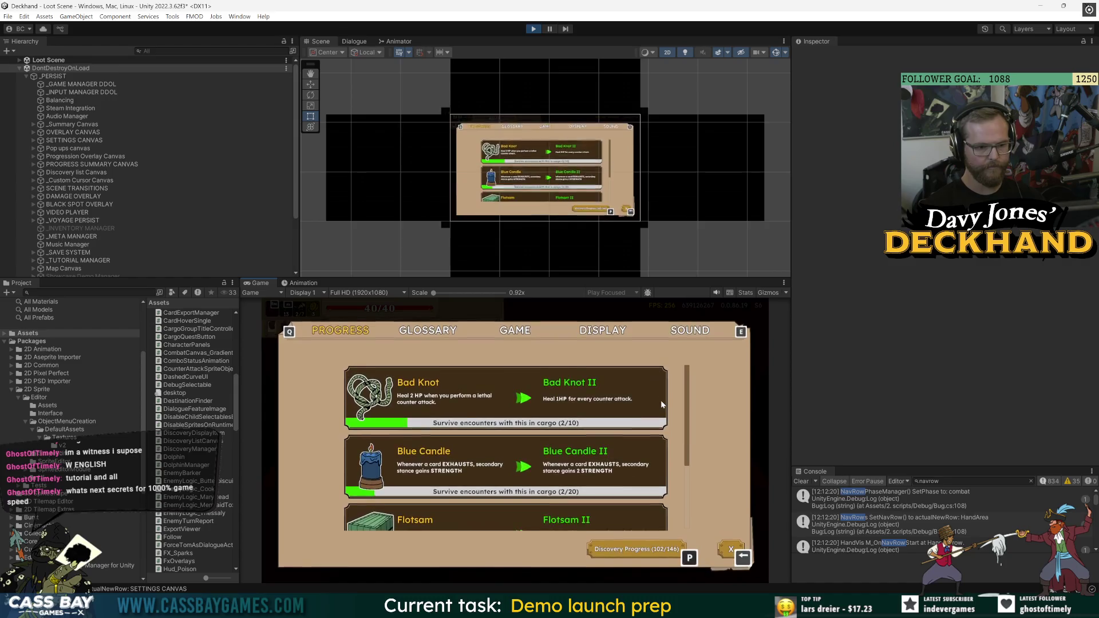
key(p)
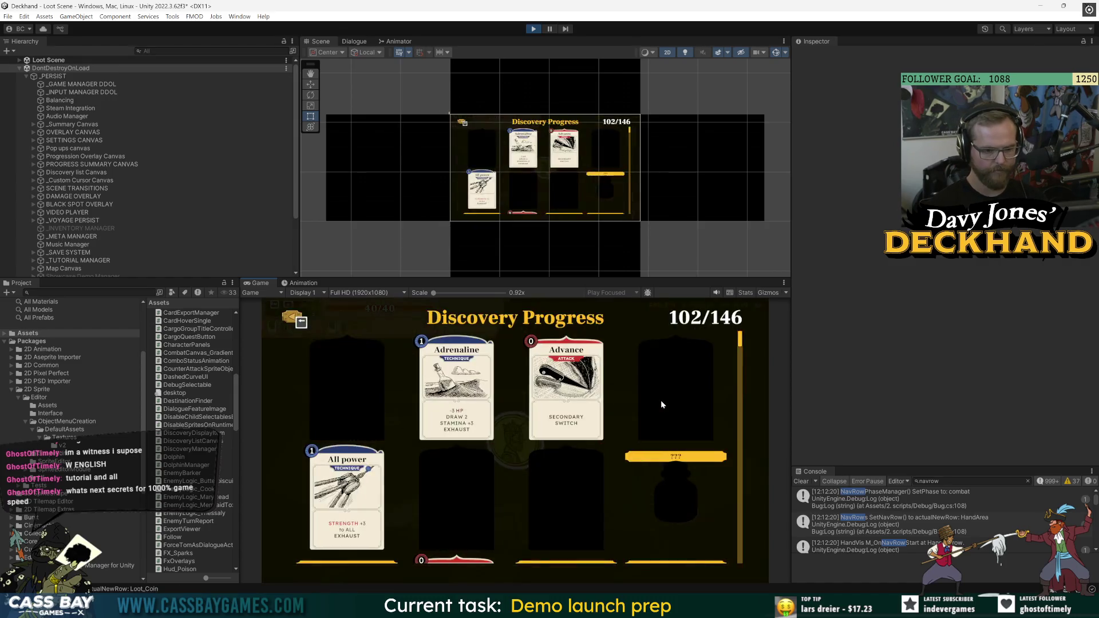
key(Escape)
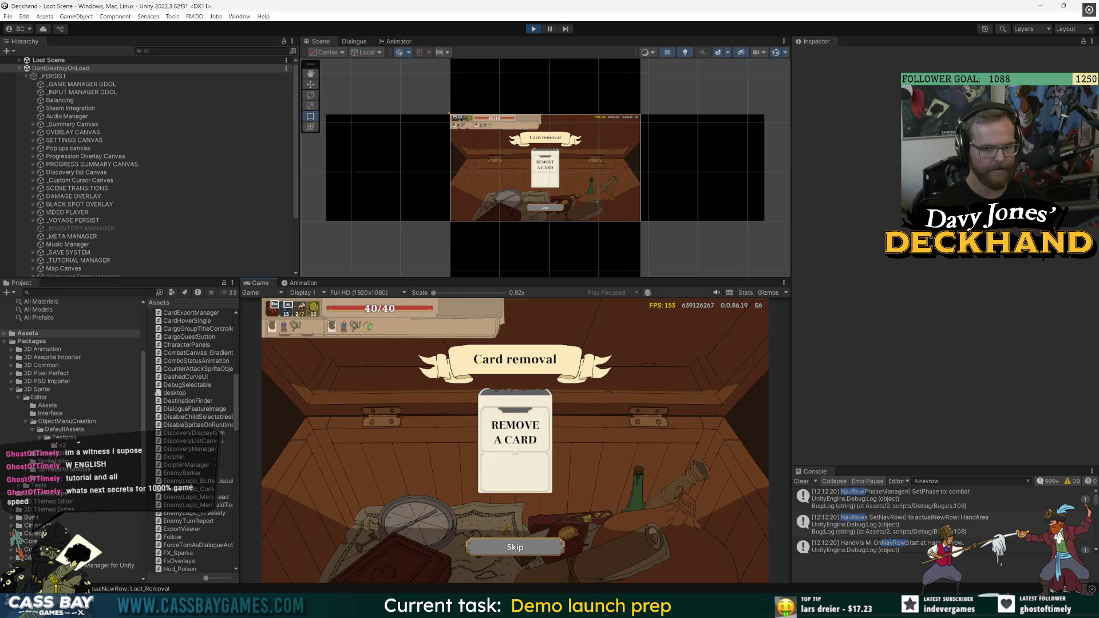
Select _GAME MANAGER DDOL, scroll to its UiManager values, and inspect the SetNavRow log message
click(80, 84)
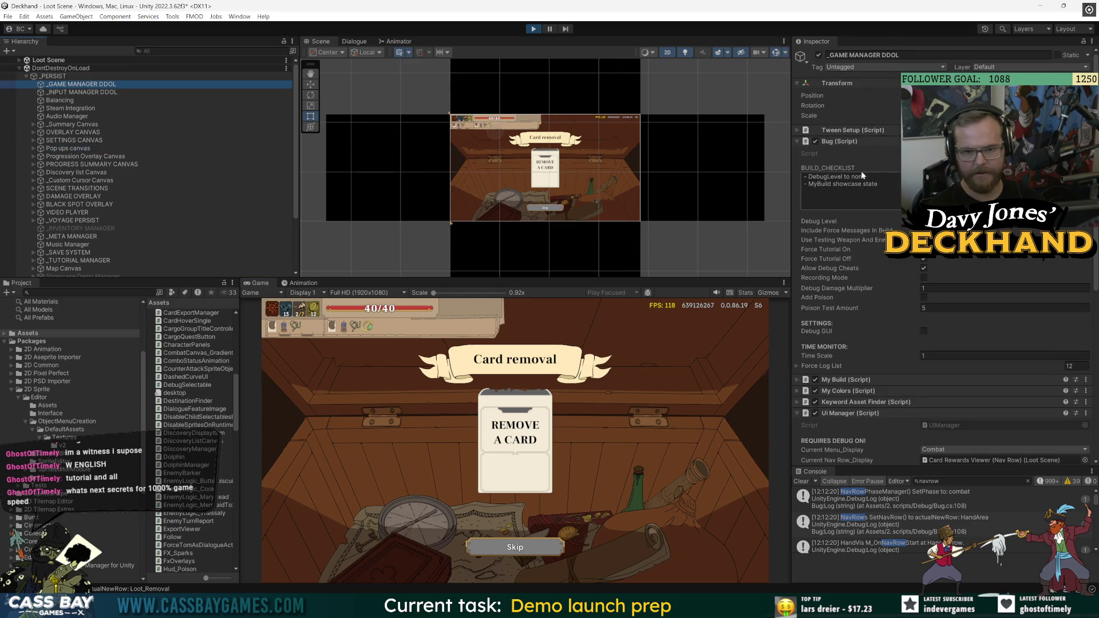
scroll(884, 325, down, 3)
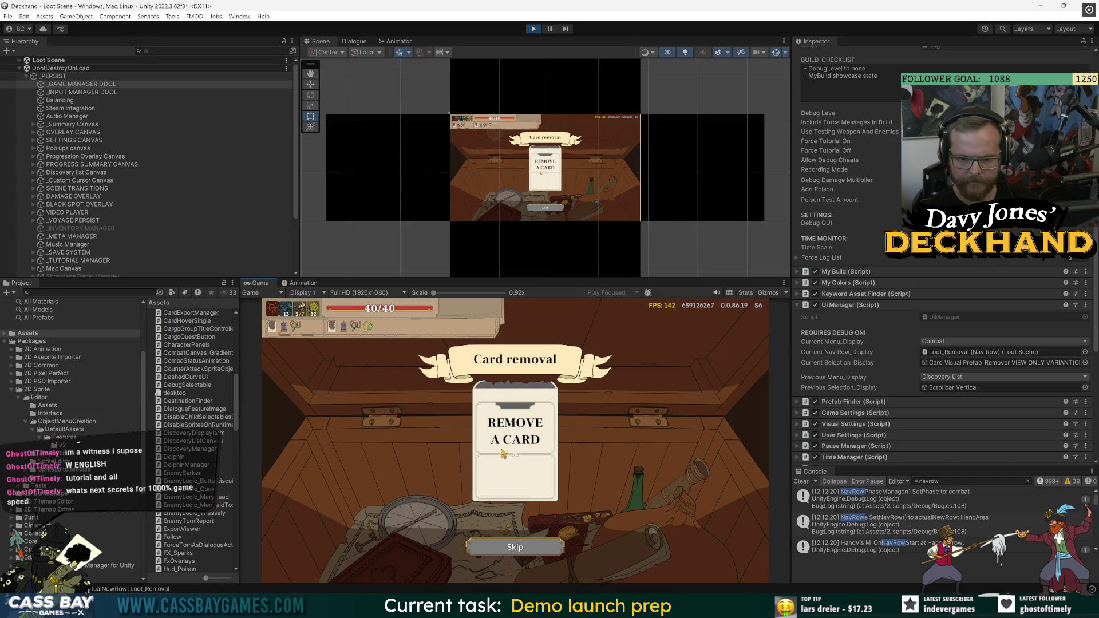
key(Down)
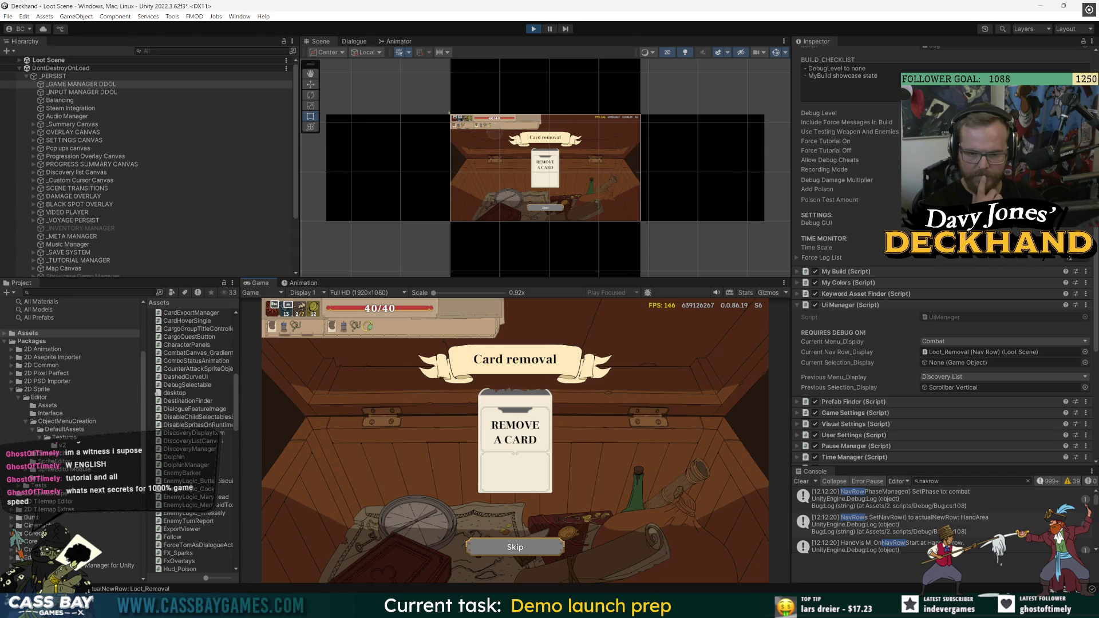
click(893, 524)
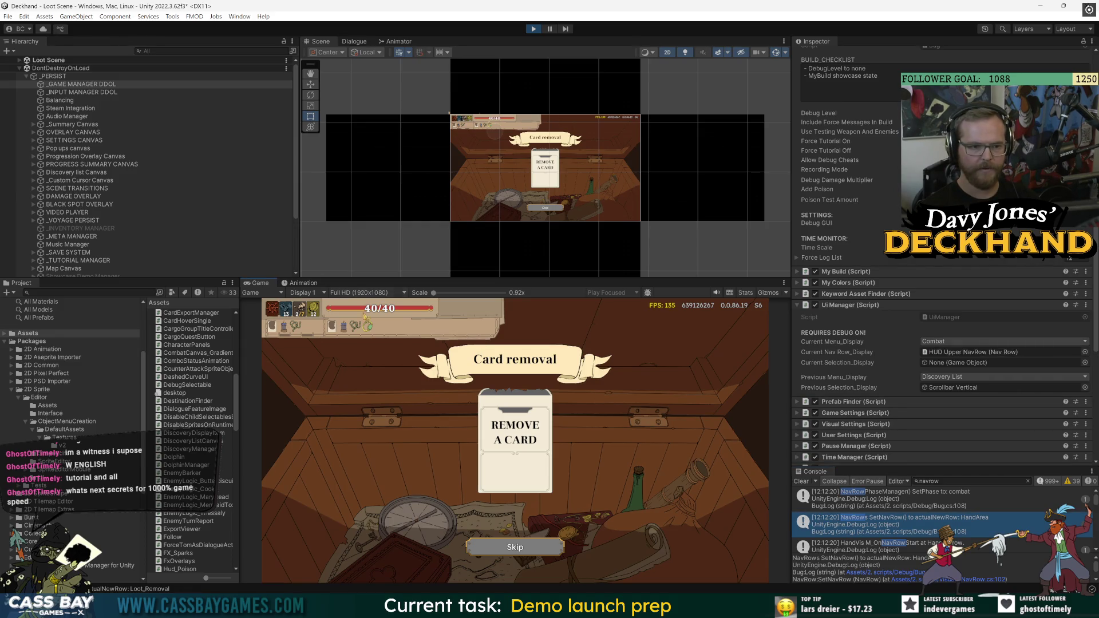
Toggle the in-game settings menu, check the Current Menu dropdown (left on Combat), and stop play mode
key(Escape)
key(Escape)
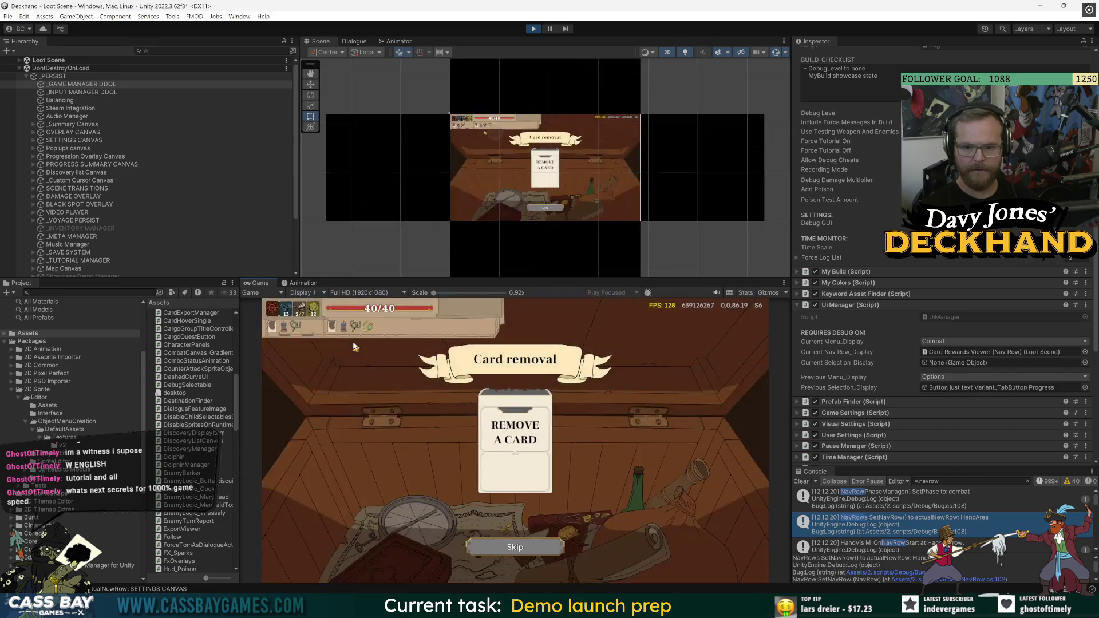
key(Escape)
key(Escape)
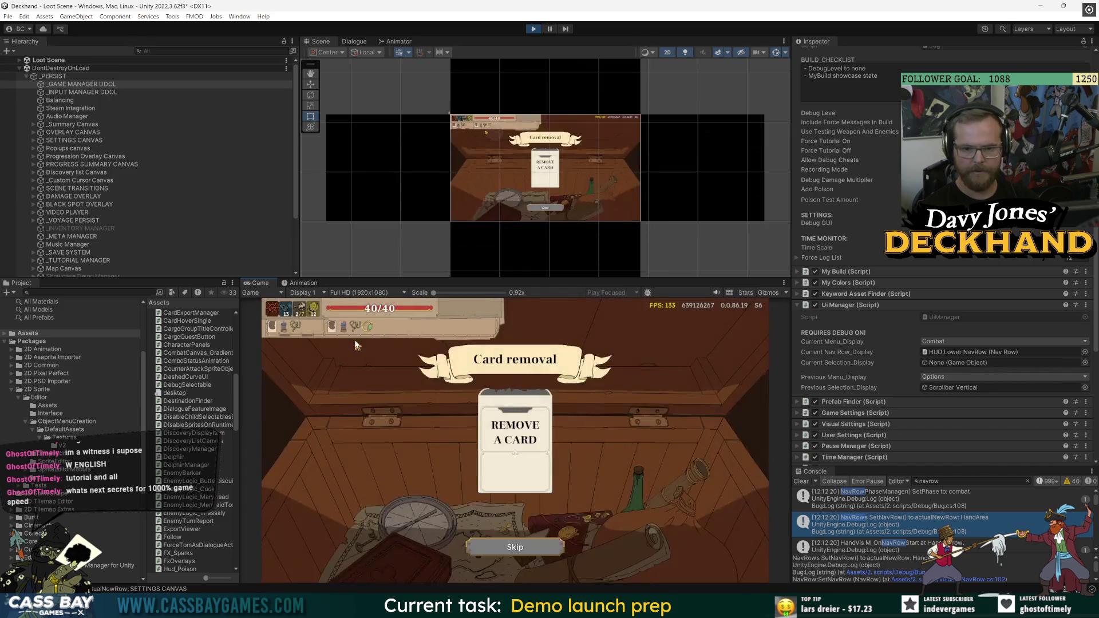
click(946, 341)
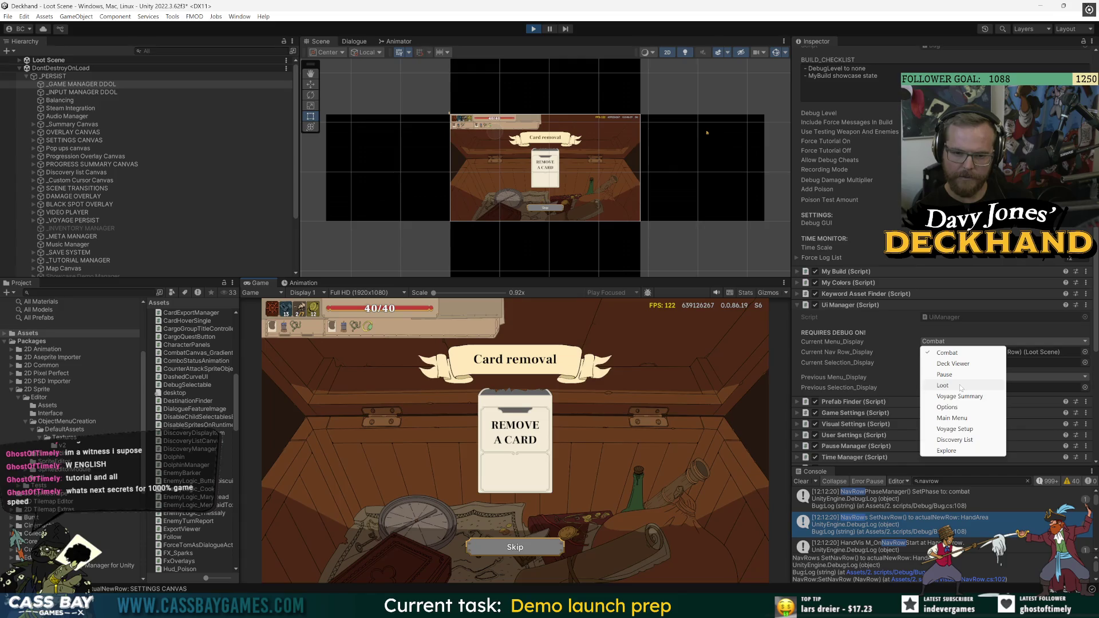
click(638, 393)
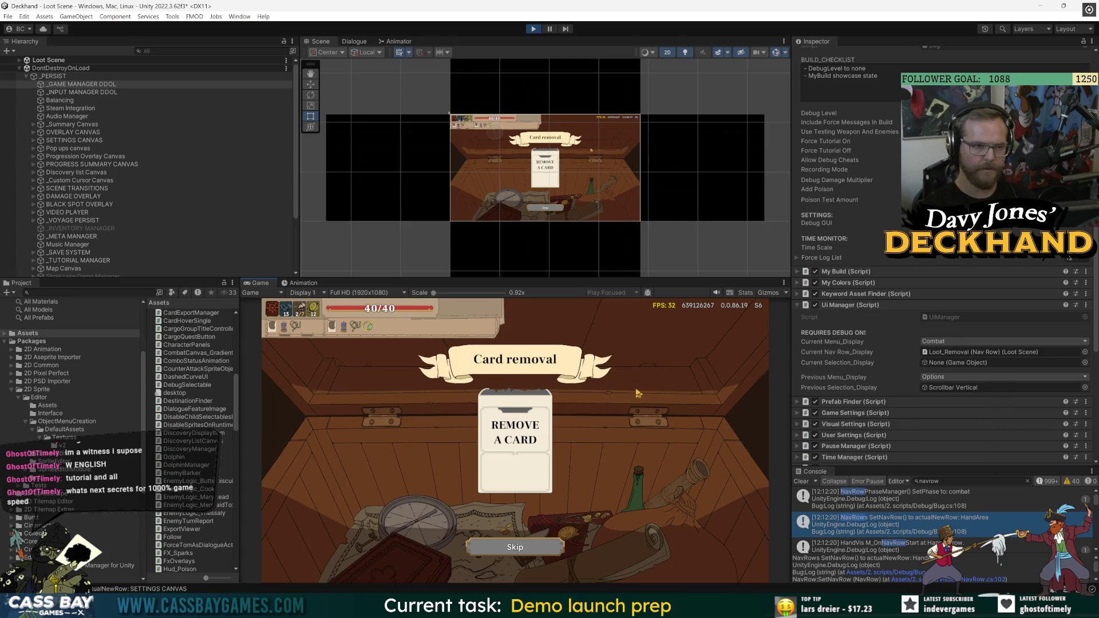
key(ctrl+p)
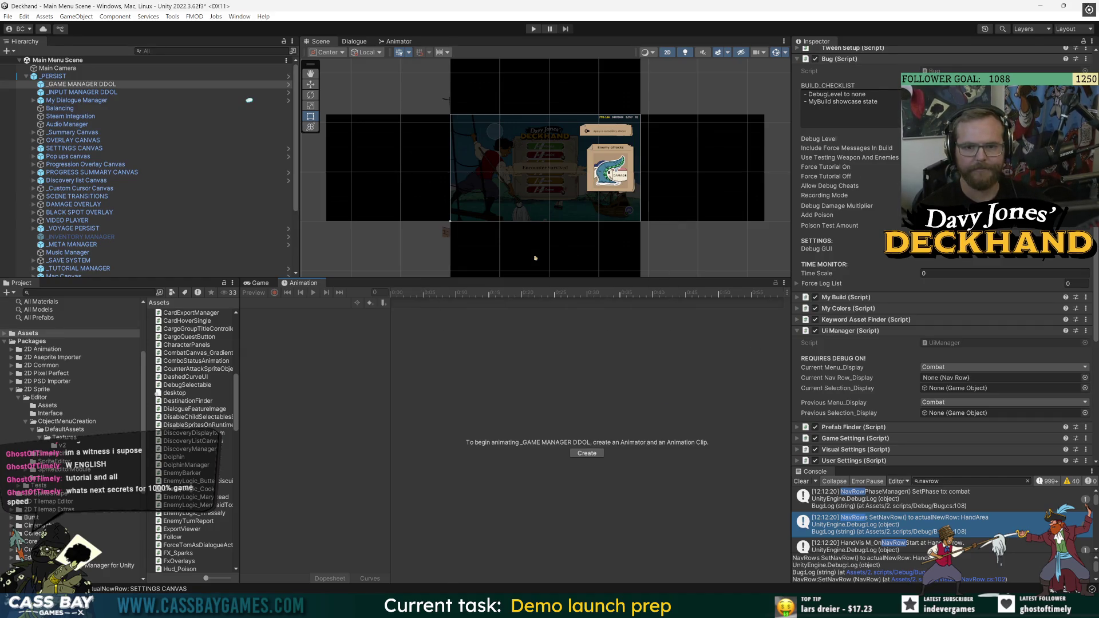
Start play mode again and toggle the settings menu on the loot screen, then focus the coin
key(ctrl+p)
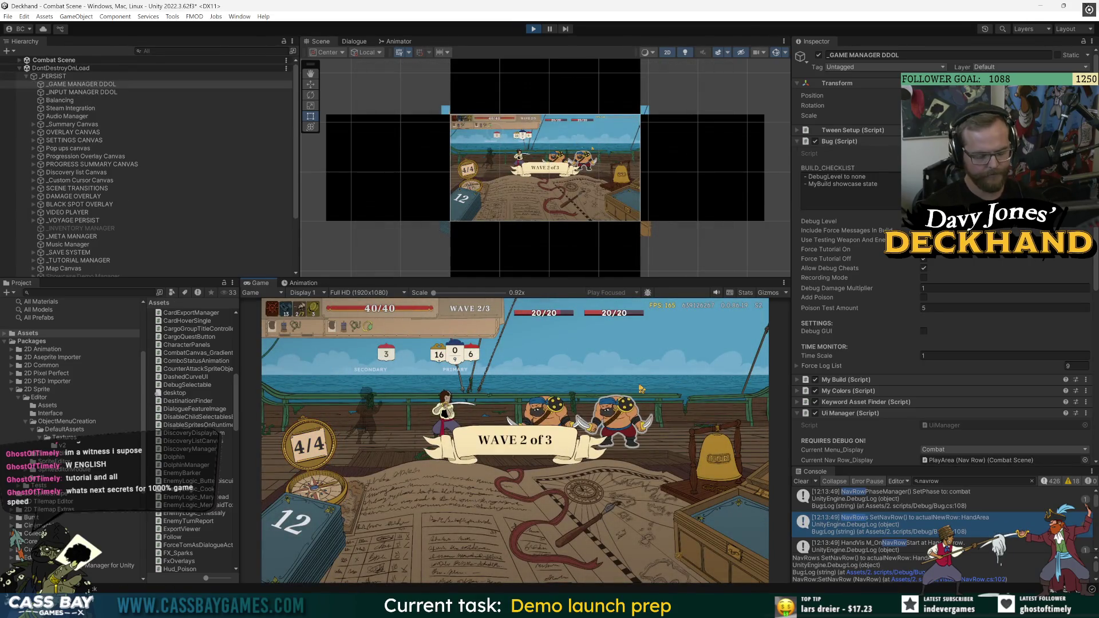
key(Escape)
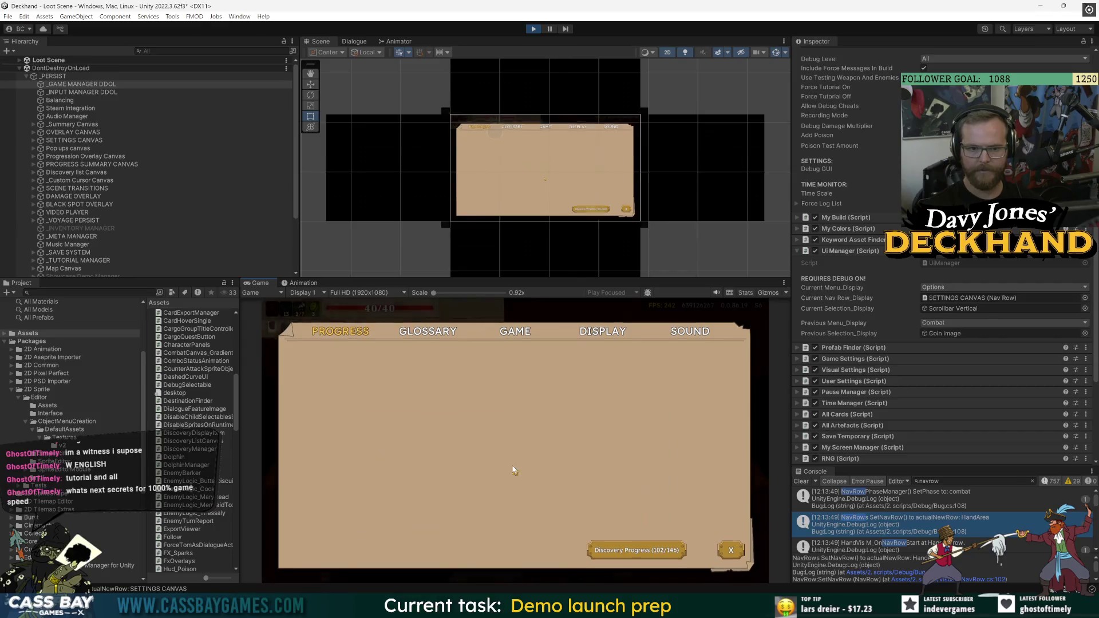
key(Escape)
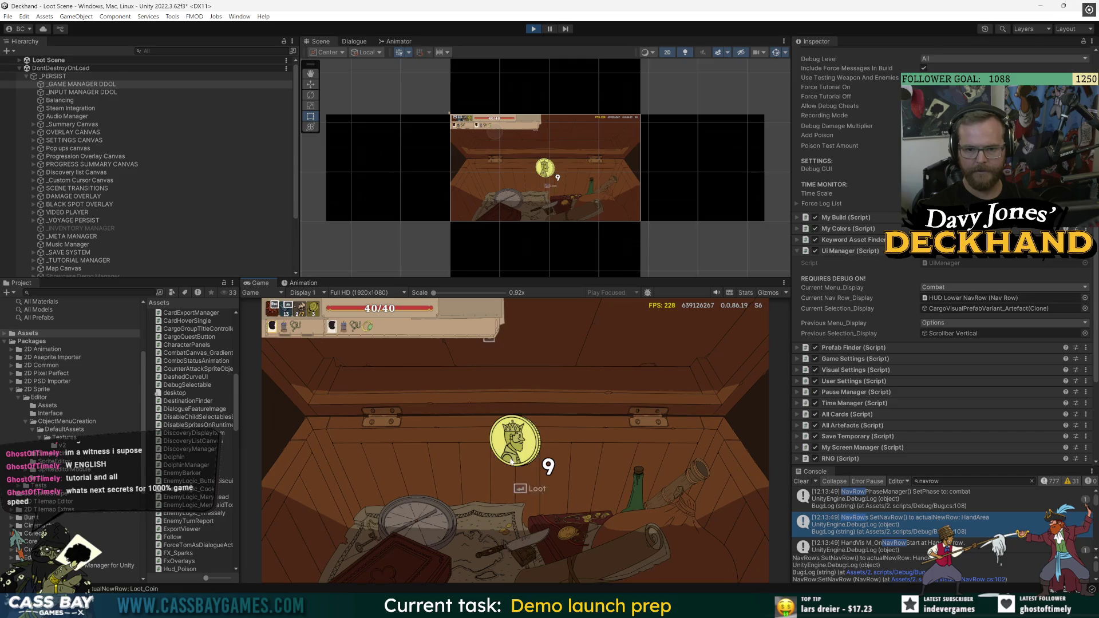
key(Down)
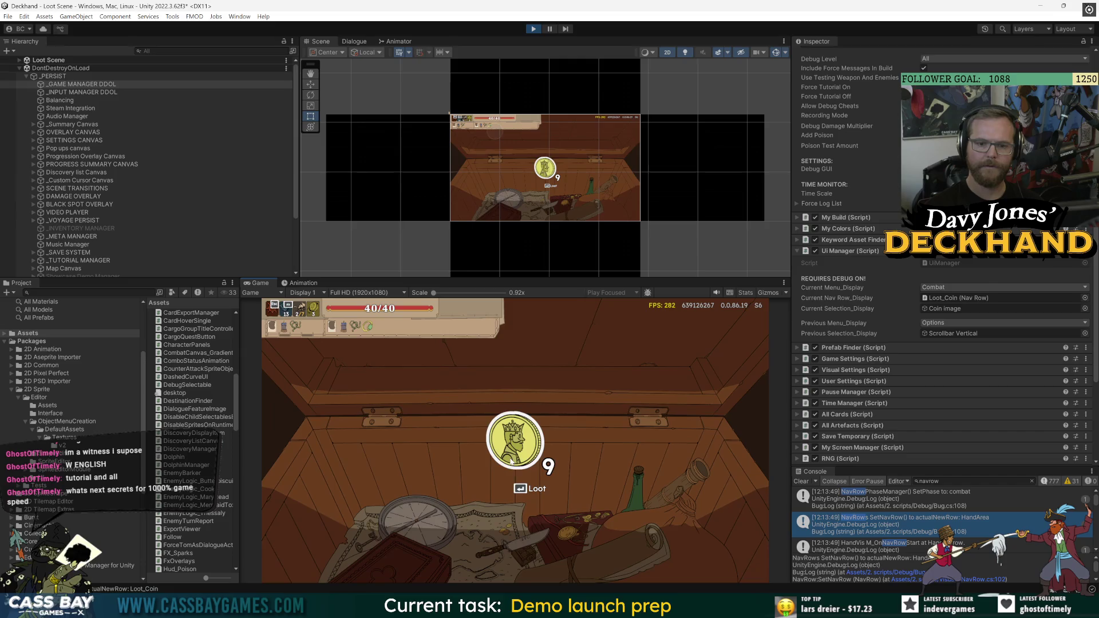
Open Settings, open and close Discovery Progress, stop play mode, and return to DiscoveryListCanvas.cs
key(Escape)
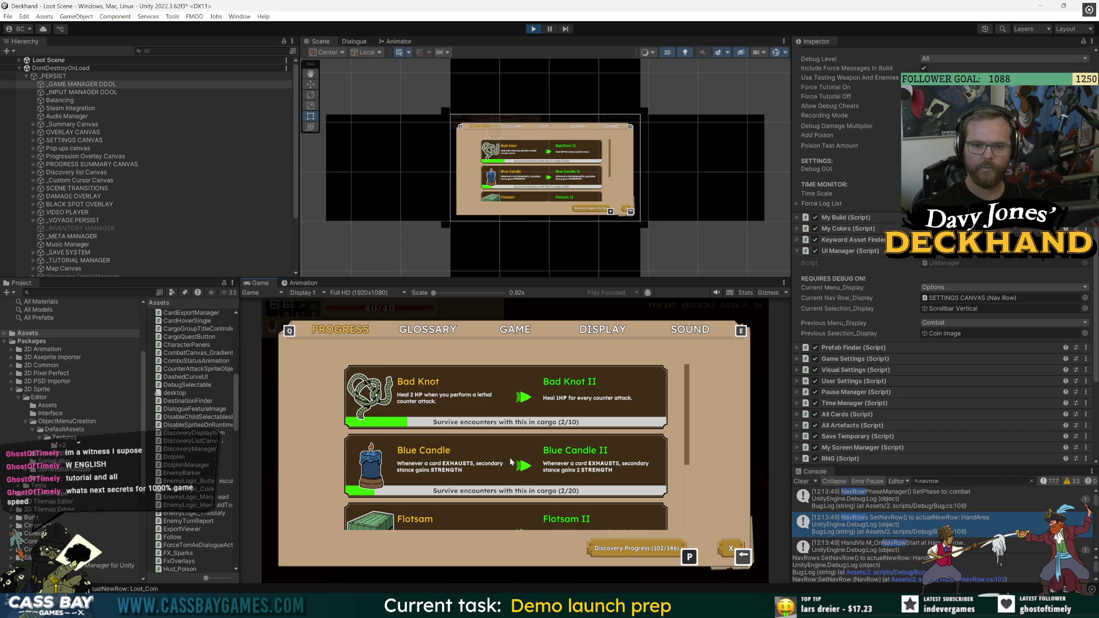
click(667, 551)
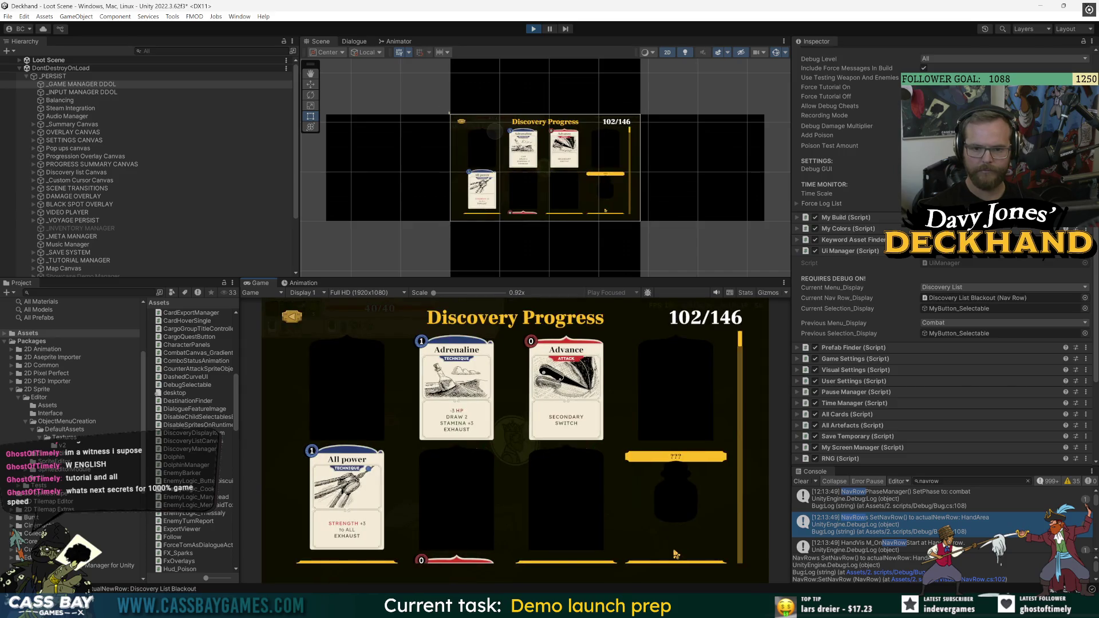
key(Escape)
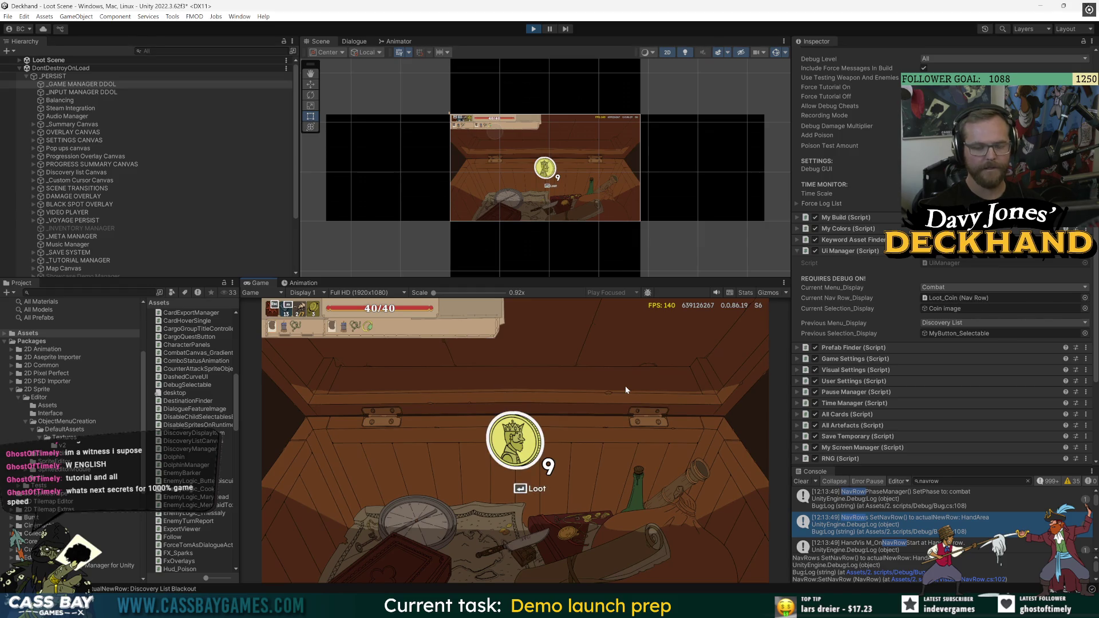
key(ctrl+p)
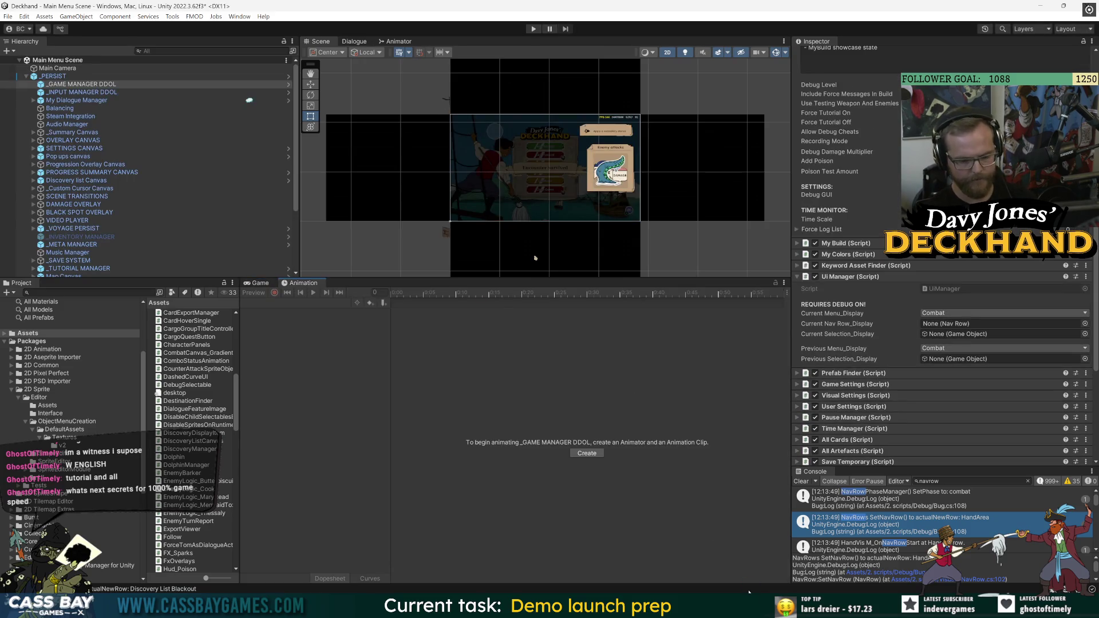
key(alt+Tab)
Add ', NavRow forcePreviousNavRow' after forcePreviousMenu in DiscoveryListCanvas.Open's signature on line 89
click(269, 388)
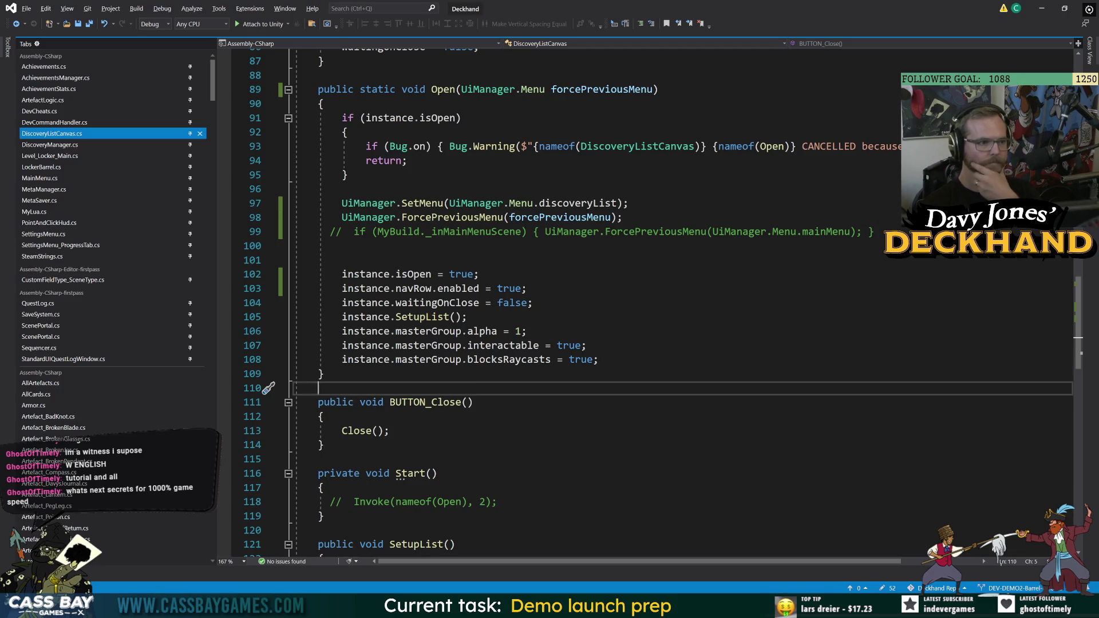
scroll(653, 177, up, 2)
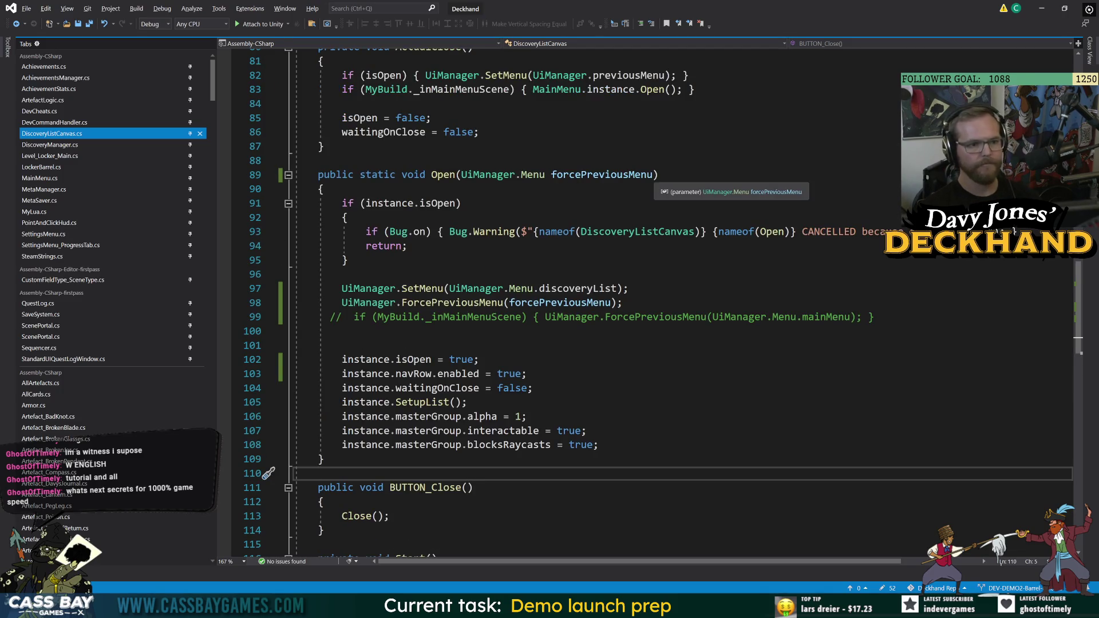
click(655, 174)
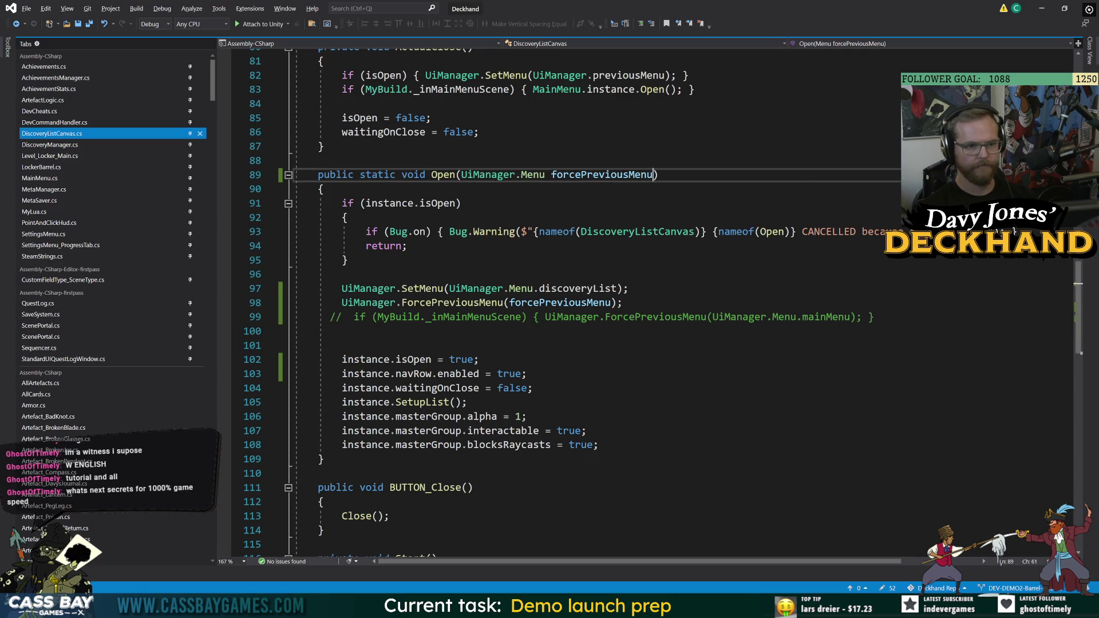
text(, NavRow)
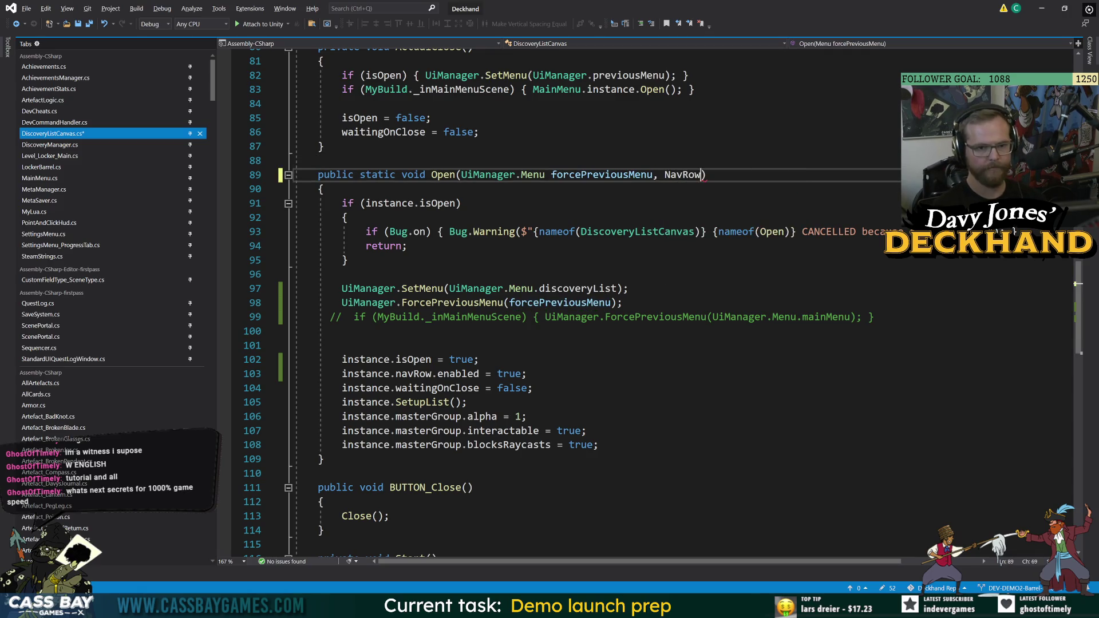
text(.)
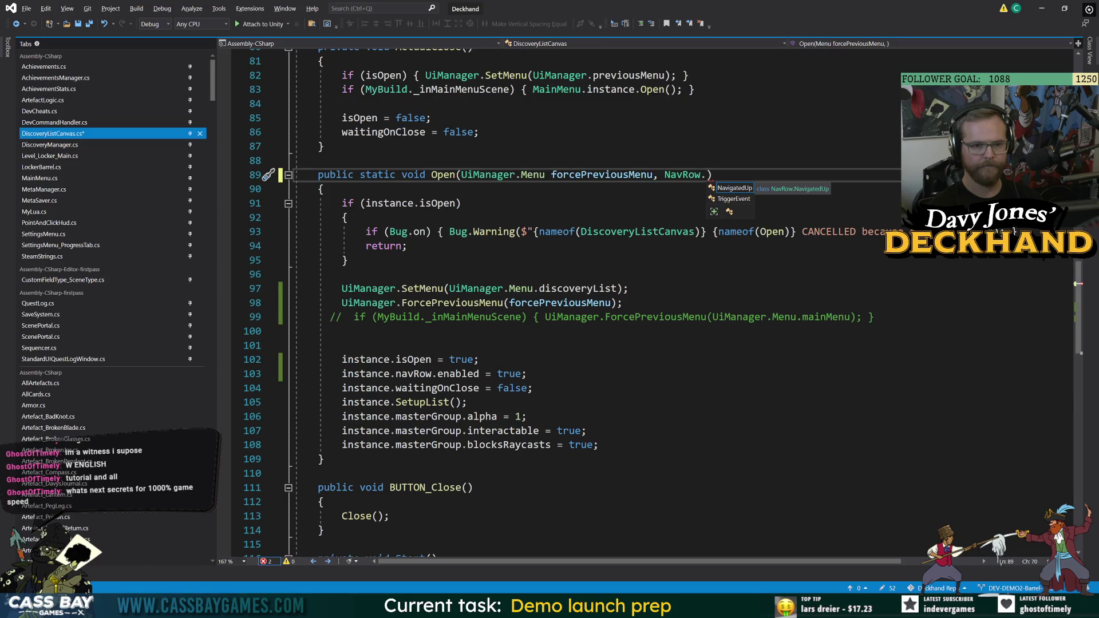
key(BackSpace)
text(forcePr)
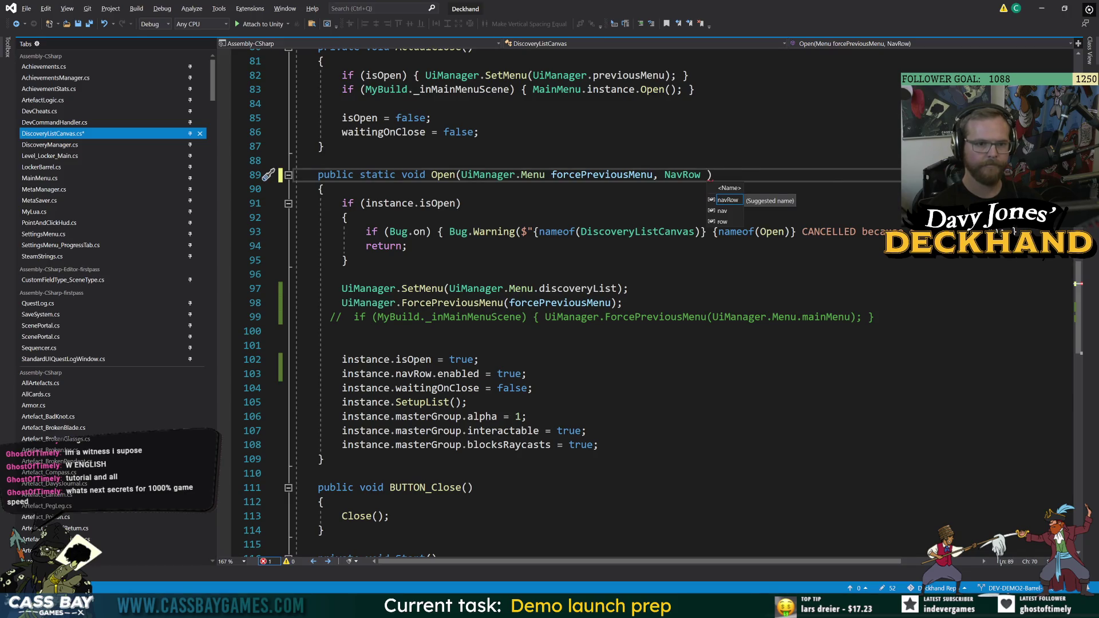
text(eviousNavRow)
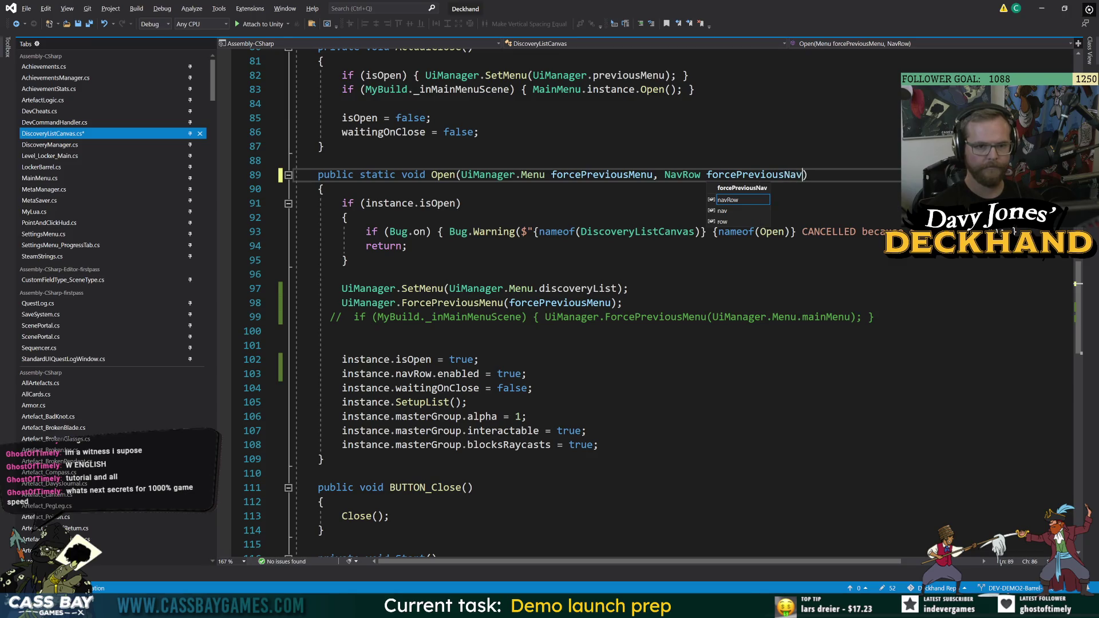
key(Escape)
key(End)
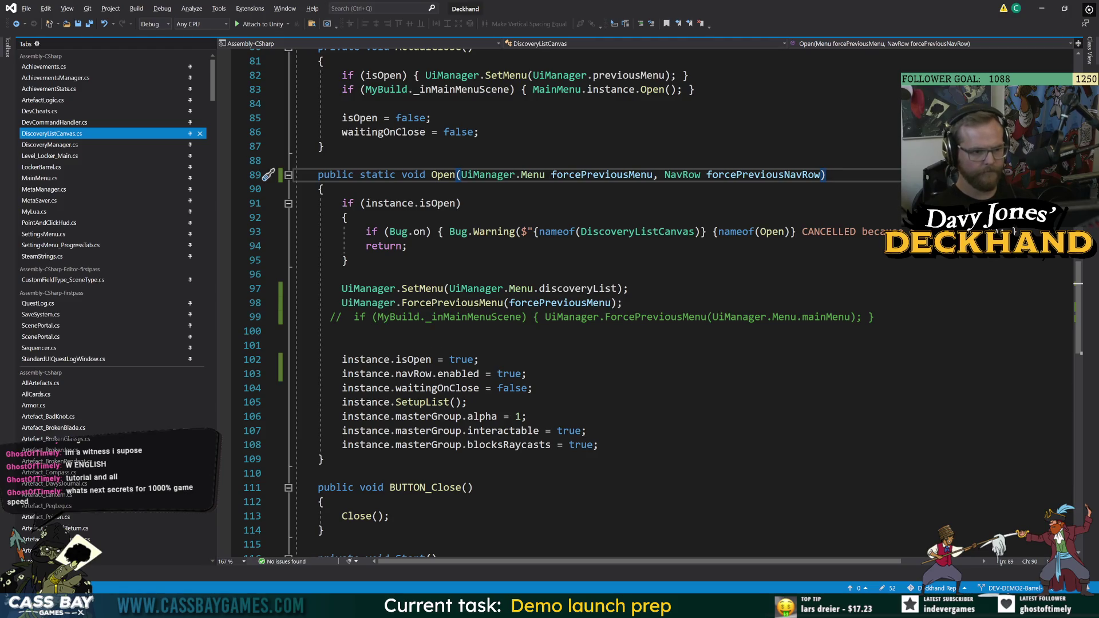
Insert a new line above the SetMenu call in Open and browse NavRow's members
click(342, 274)
key(Return)
text(Nav)
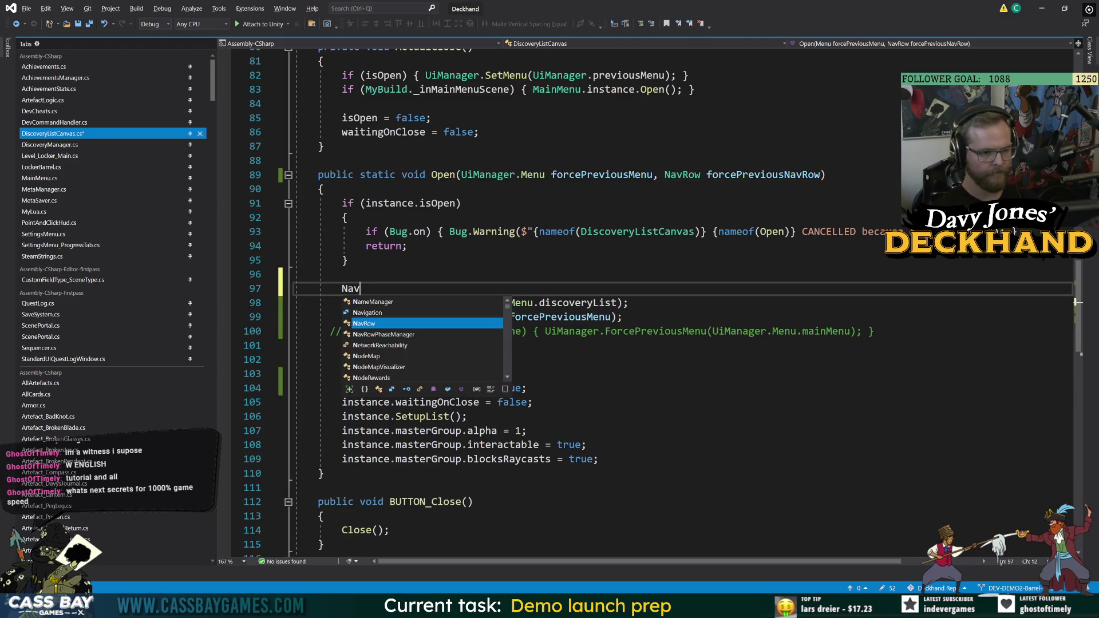
text(Row.for)
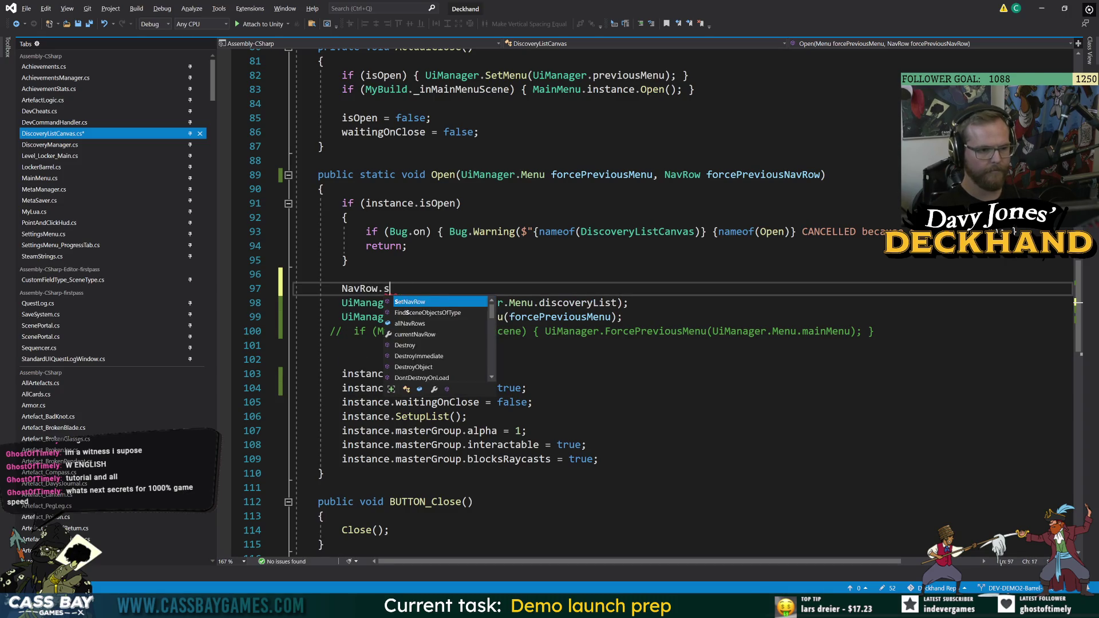
key(BackSpace)
key(BackSpace)
key(BackSpace)
text(pre)
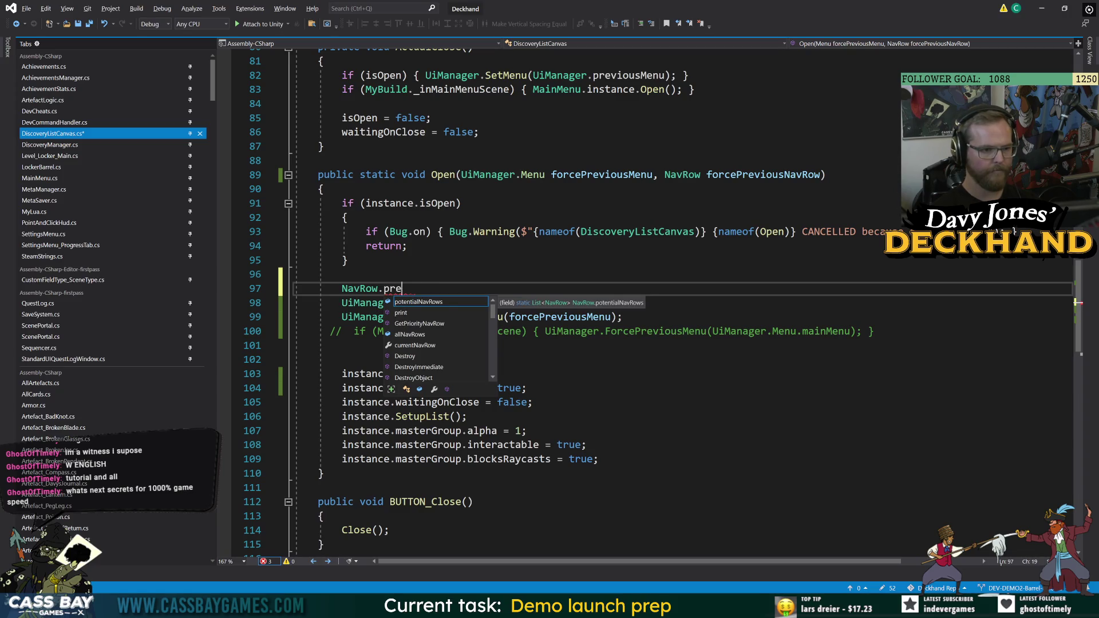
key(BackSpace)
key(BackSpace)
key(BackSpace)
text(set)
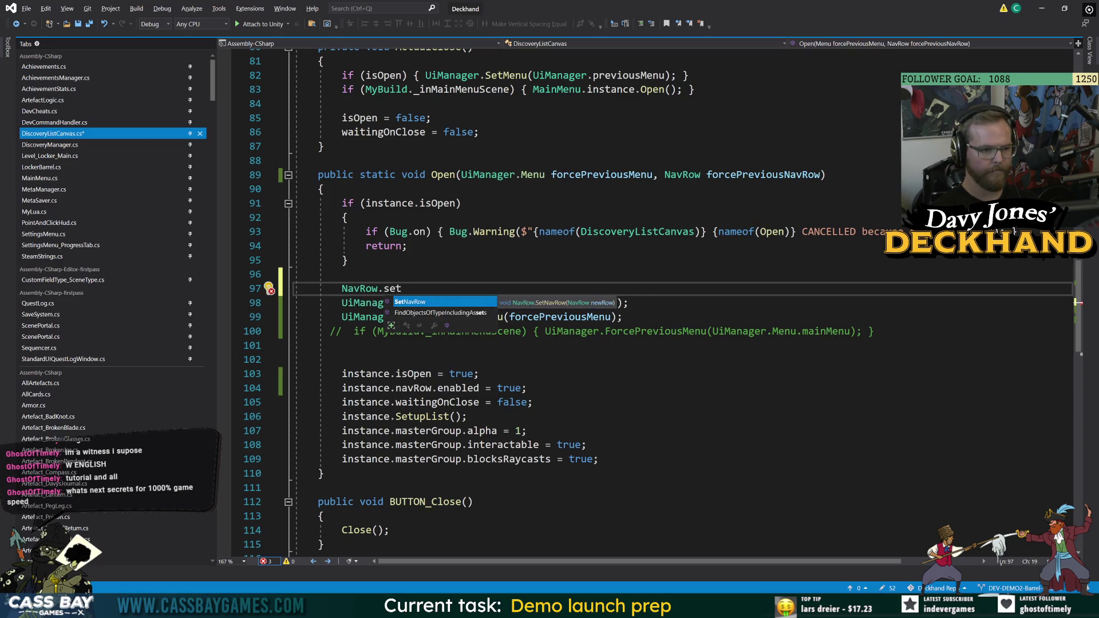
key(BackSpace)
key(BackSpace)
key(BackSpace)
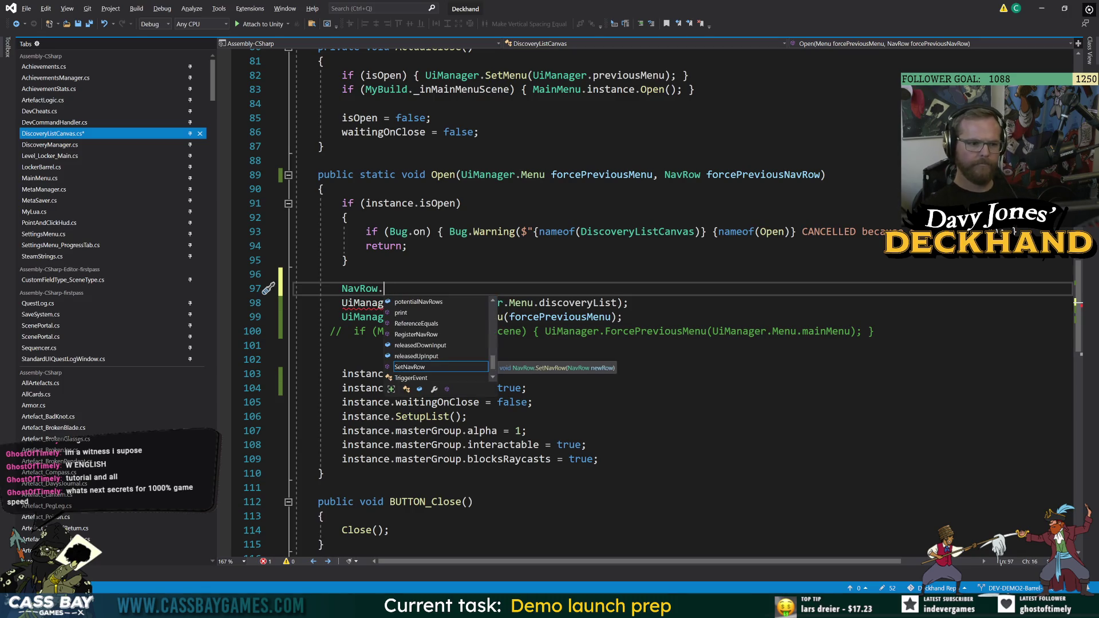
click(624, 317)
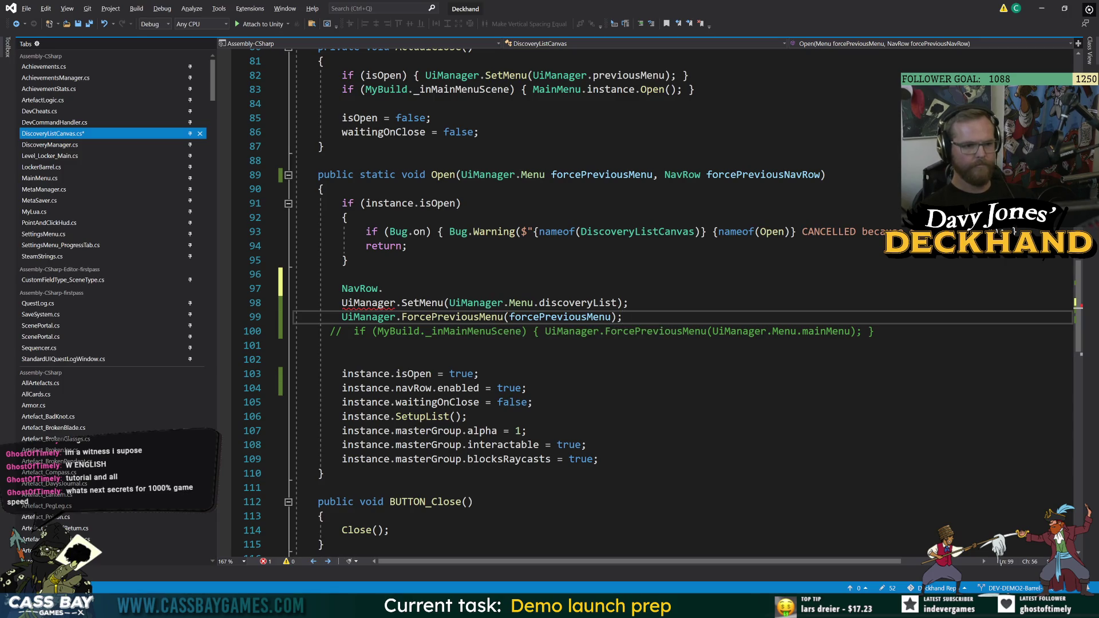
click(382, 289)
key(shift+F10)
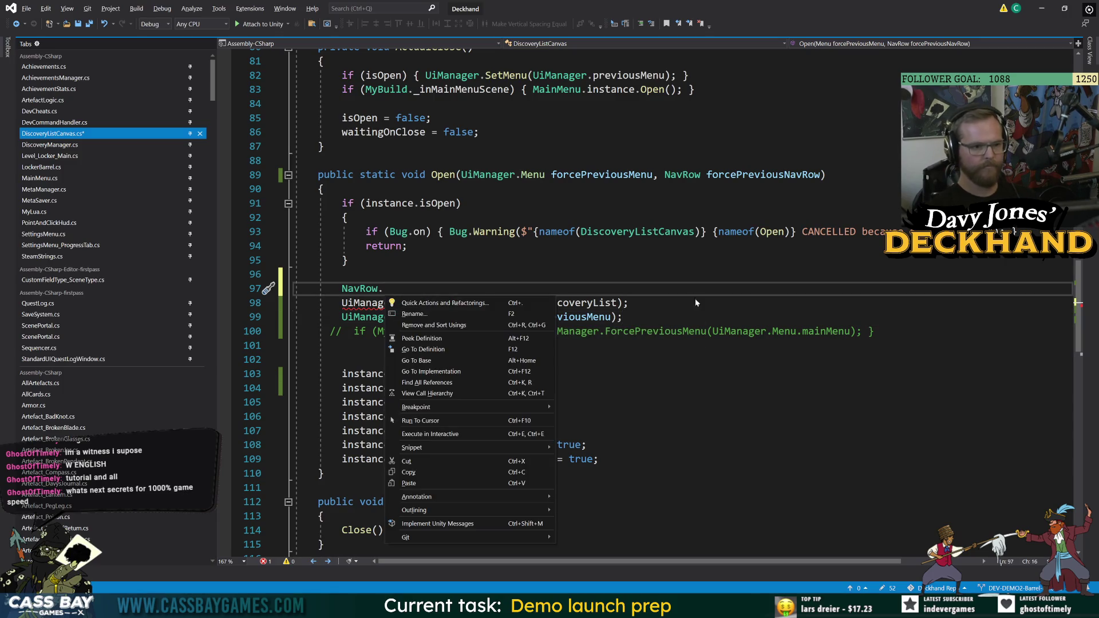
click(422, 287)
Complete line 97 as NavRow.SetNavRow(instance.navRow);
text(Set)
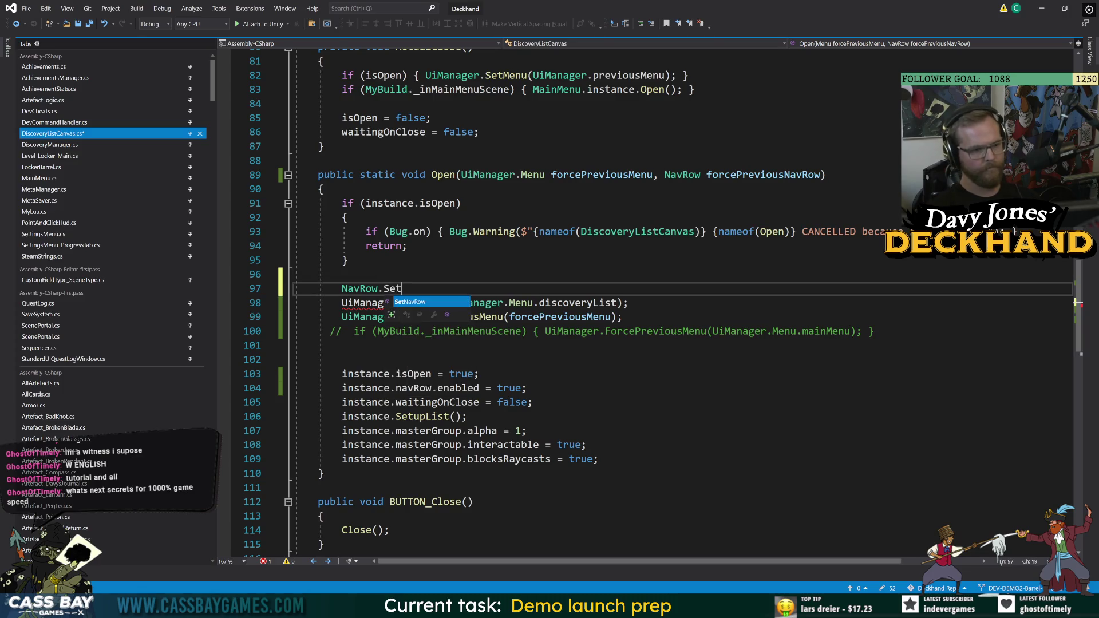
text(N)
key(Tab)
text((t)
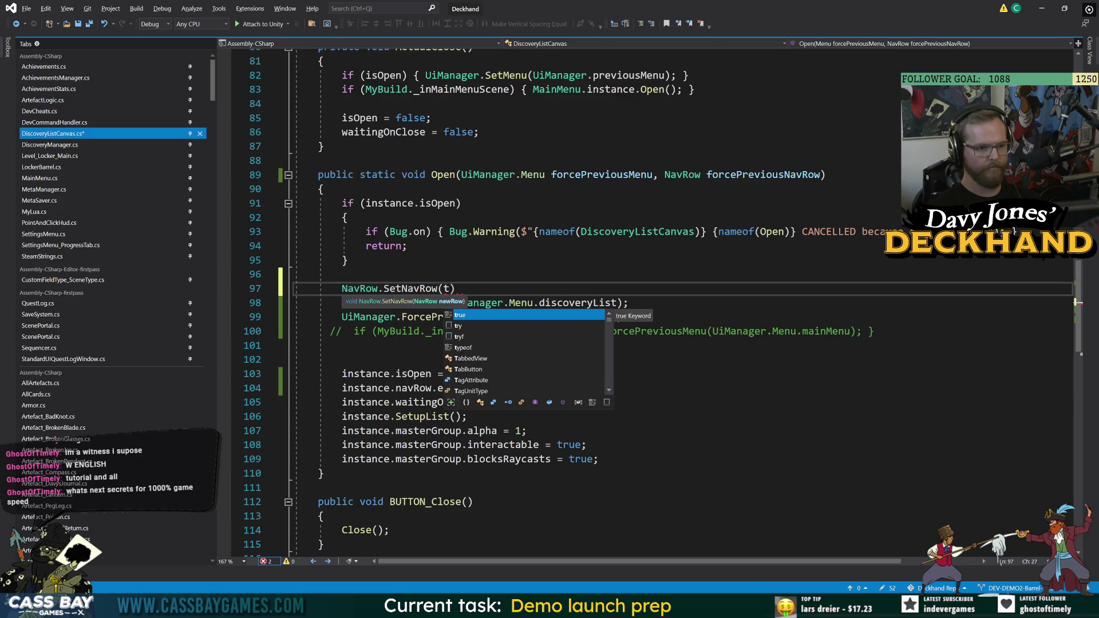
key(BackSpace)
text(NavRow)
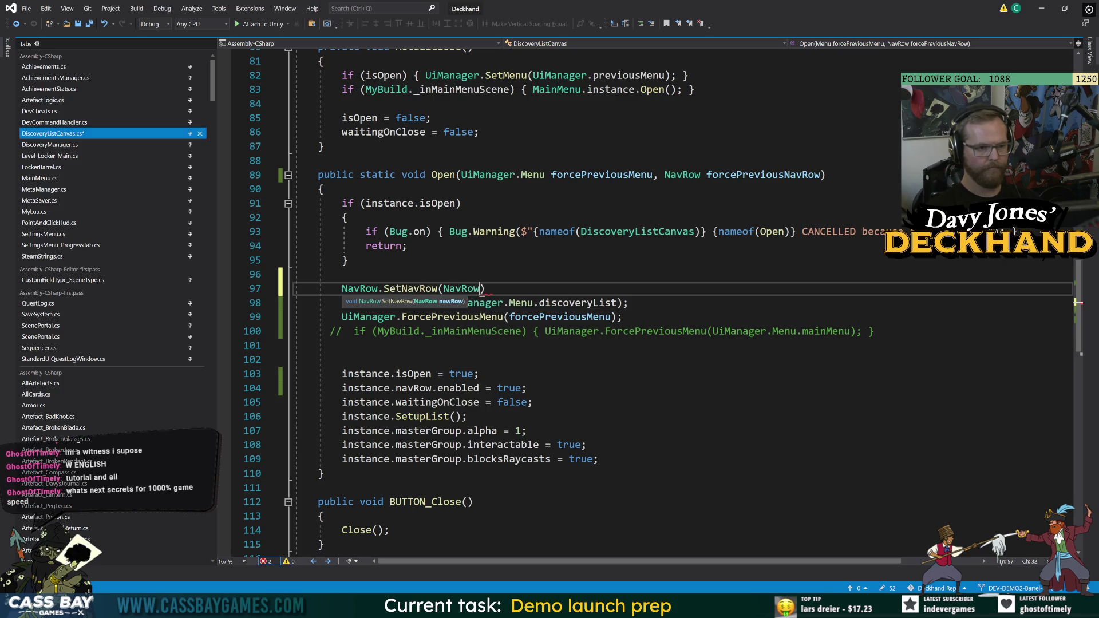
key(BackSpace)
key(BackSpace)
key(BackSpace)
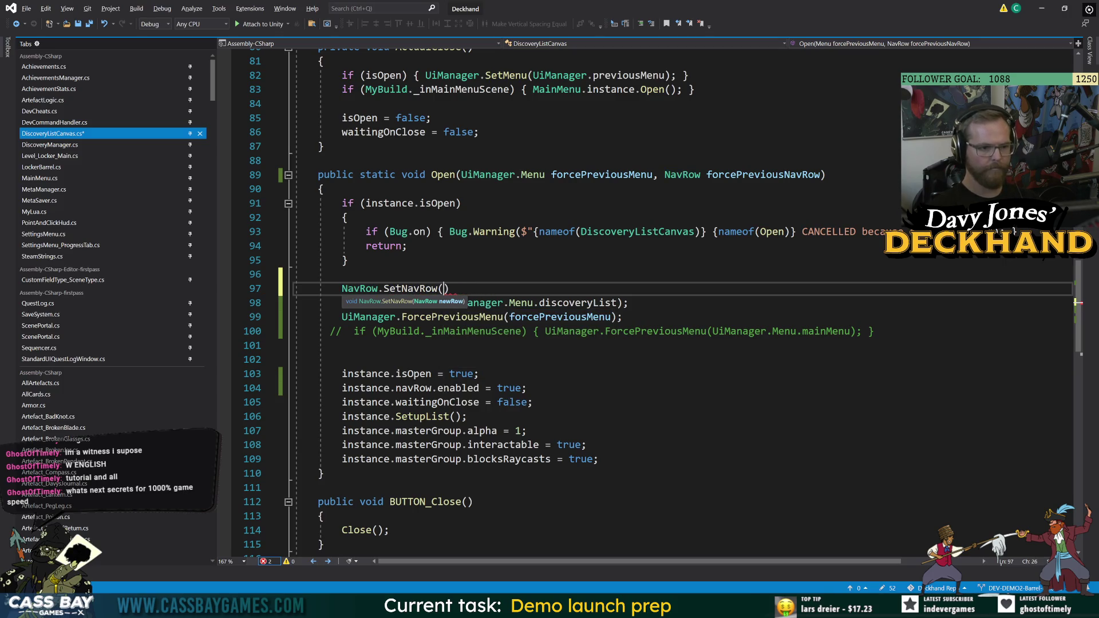
text(instance.nav)
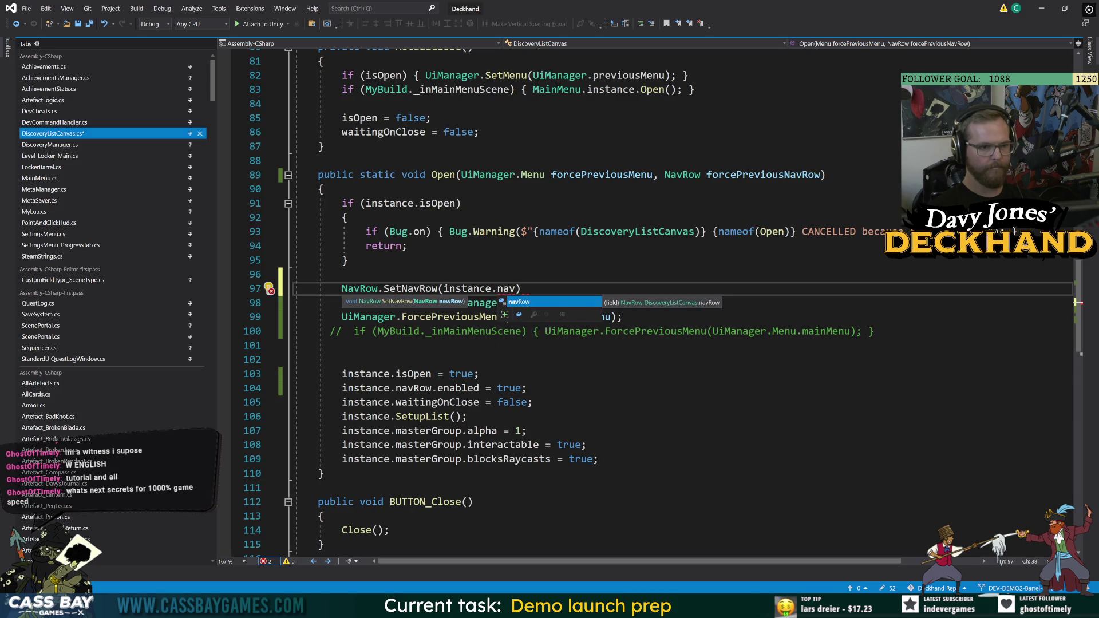
key(Tab)
text(;)
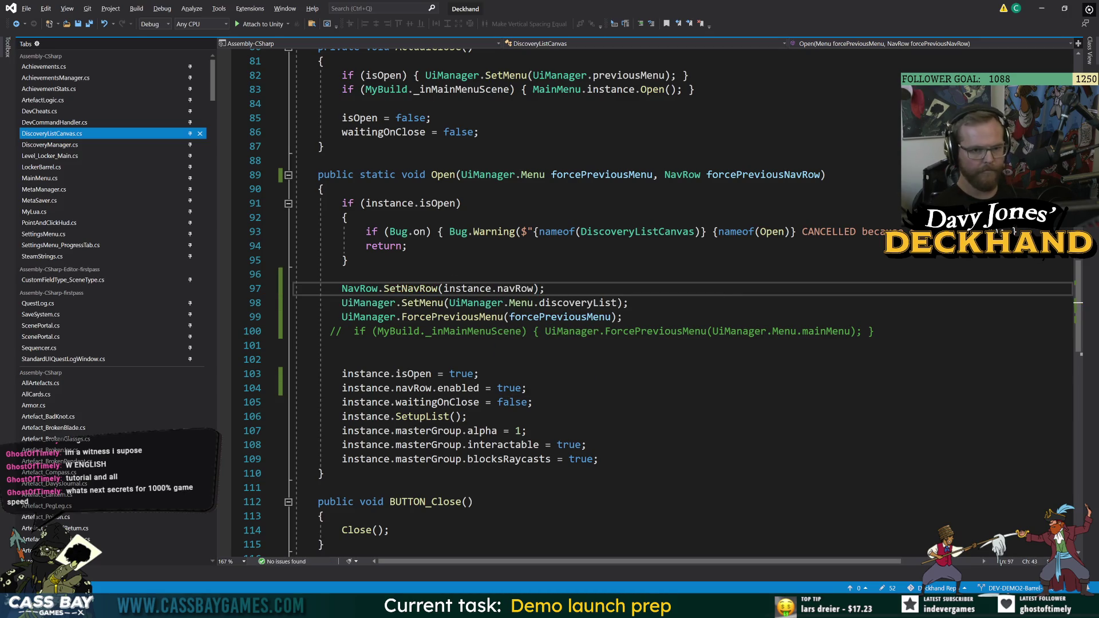
Delete the forcePreviousNavRow parameter from Open's signature
click(630, 303)
drag(825, 175, 653, 175)
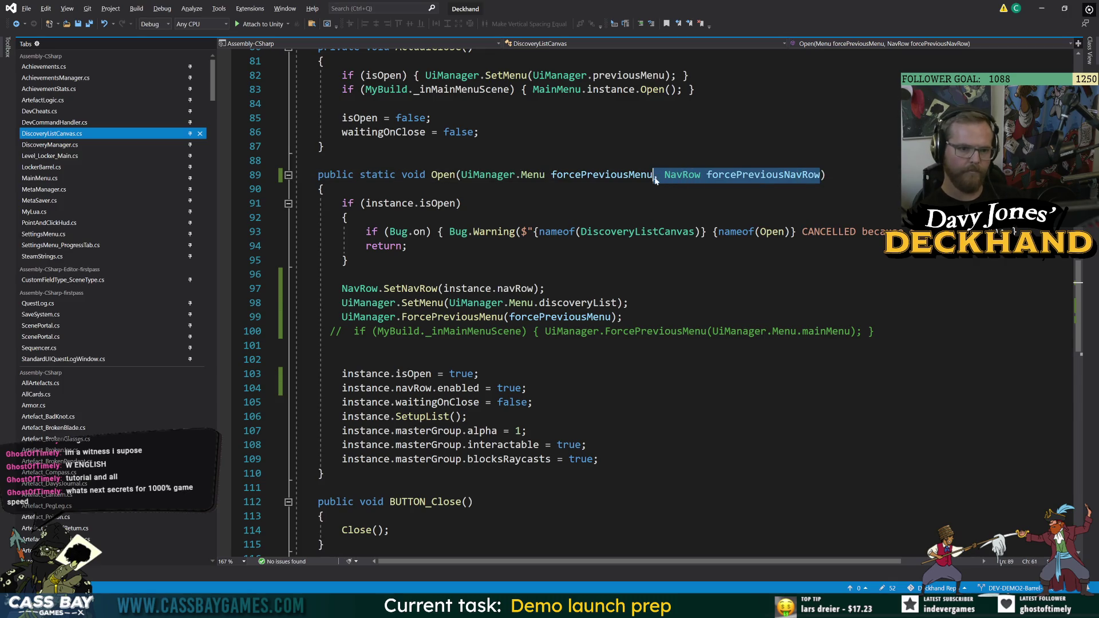
key(BackSpace)
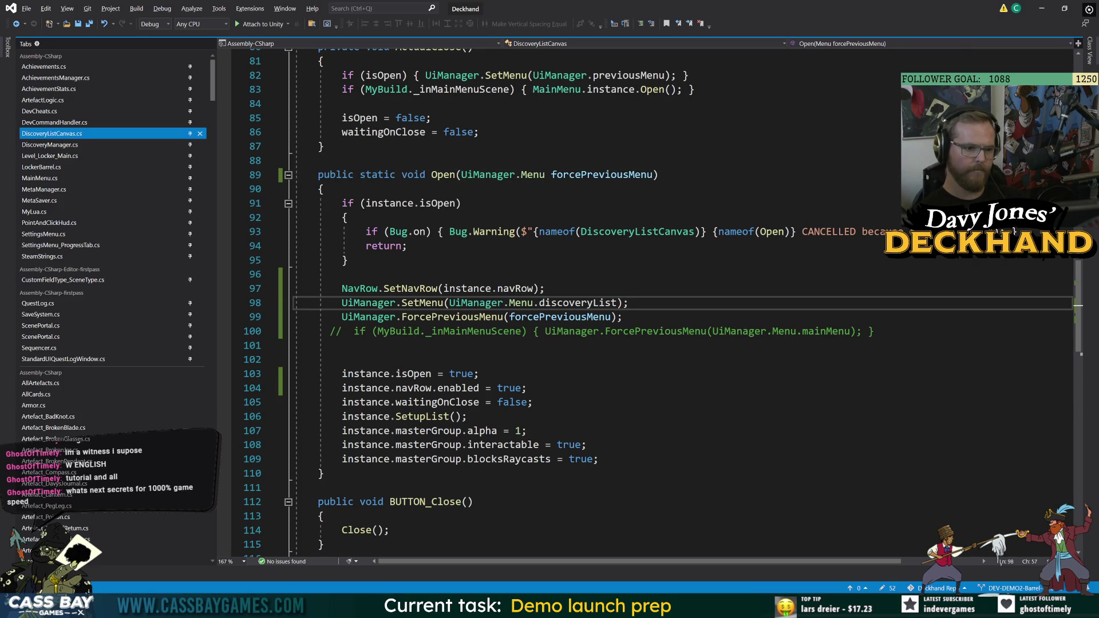
Select the SetNavRow call on line 97 and go to its definition in NavRow.cs
click(509, 289)
scroll(573, 286, up, 7)
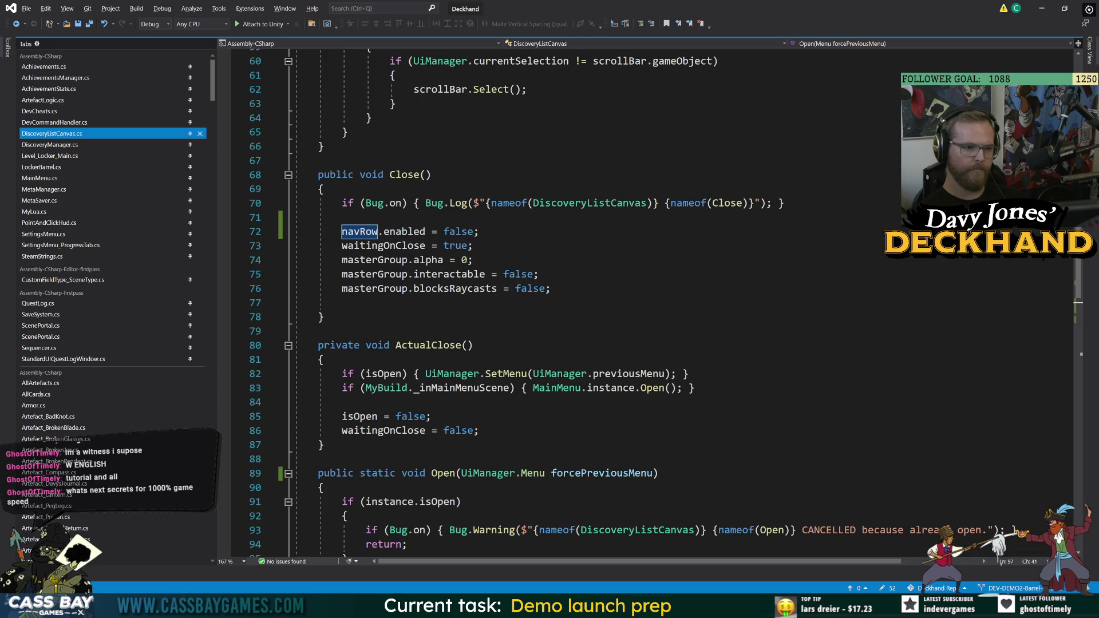
scroll(572, 286, down, 5)
key(End)
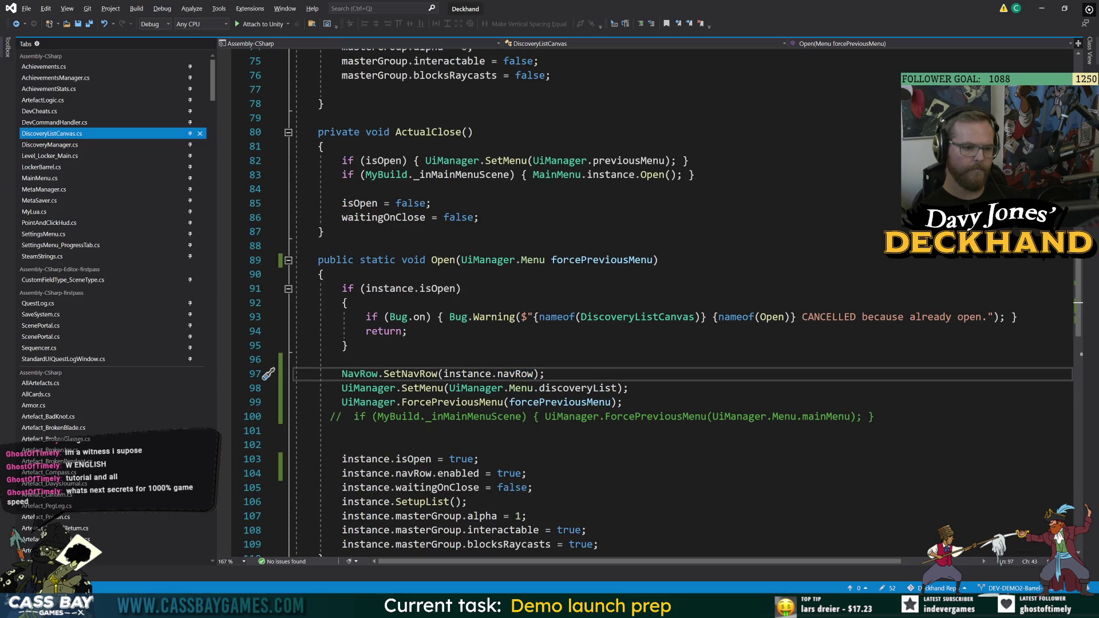
click(629, 388)
key(alt)
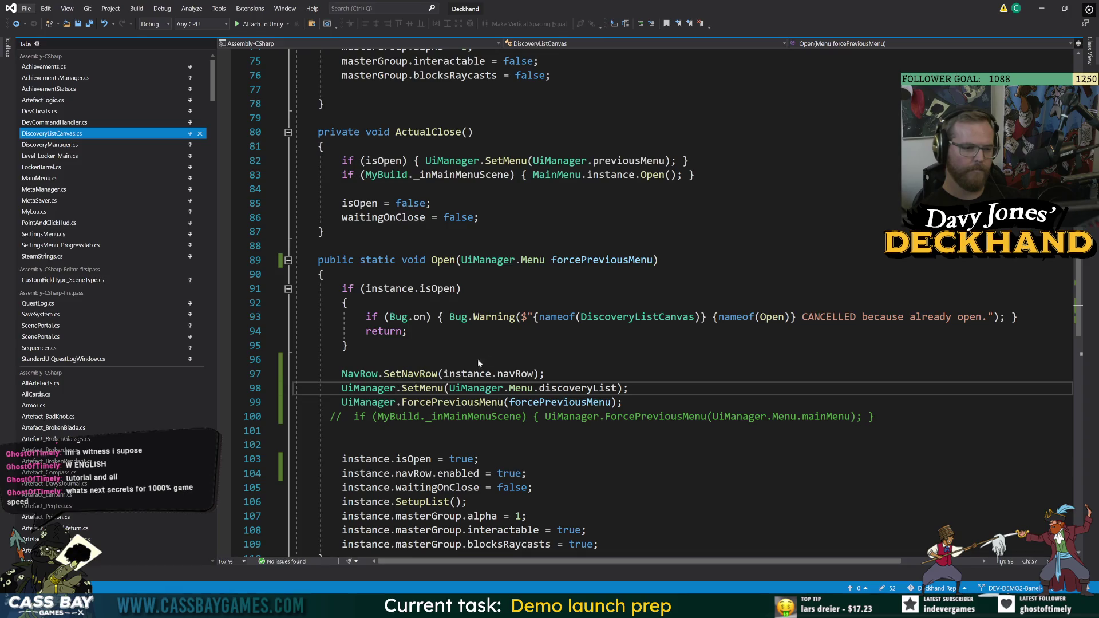
double_click(407, 375)
key(Up)
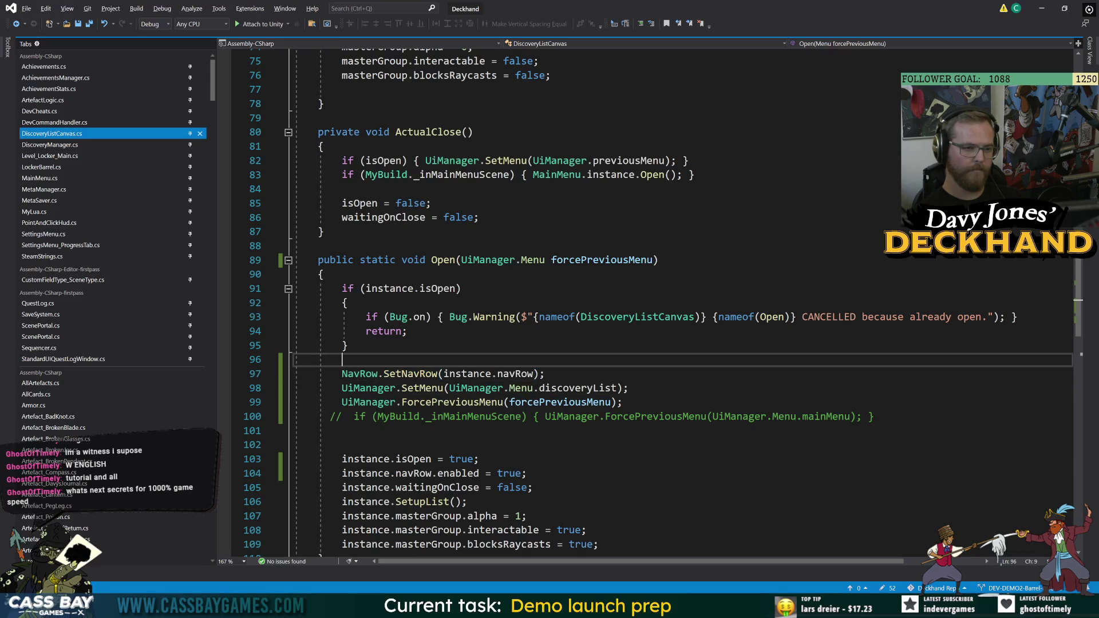
double_click(407, 374)
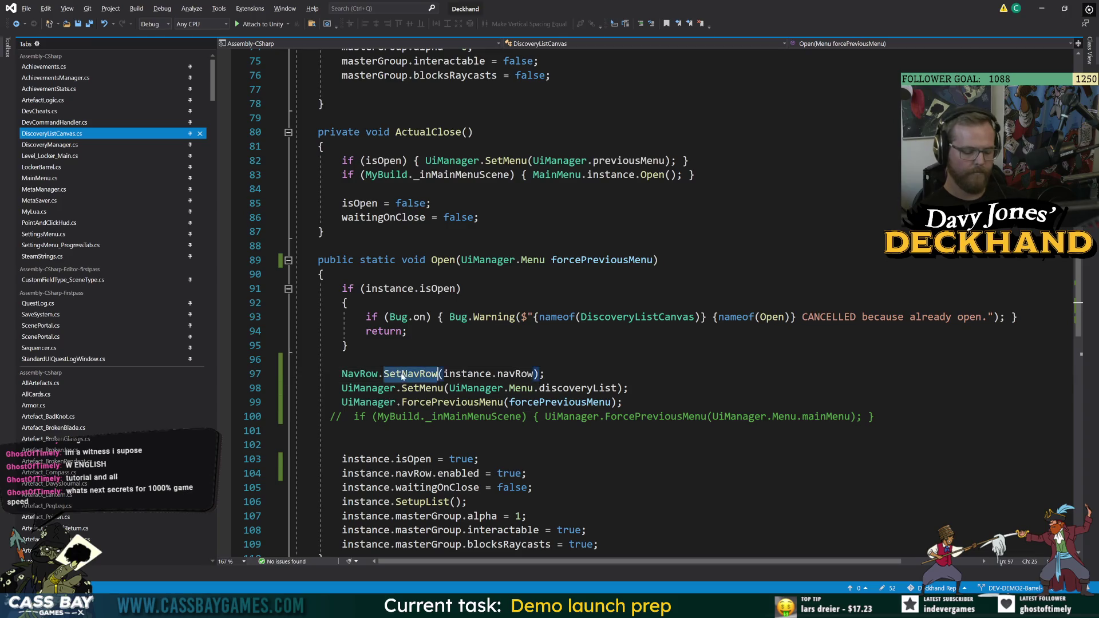
key(F12)
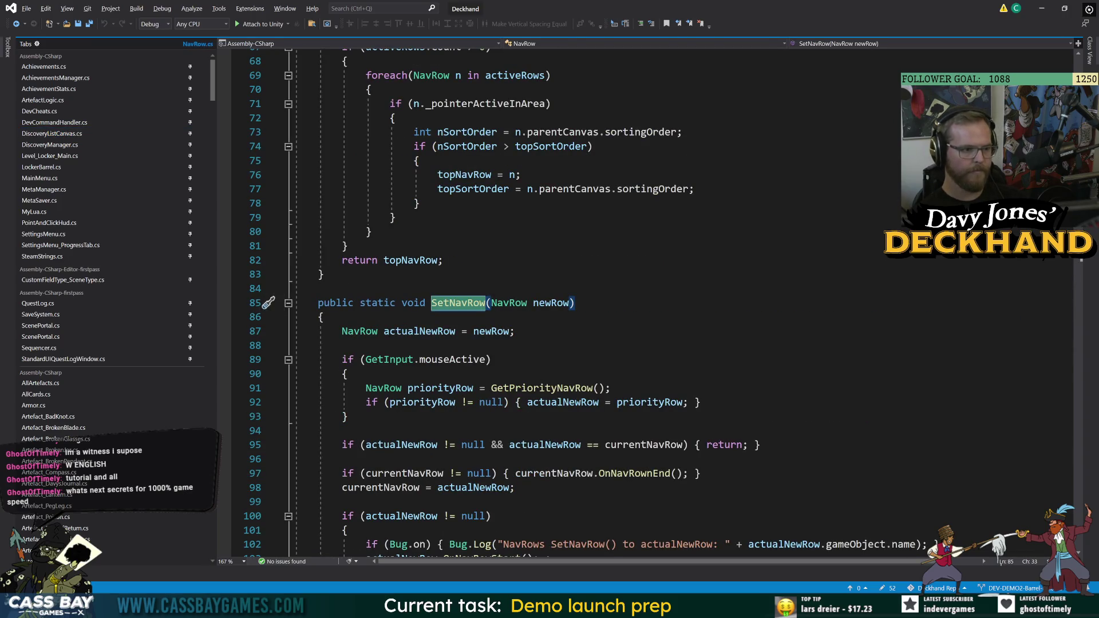
Highlight every currentNavRow use in NavRow.cs, scroll through them, then return to Unity
key(Up)
key(Up)
key(Up)
scroll(573, 303, down, 5)
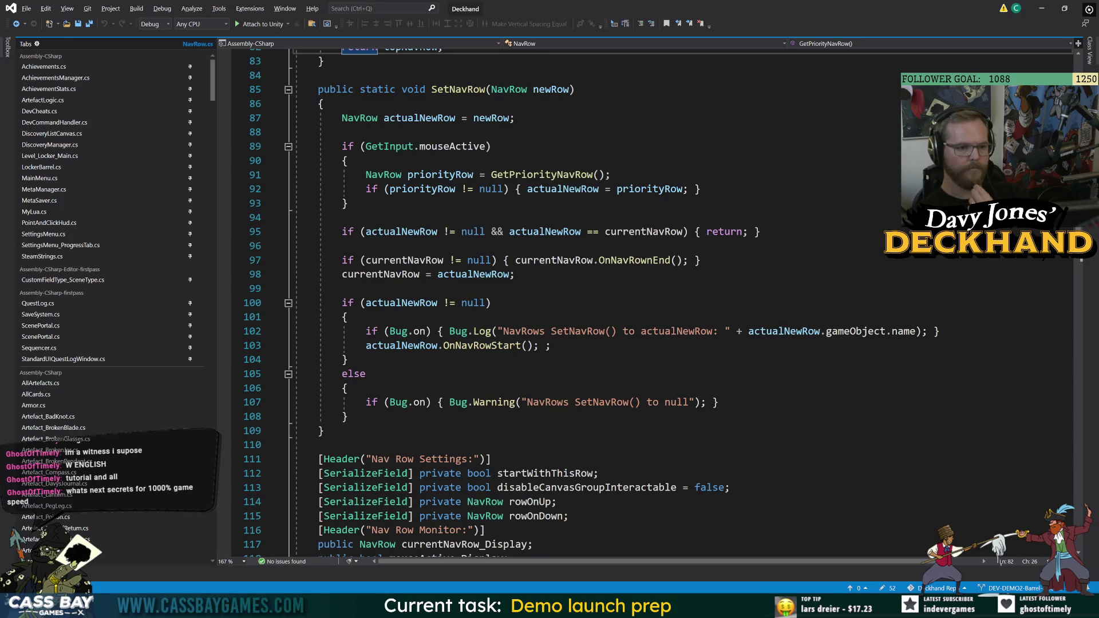
double_click(380, 275)
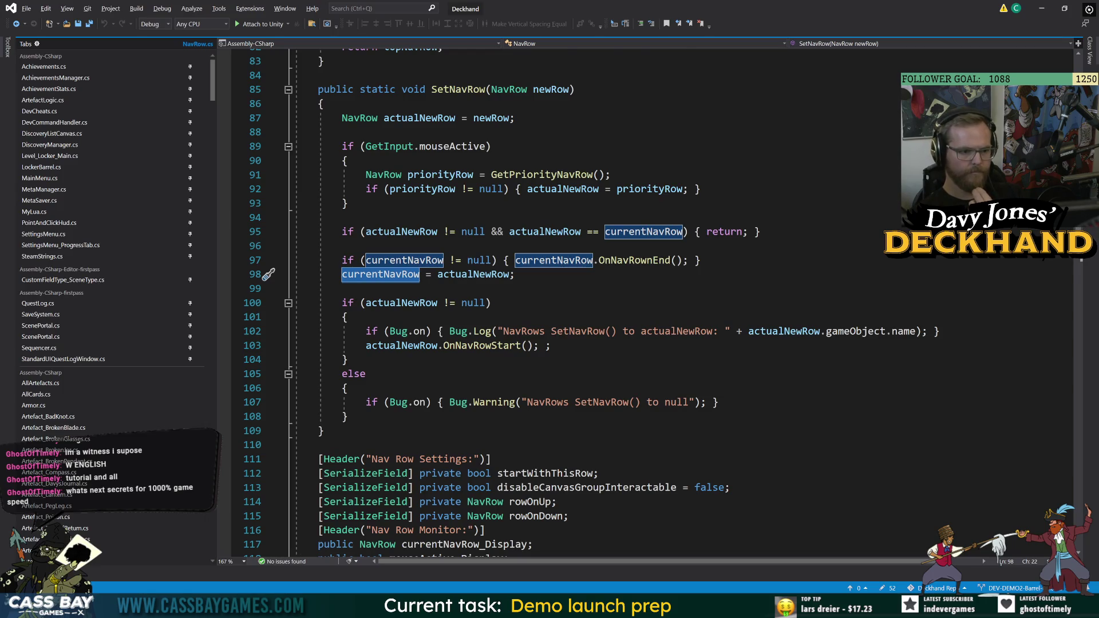
scroll(607, 400, down, 5)
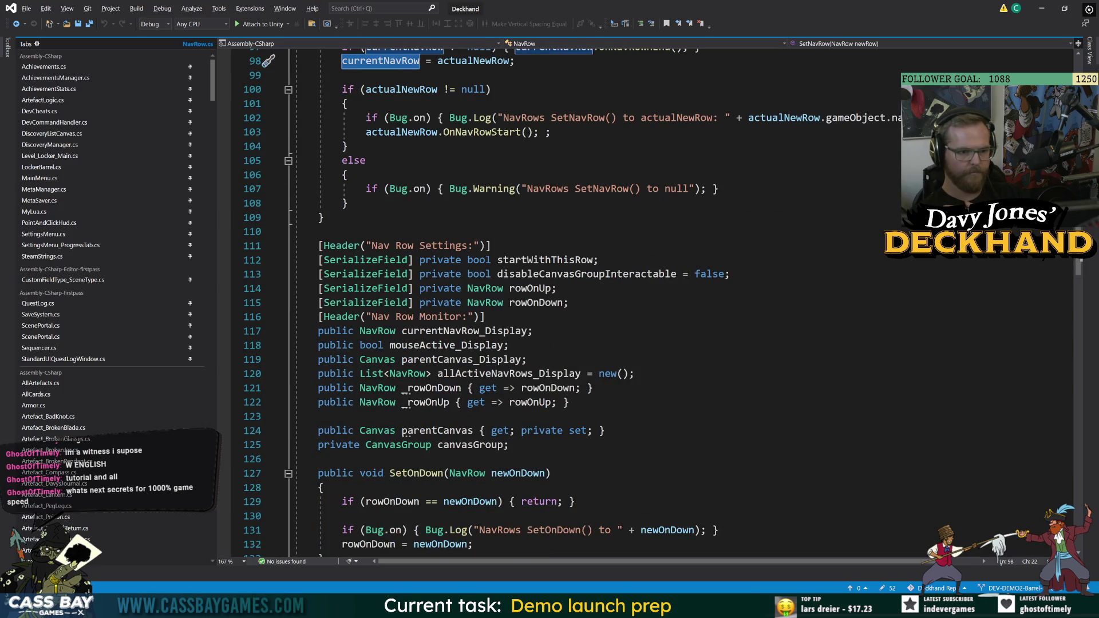
scroll(607, 344, down, 6)
scroll(607, 344, up, 8)
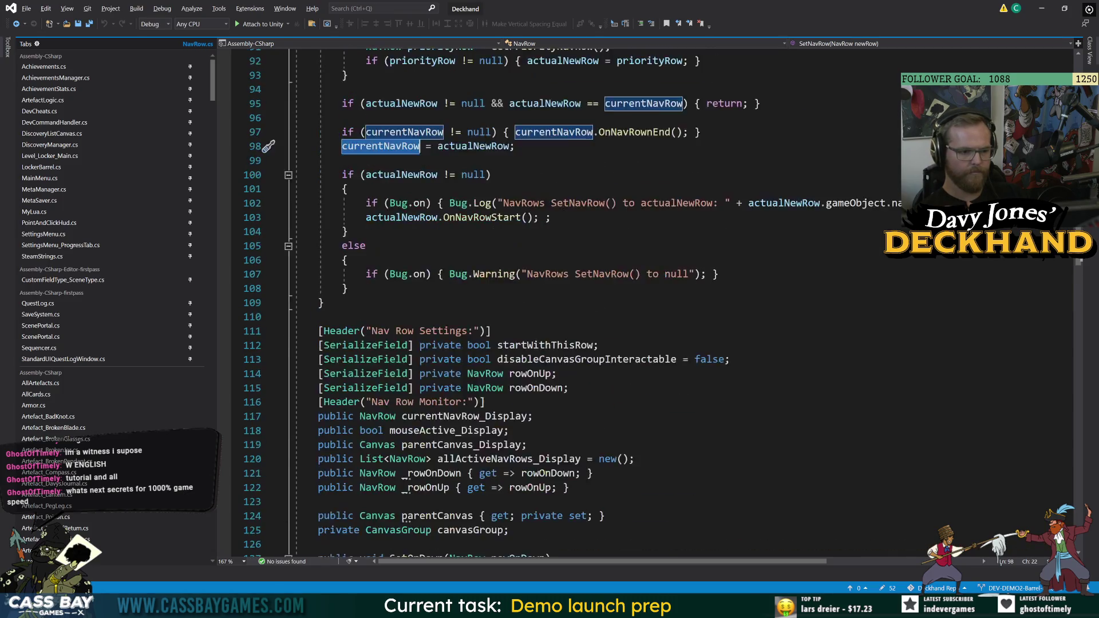
scroll(607, 343, up, 15)
scroll(607, 343, up, 8)
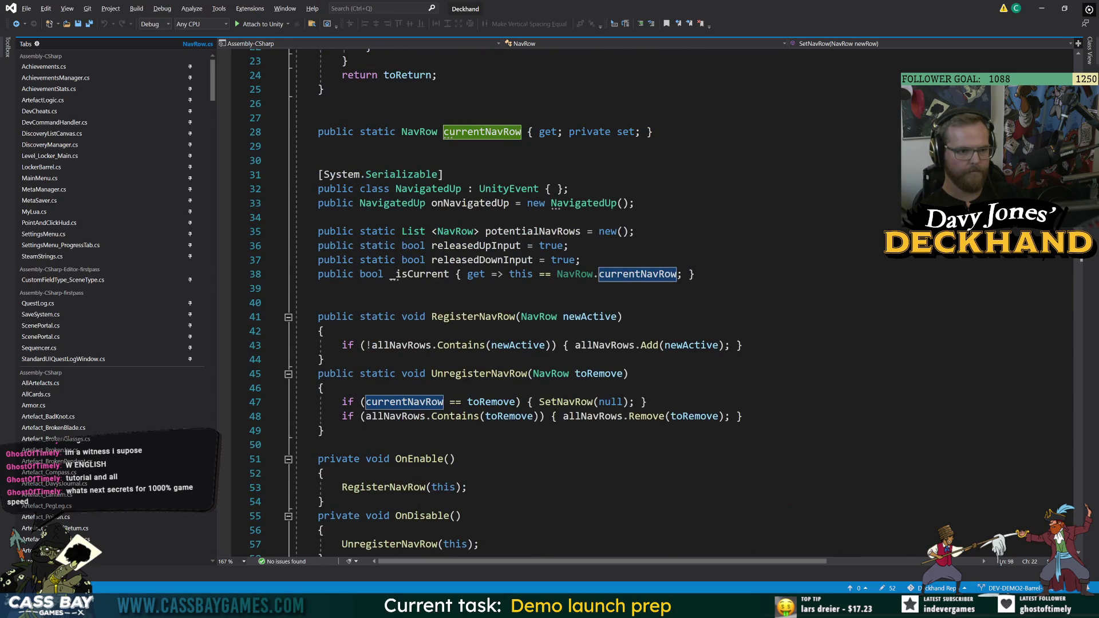
scroll(607, 343, up, 7)
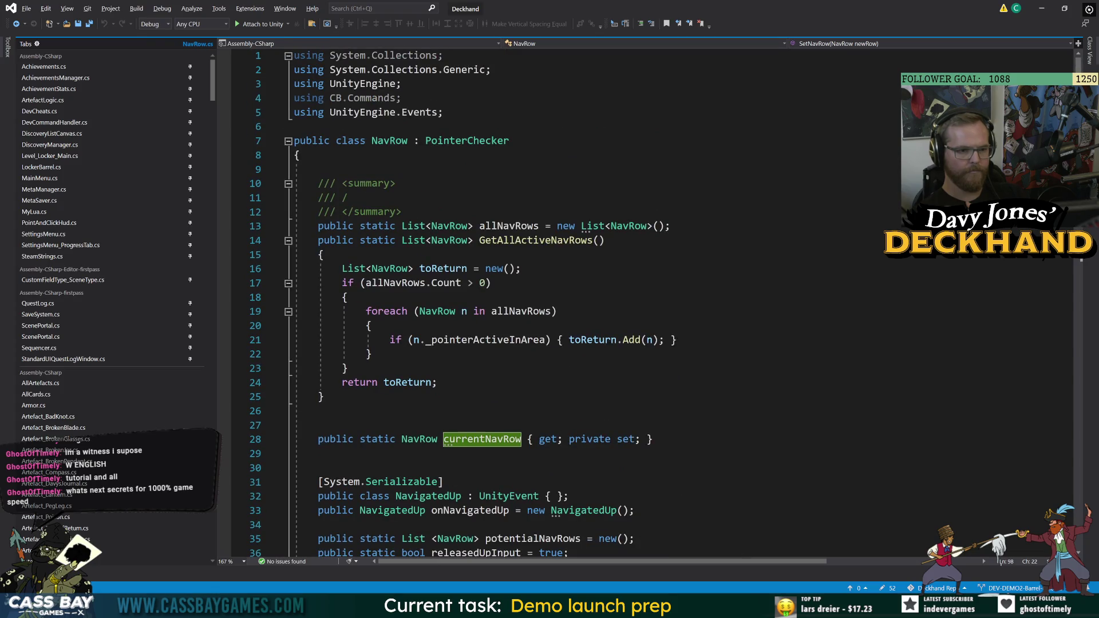
scroll(607, 343, down, 6)
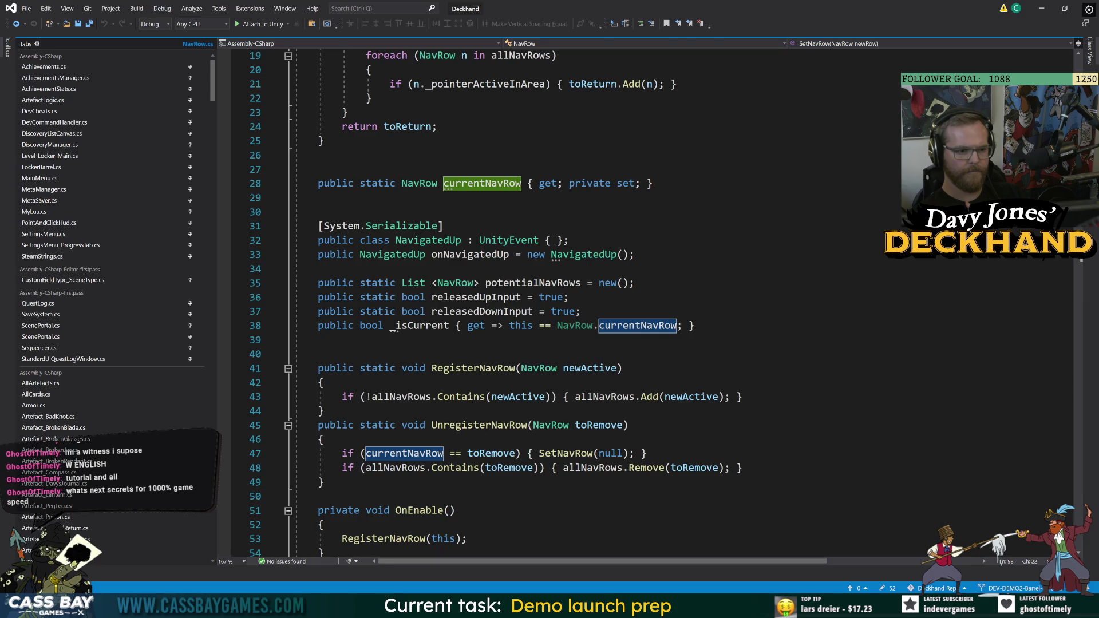
scroll(606, 343, down, 4)
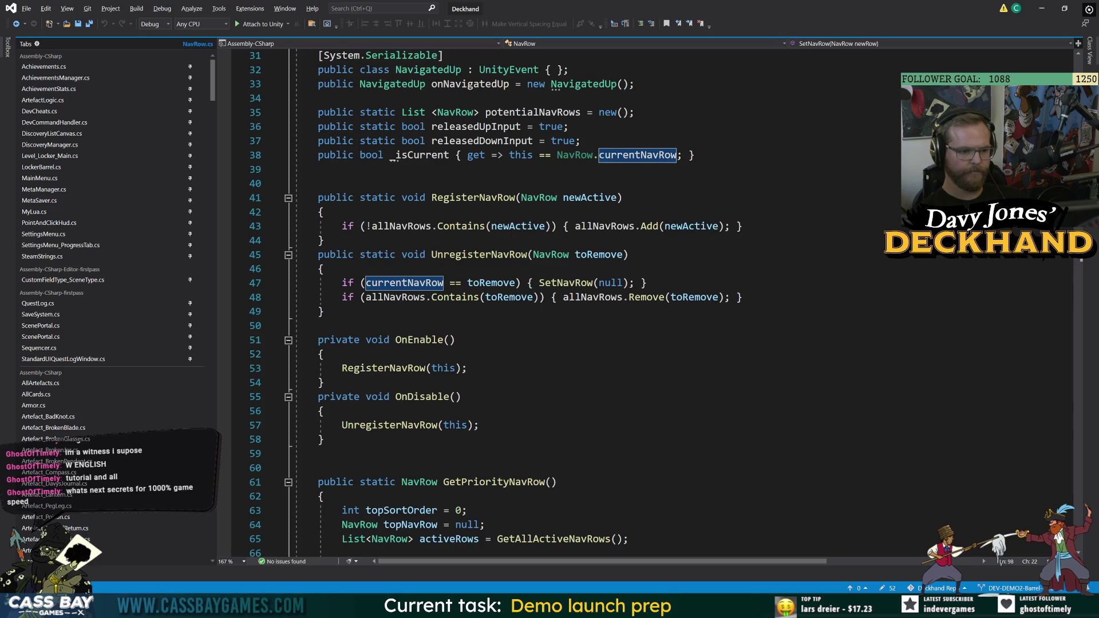
scroll(653, 303, down, 7)
scroll(653, 303, down, 2)
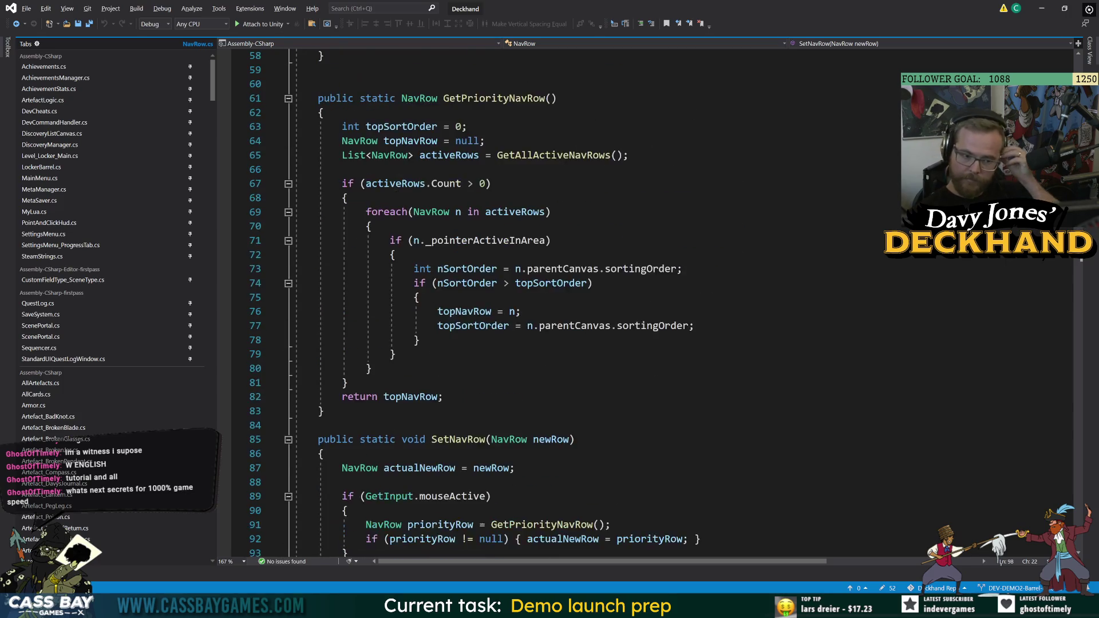
scroll(653, 304, down, 6)
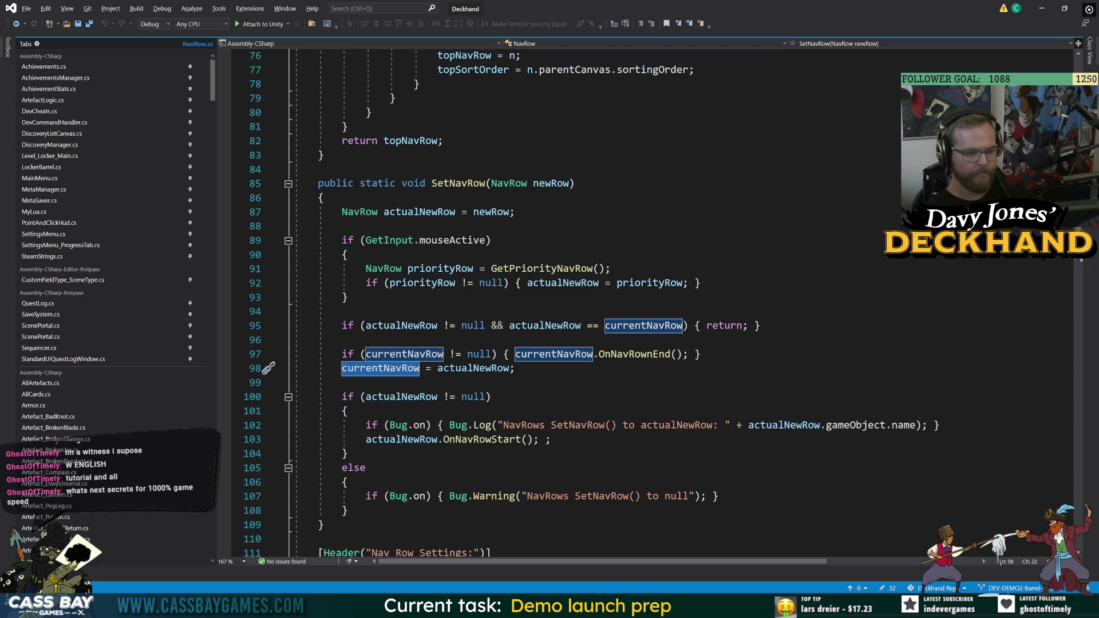
key(alt+Tab)
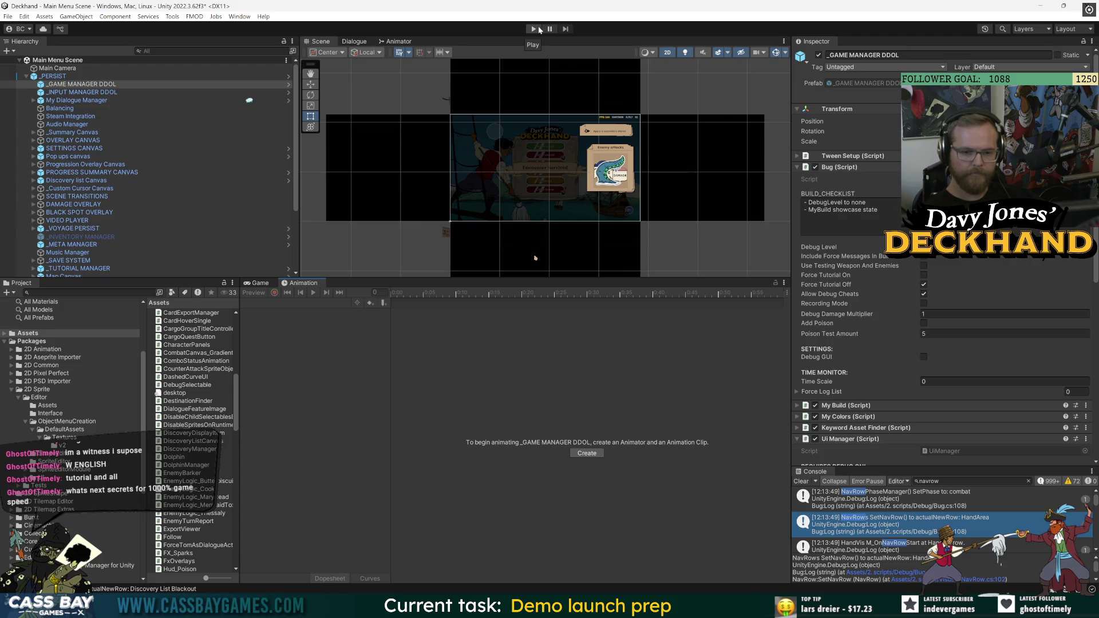
Back in Visual Studio, scroll through the SetNavRow code in NavRow.cs
key(alt+Tab)
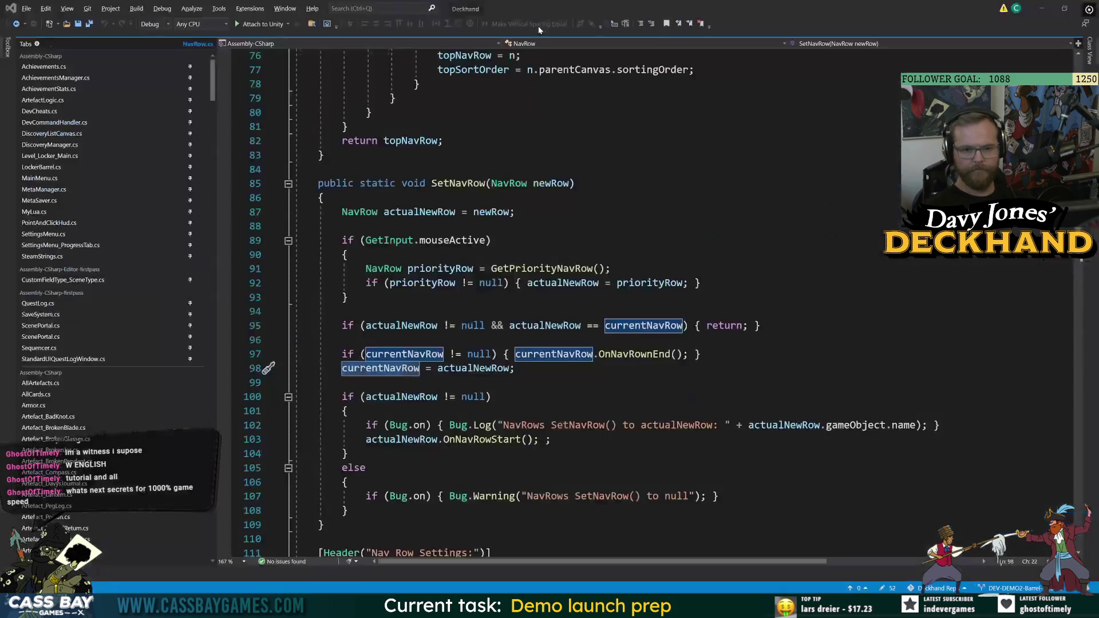
click(268, 383)
scroll(268, 172, down, 5)
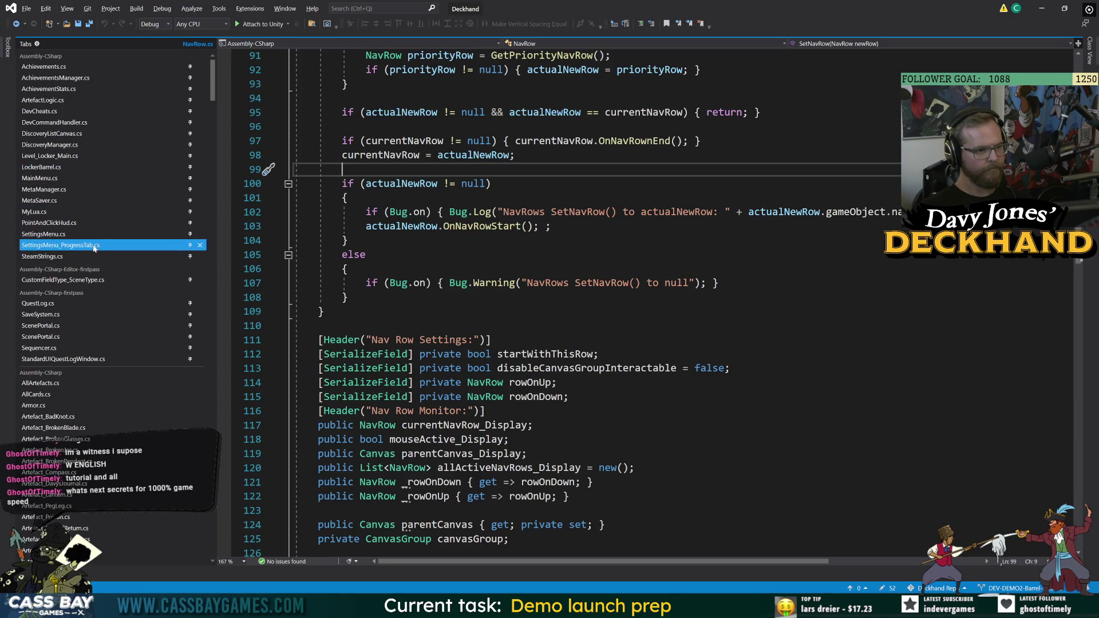
scroll(247, 238, up, 6)
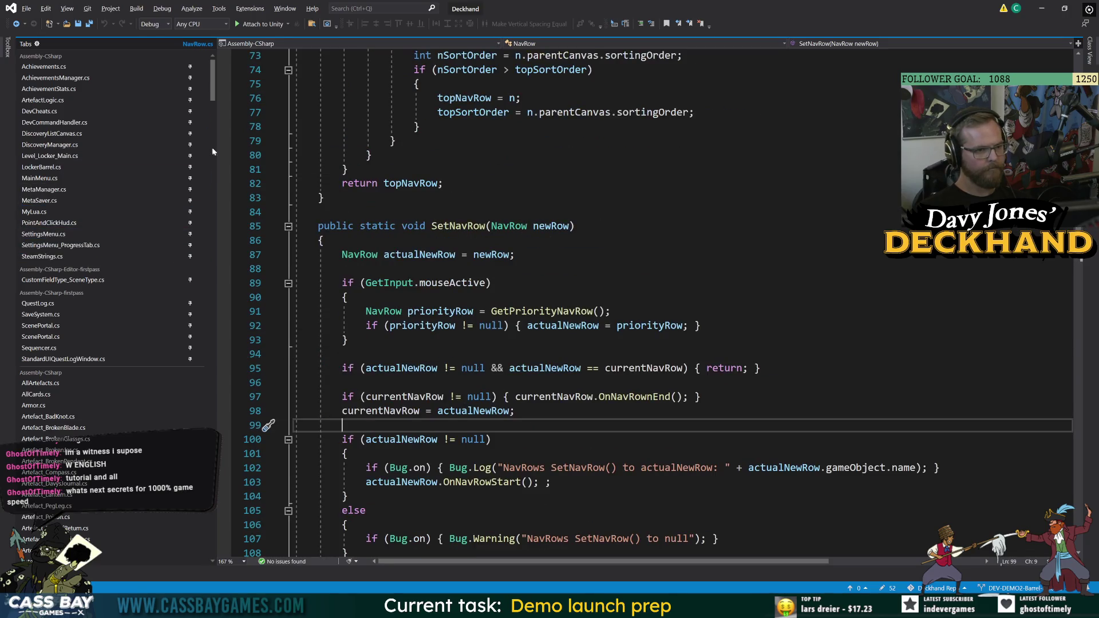
Look over DiscoveryManager.cs and Level_Locker_Main.cs, then bring up DiscoveryListCanvas.cs
click(76, 147)
click(71, 156)
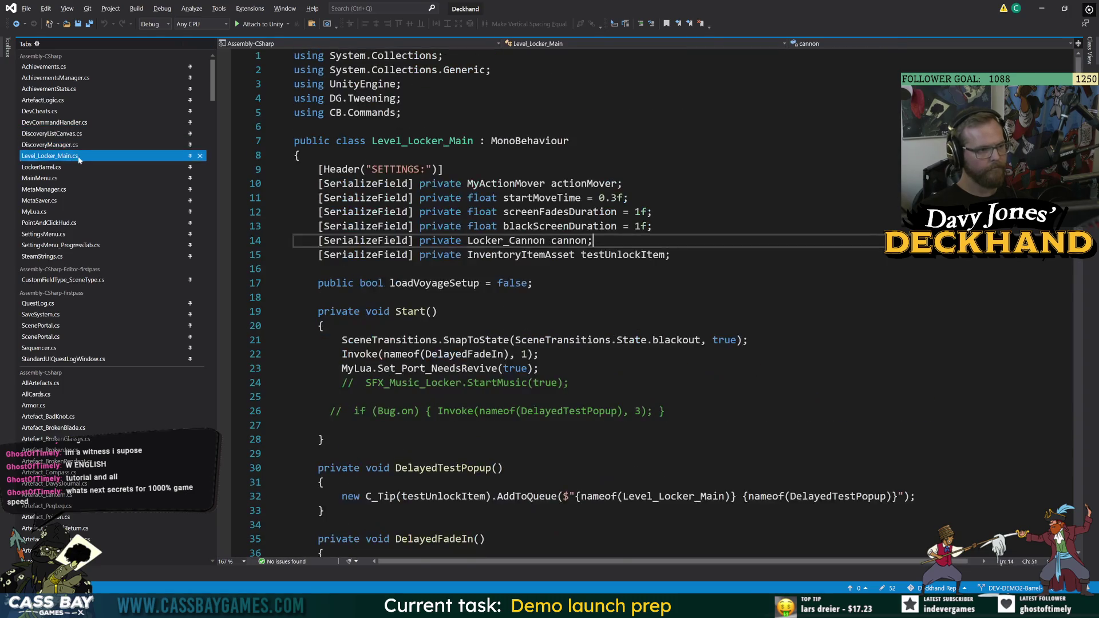
click(57, 144)
scroll(573, 298, down, 8)
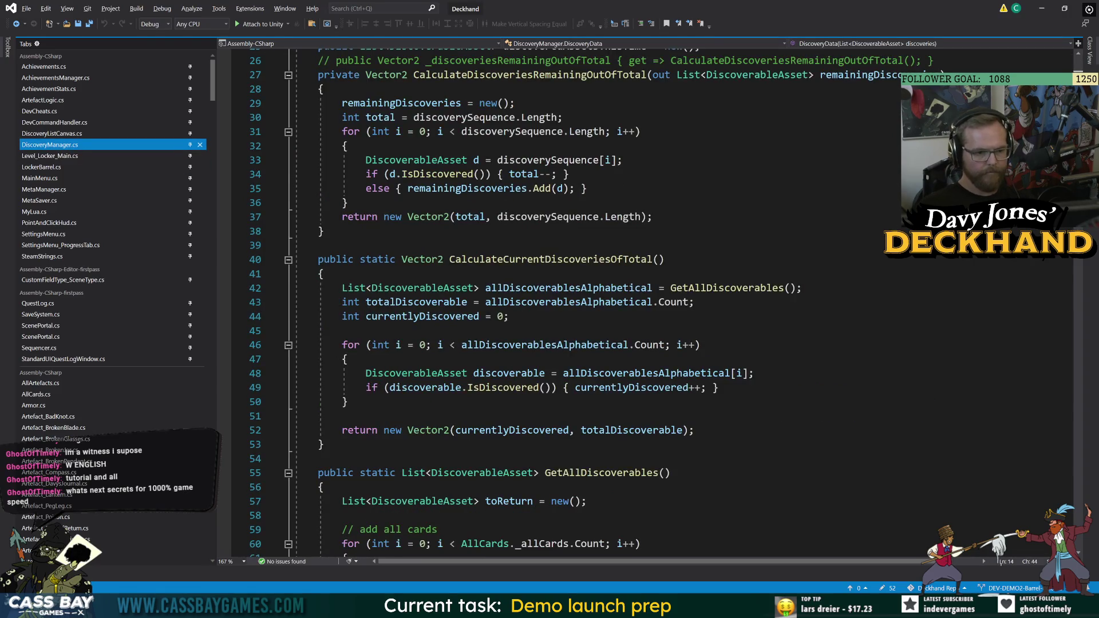
scroll(572, 298, down, 11)
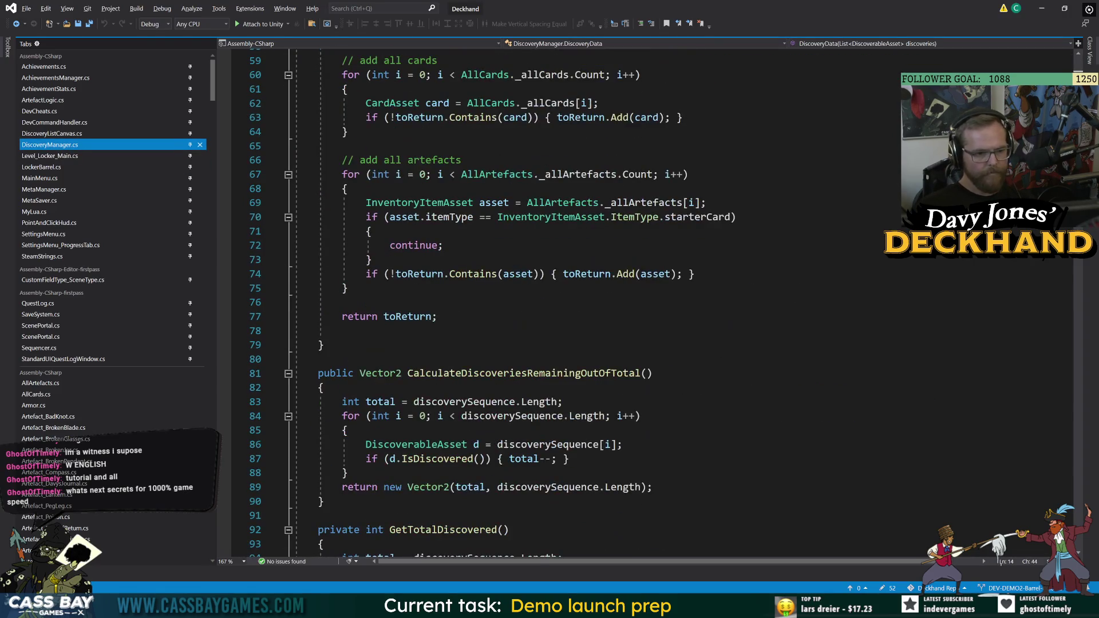
click(79, 136)
Append ', NavRow forcePreviousNavRow' to Open's parameters and save the script
click(655, 260)
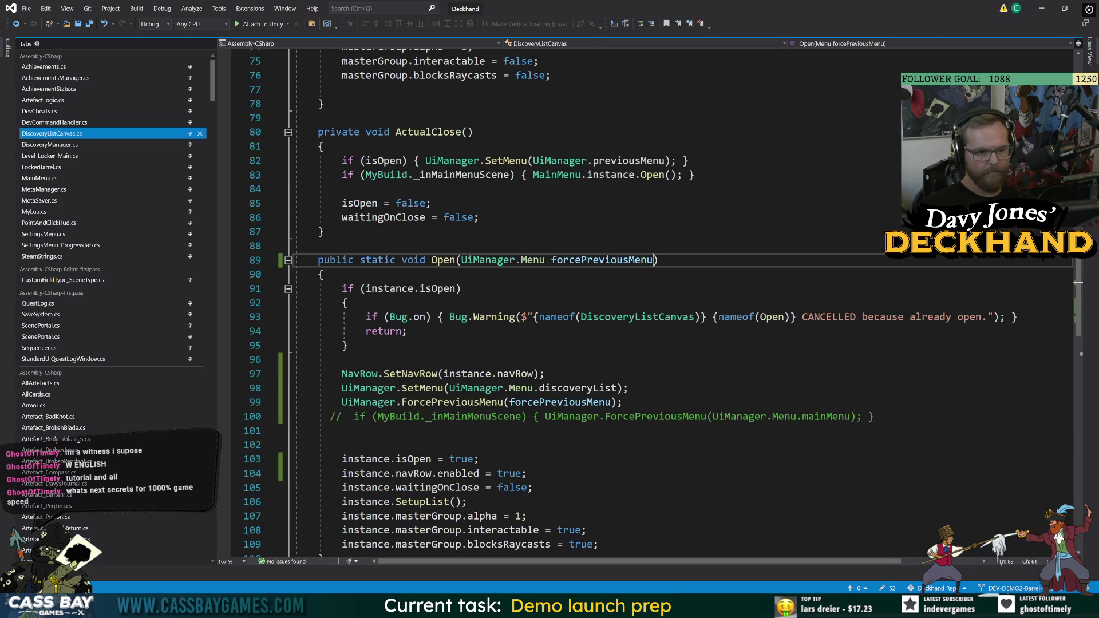
text(, NavRow for)
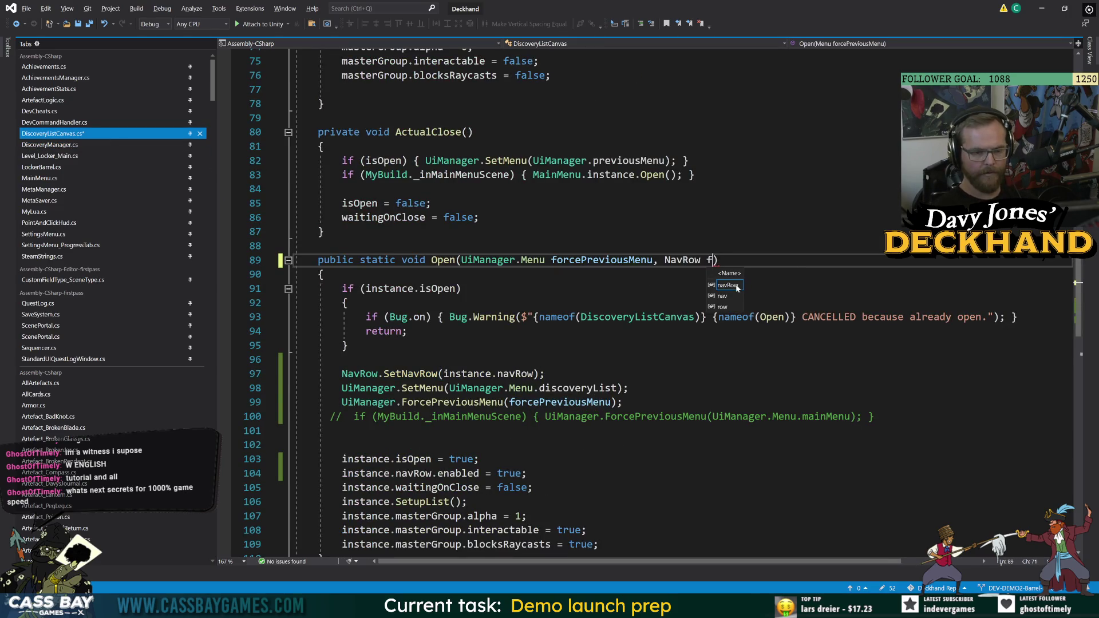
text(cePreviousNavRow)
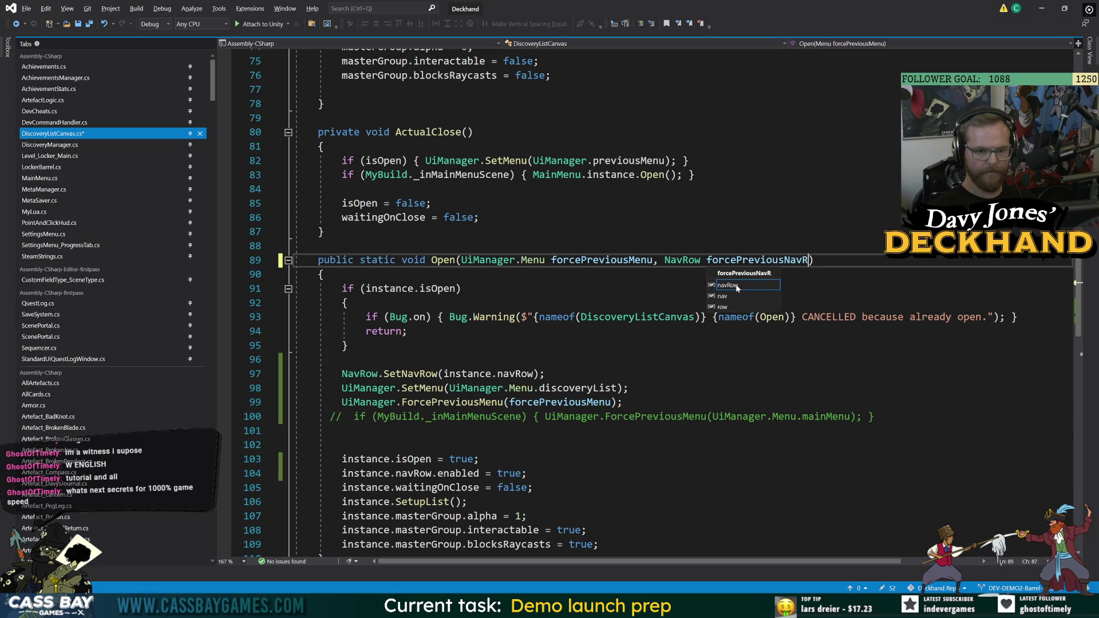
key(ctrl+s)
double_click(410, 373)
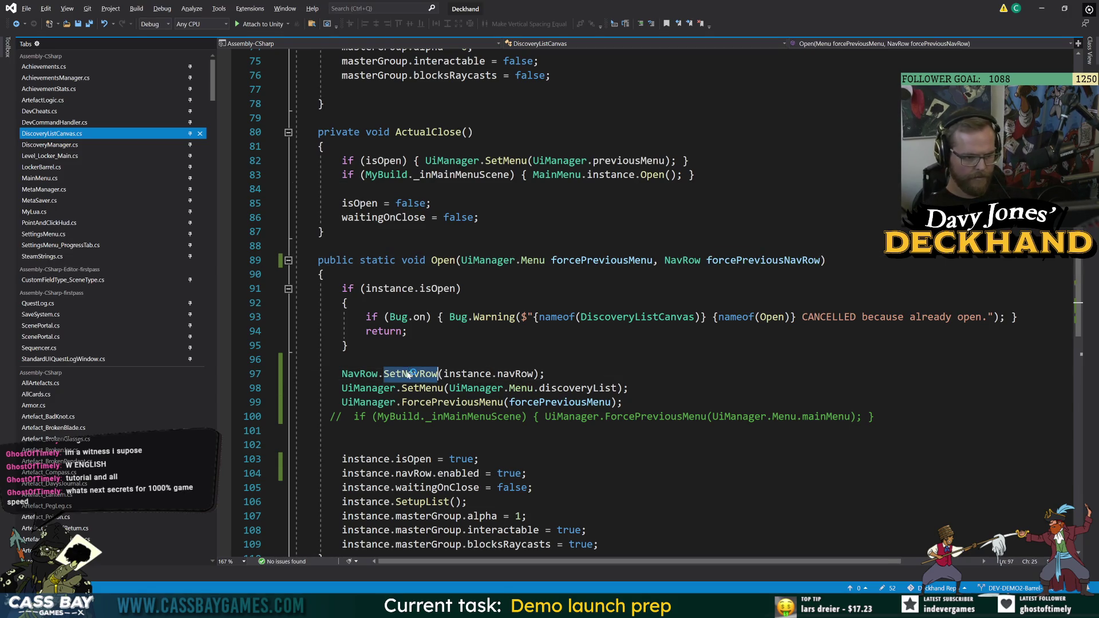
click(346, 345)
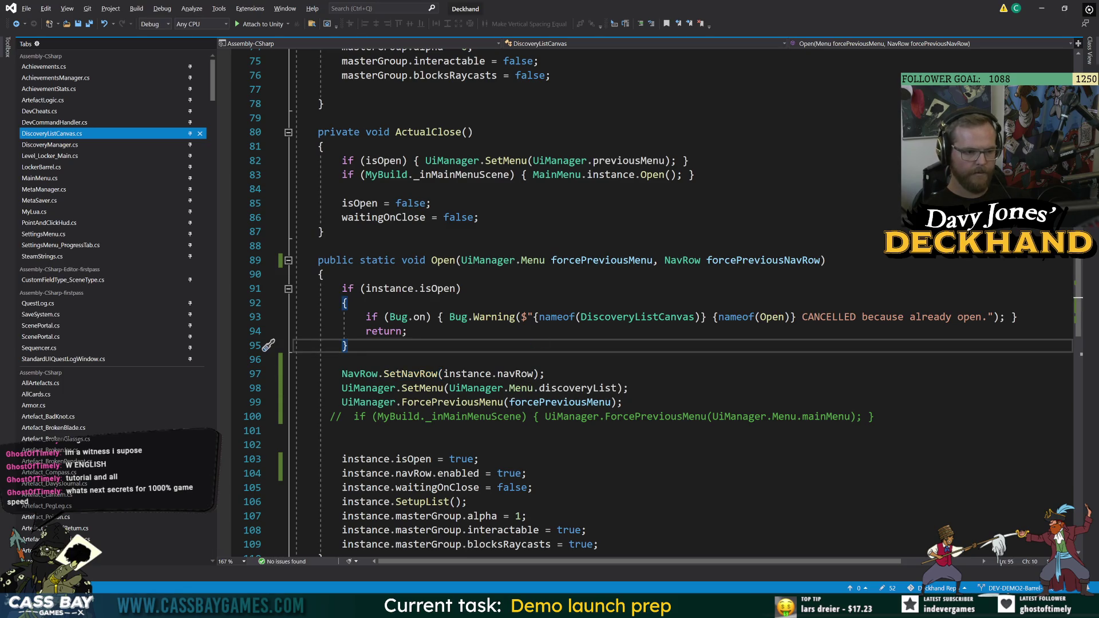
Declare 'public NavRow previousNavRow;' on a new line below waitingOnClose
scroll(573, 303, up, 20)
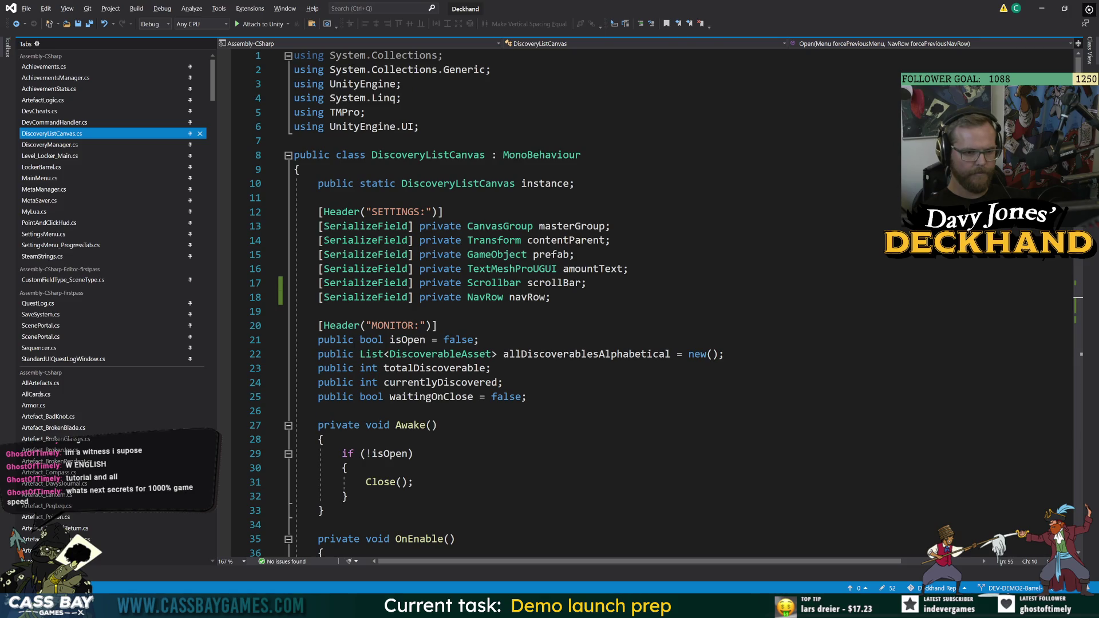
click(532, 397)
key(Return)
text(pblic)
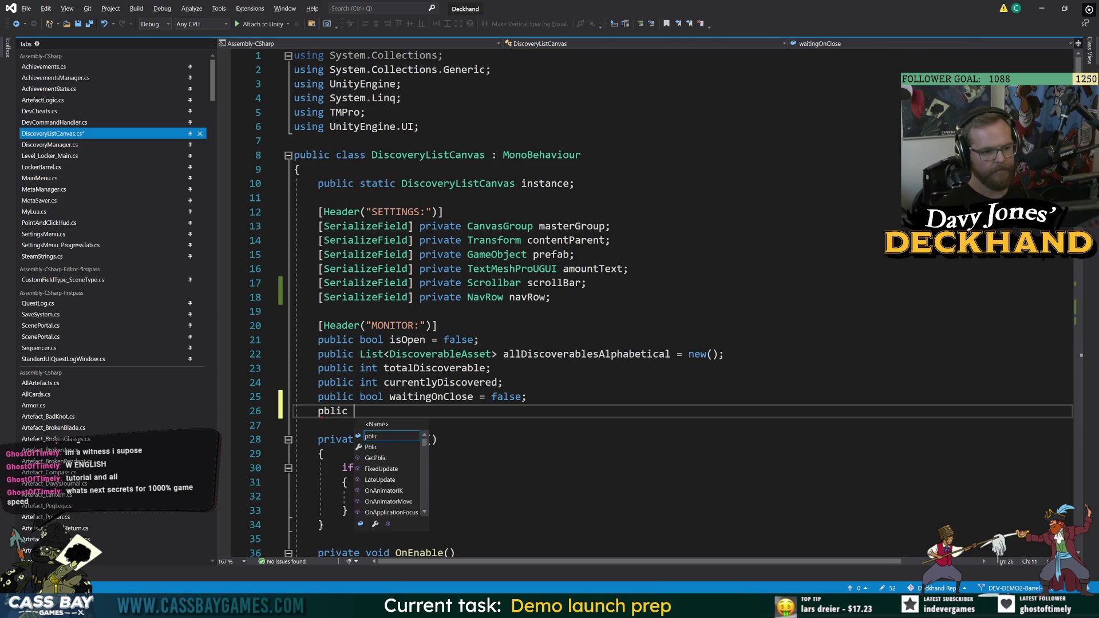
key(BackSpace)
key(BackSpace)
key(BackSpace)
text(lic NavRo)
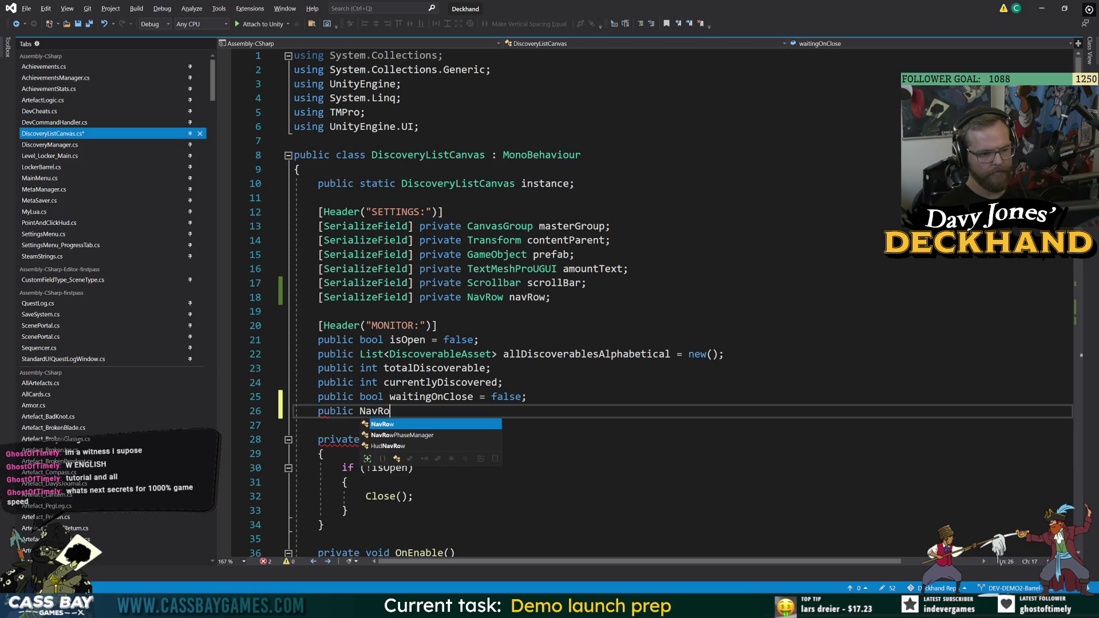
text(w previousNavRow)
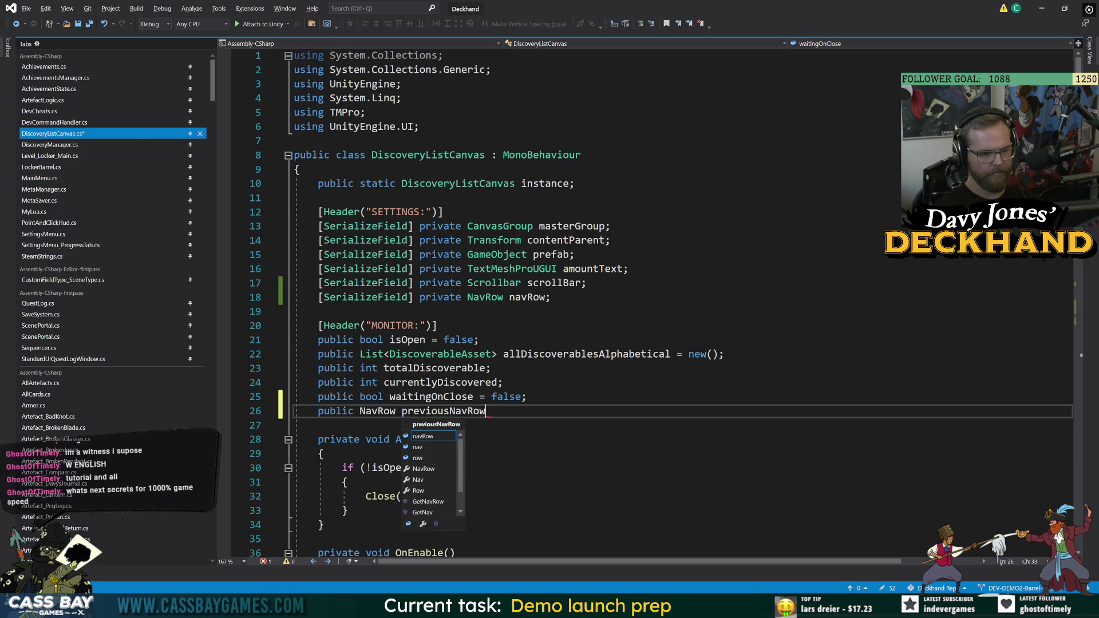
text(;)
key(Left)
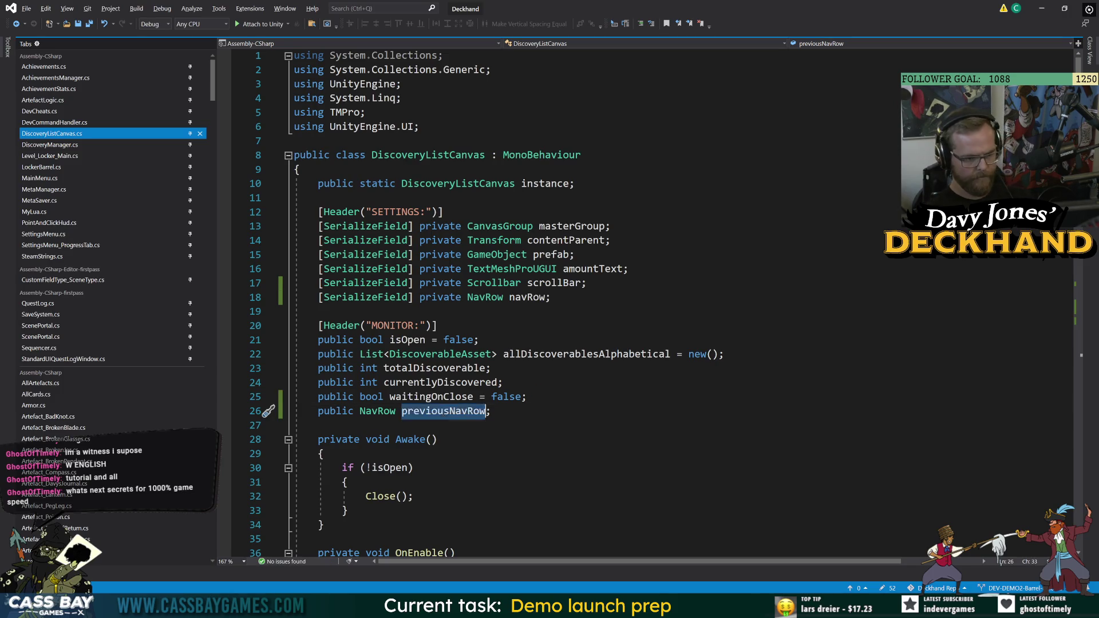
scroll(572, 303, down, 18)
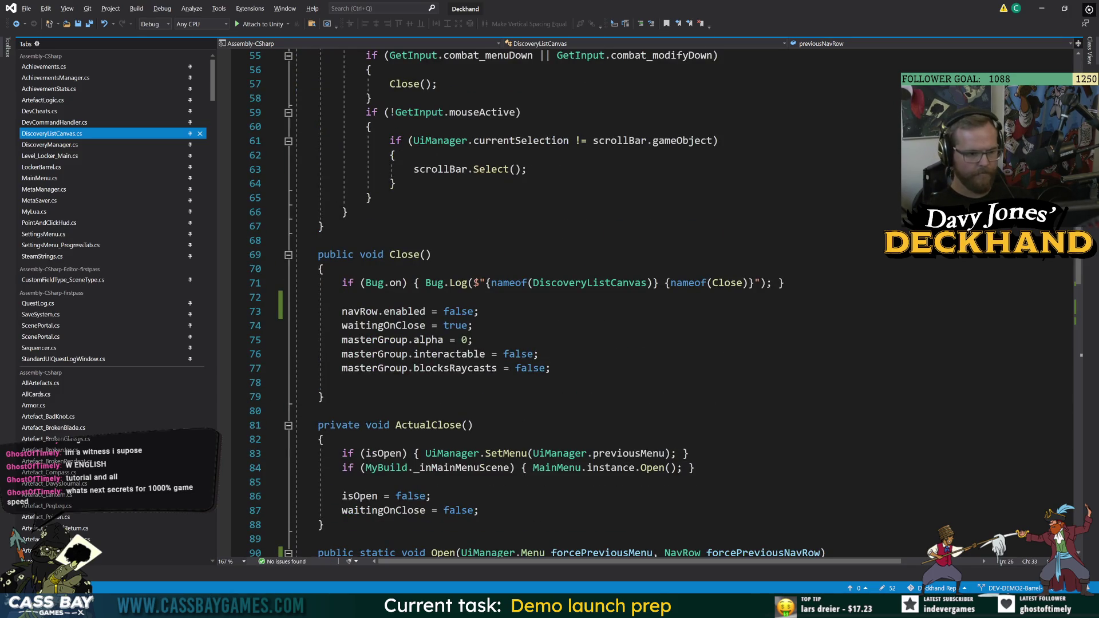
scroll(665, 304, down, 1)
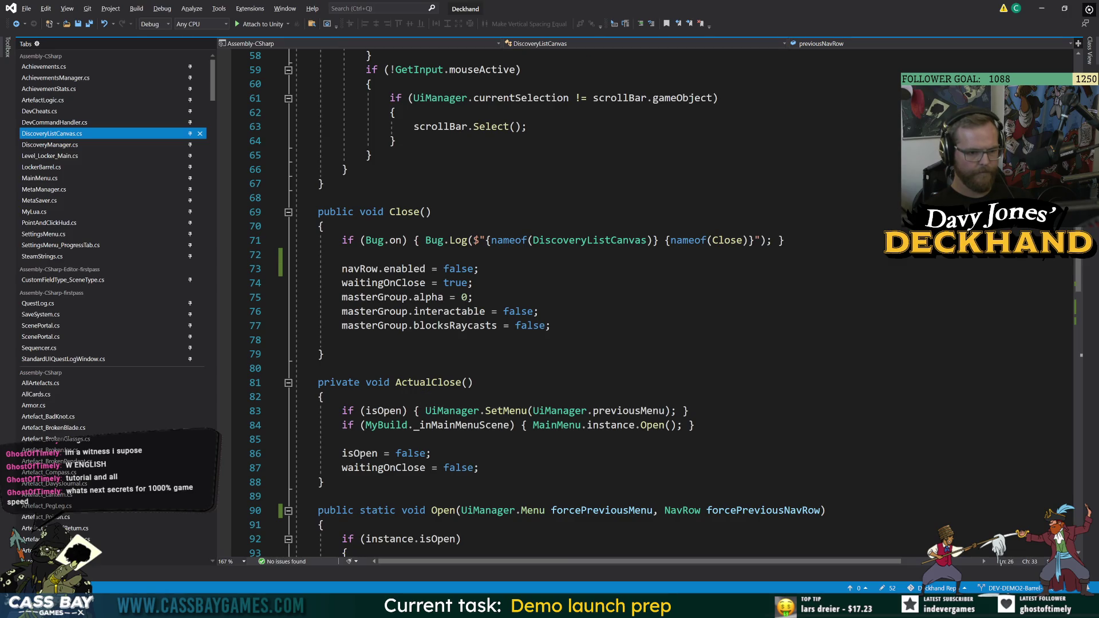
Add NavRow.SetNavRow(previousNavRow); inside ActualClose after the main-menu line
click(694, 424)
key(Return)
text(previousNavRow)
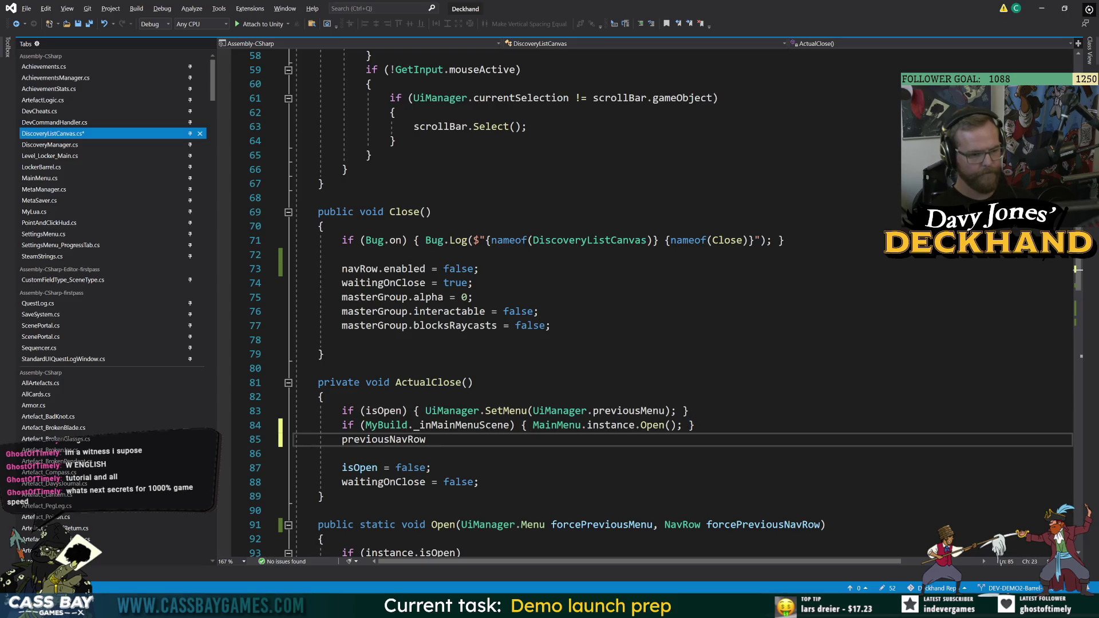
text(p)
key(BackSpace)
text(NavR)
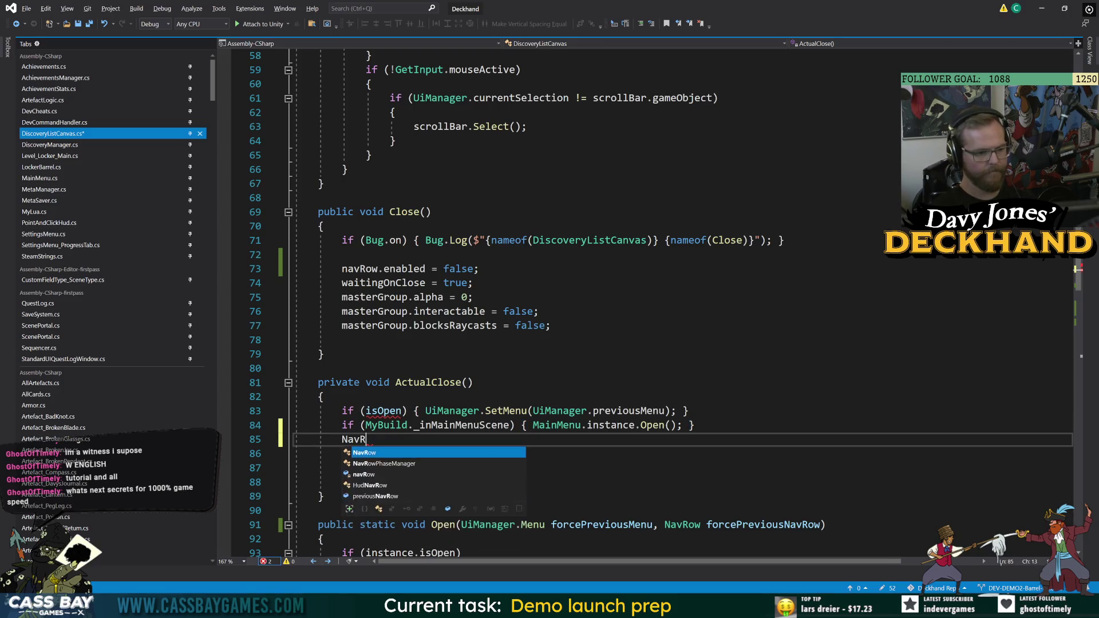
text(ow.set(prev)
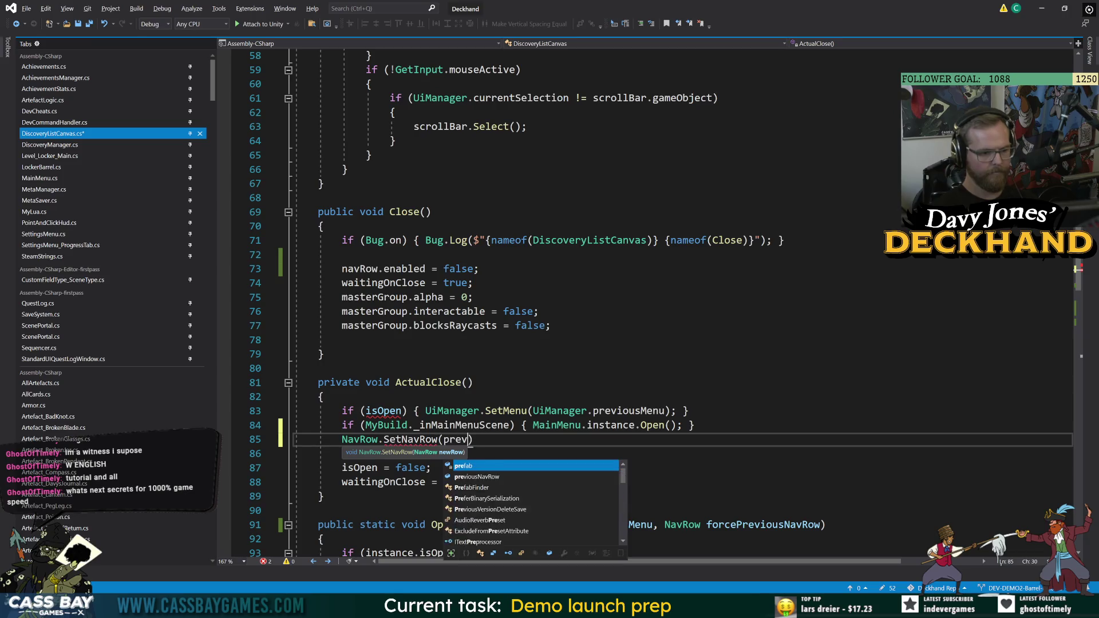
key(Tab)
text();)
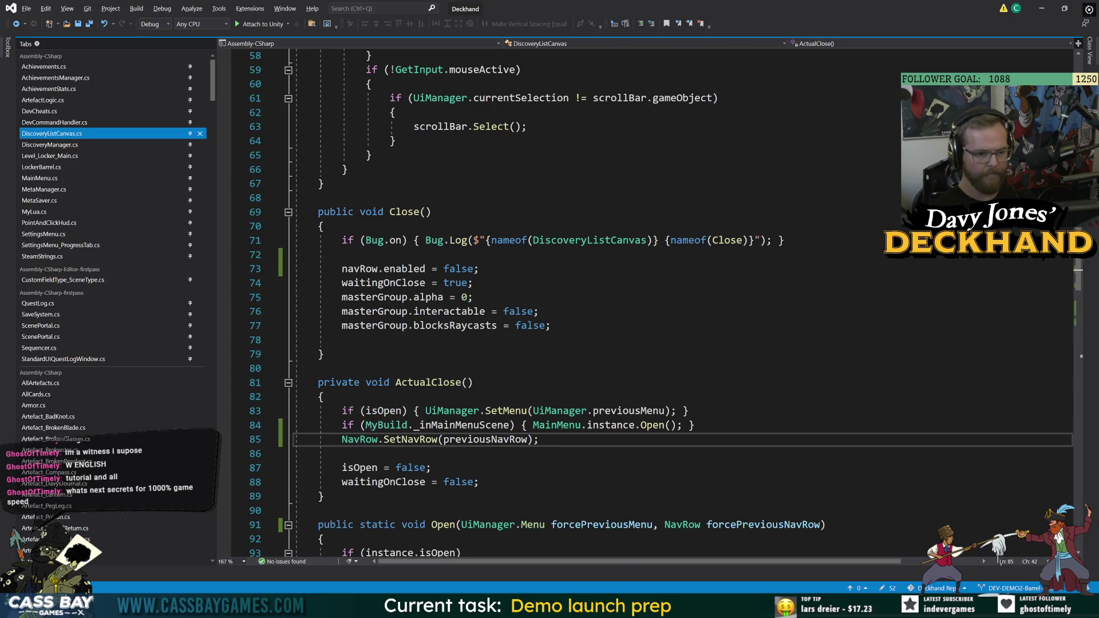
key(Left)
key(Left)
scroll(477, 442, down, 7)
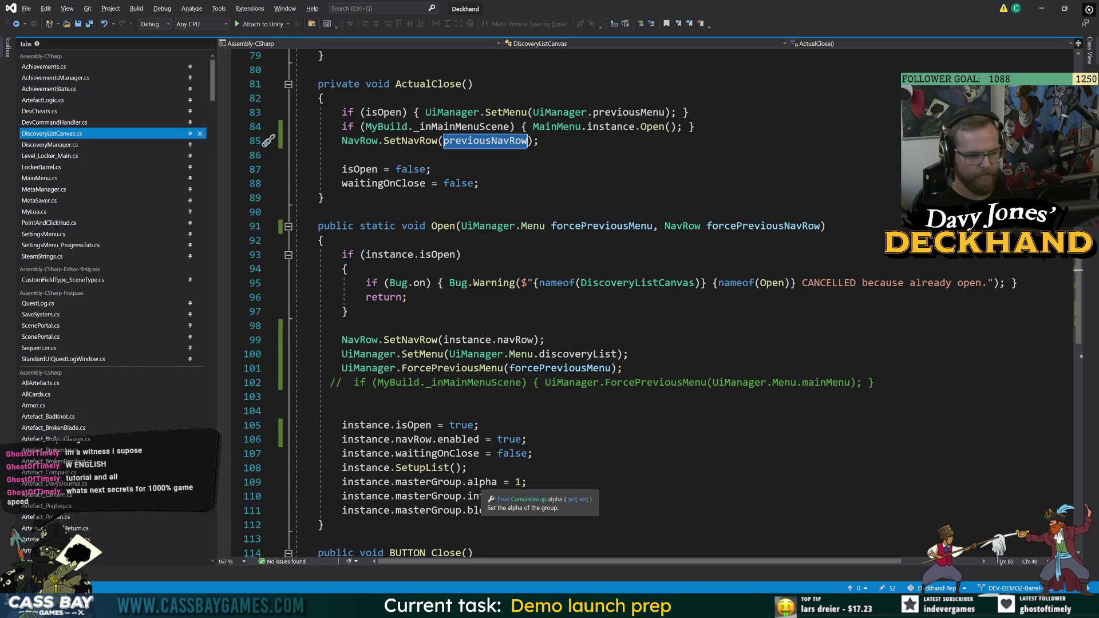
In Open, add instance.previousNavRow = forcePreviousNavRow; after isOpen is set, then switch to Unity
click(480, 425)
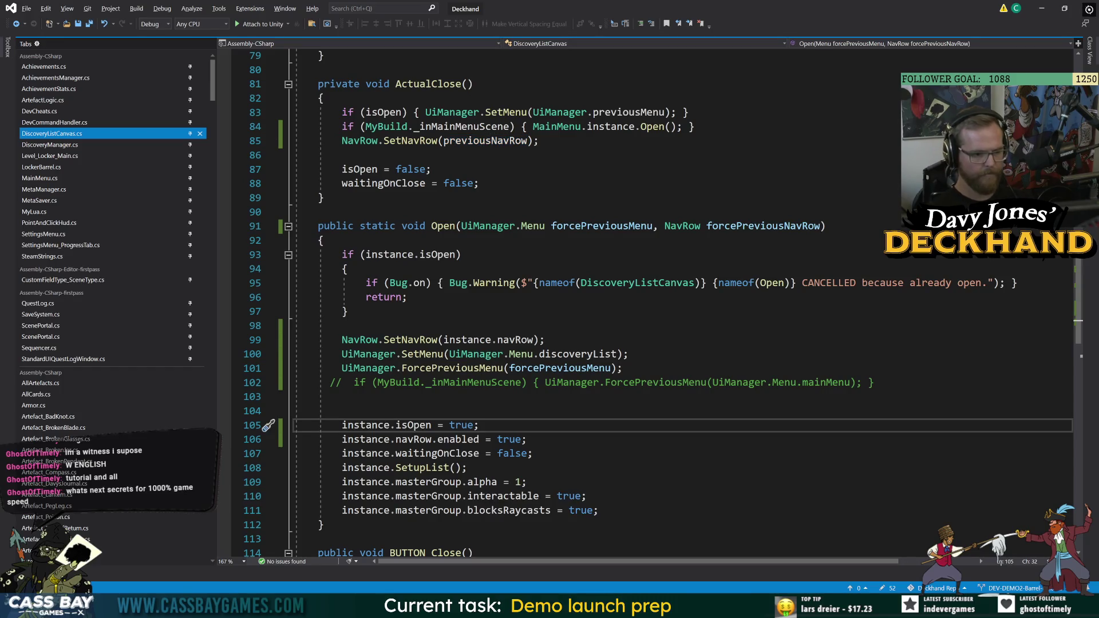
key(Return)
text(instance.pev)
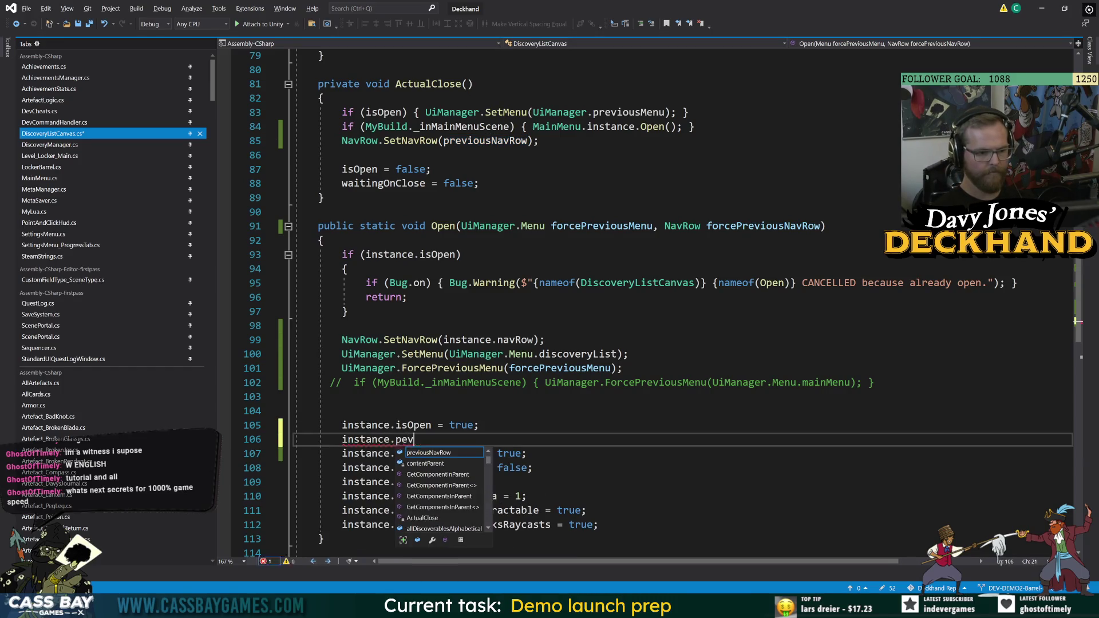
key(space)
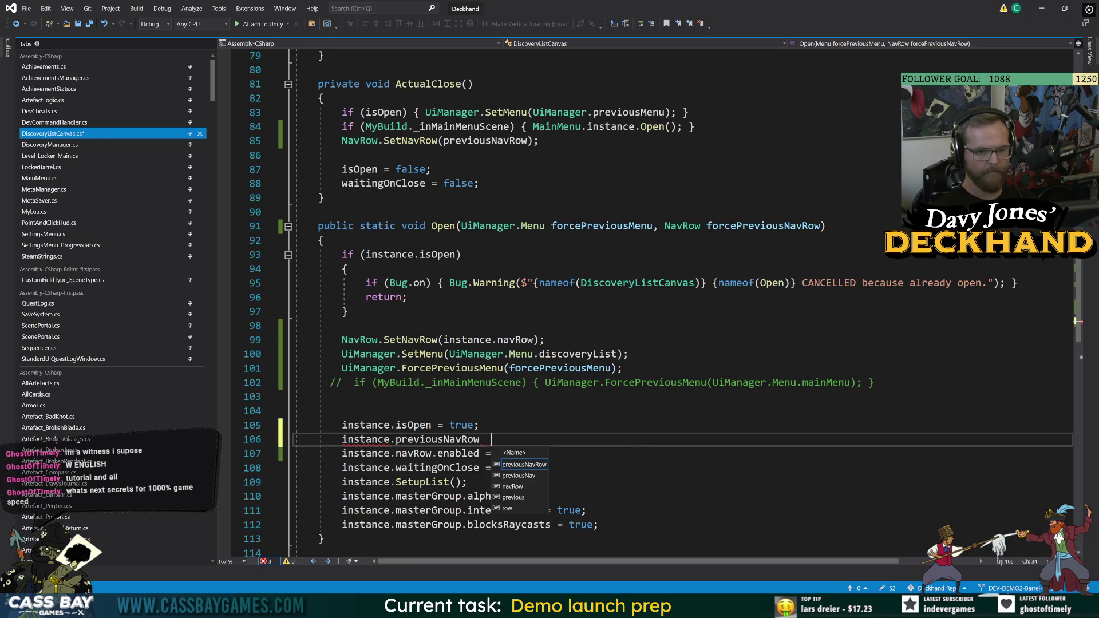
key(BackSpace)
text(= f)
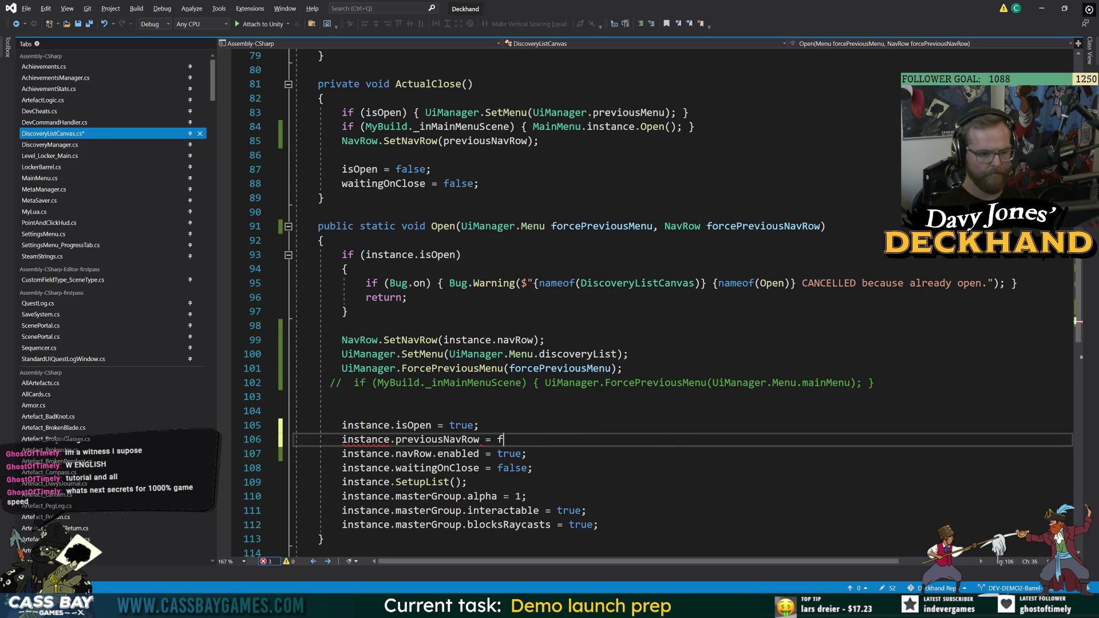
text(orc)
key(Tab)
click(331, 397)
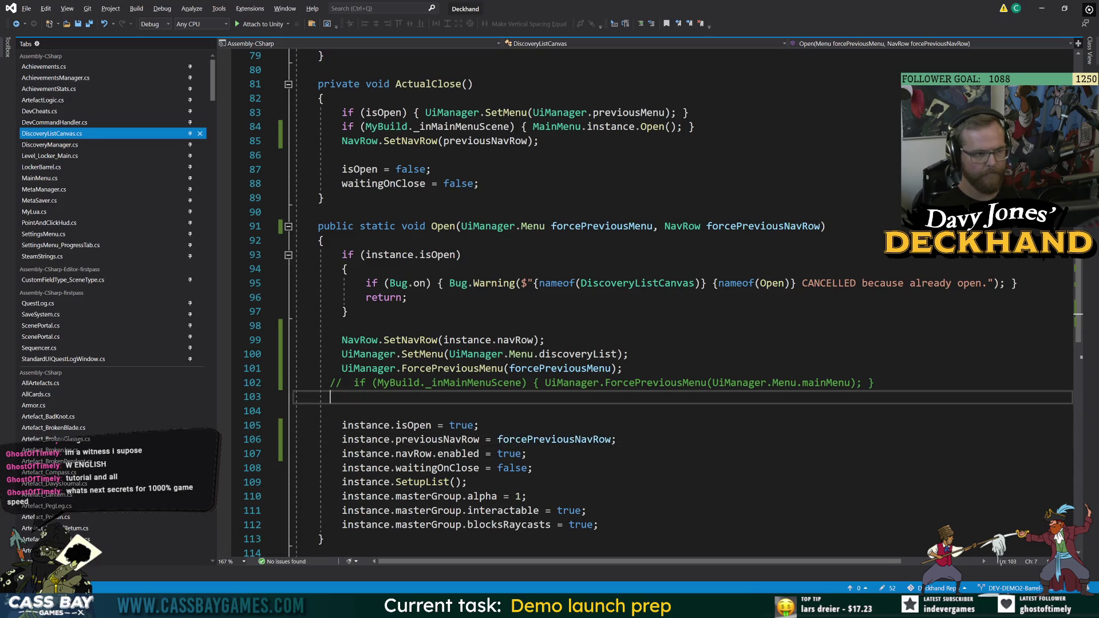
key(alt+Tab)
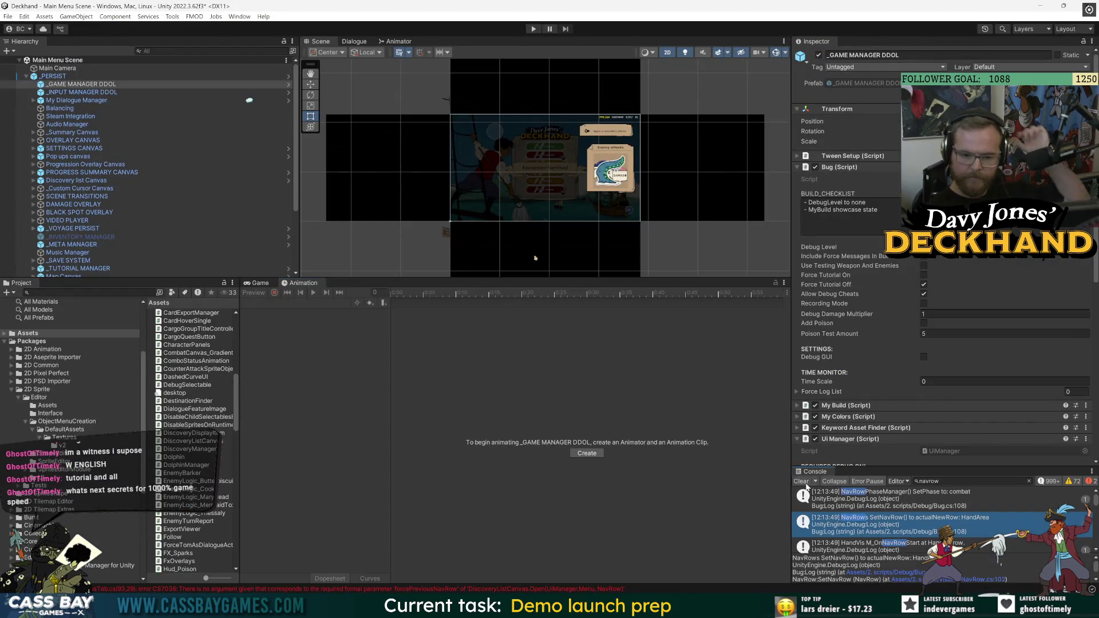
From the console error, add 'NavRow cachedNavRow = NavRow.currentNavRow;' after the AllowHud check and save
double_click(826, 496)
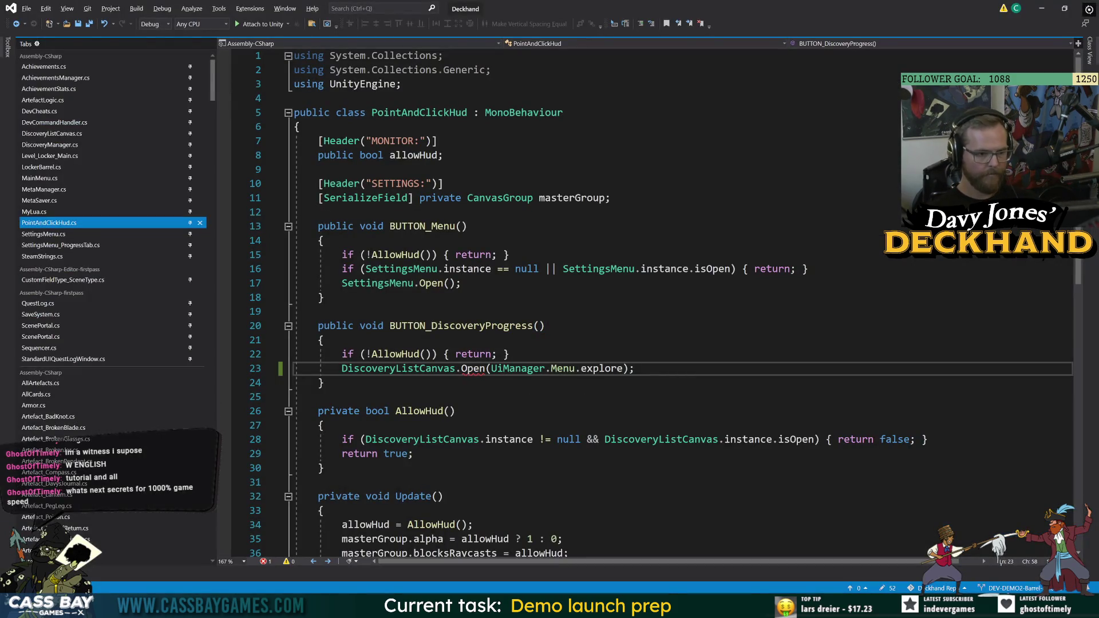
click(508, 355)
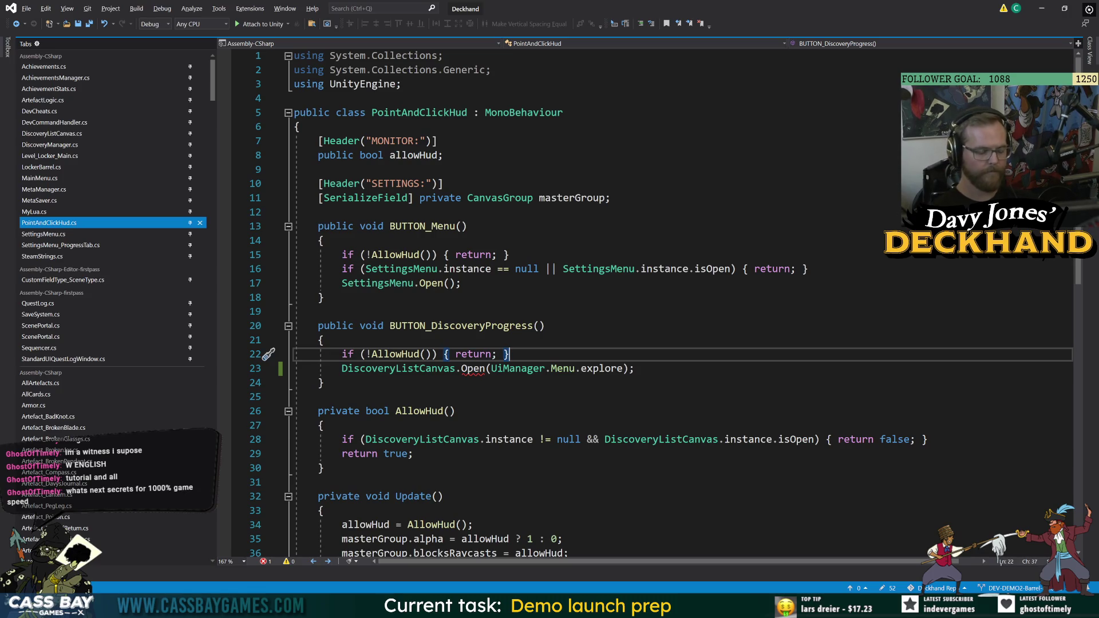
key(Return)
text(NavRow )
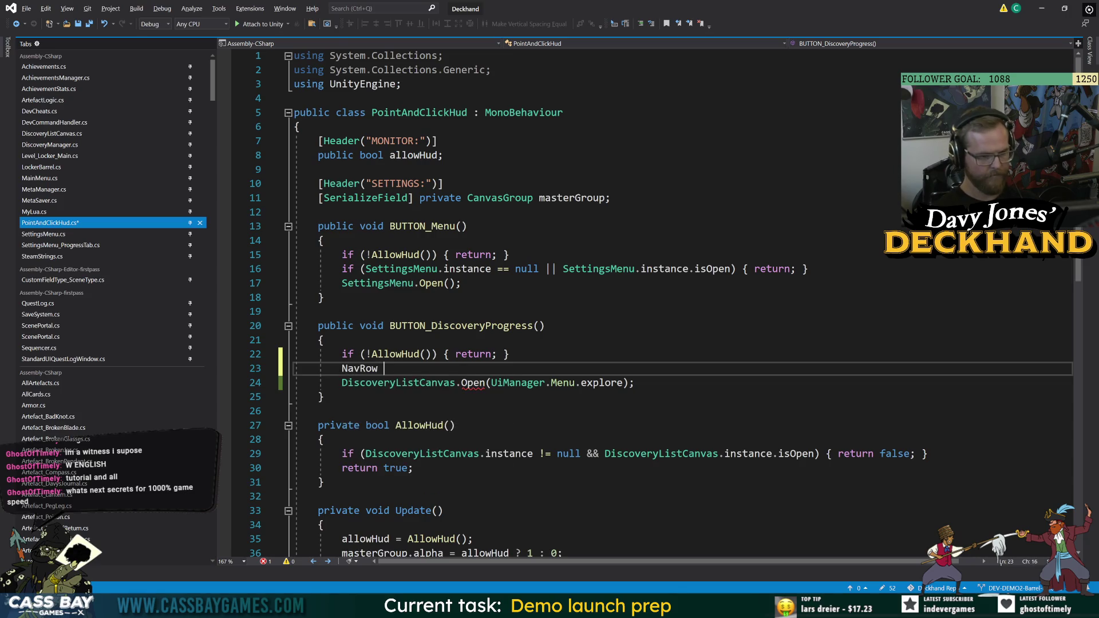
text(cachedNavRow = )
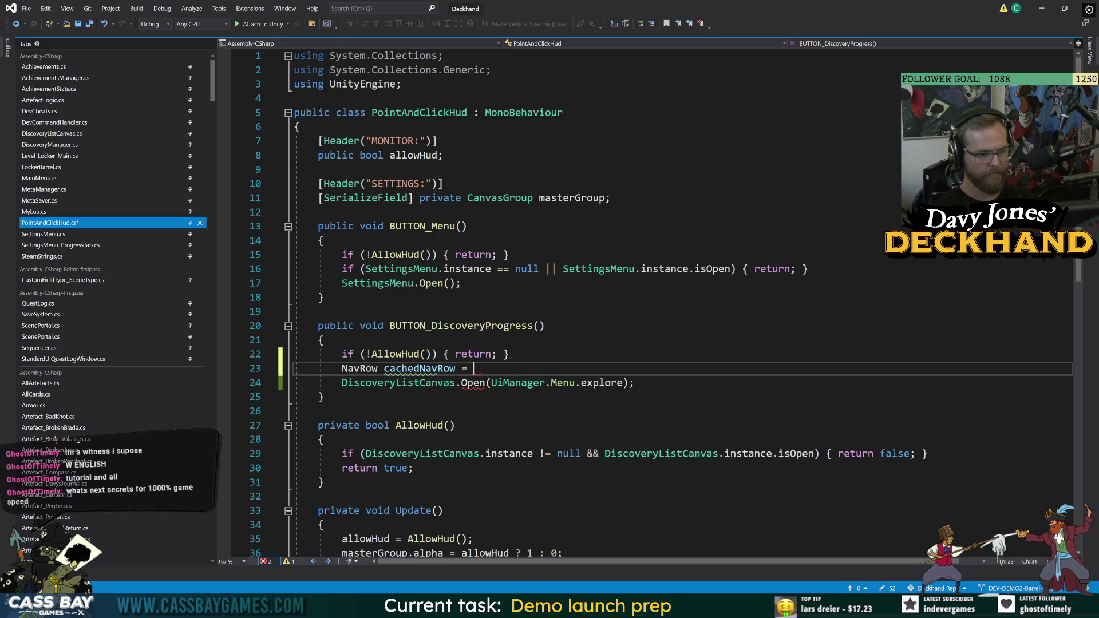
text(NavRow.cur)
key(Tab)
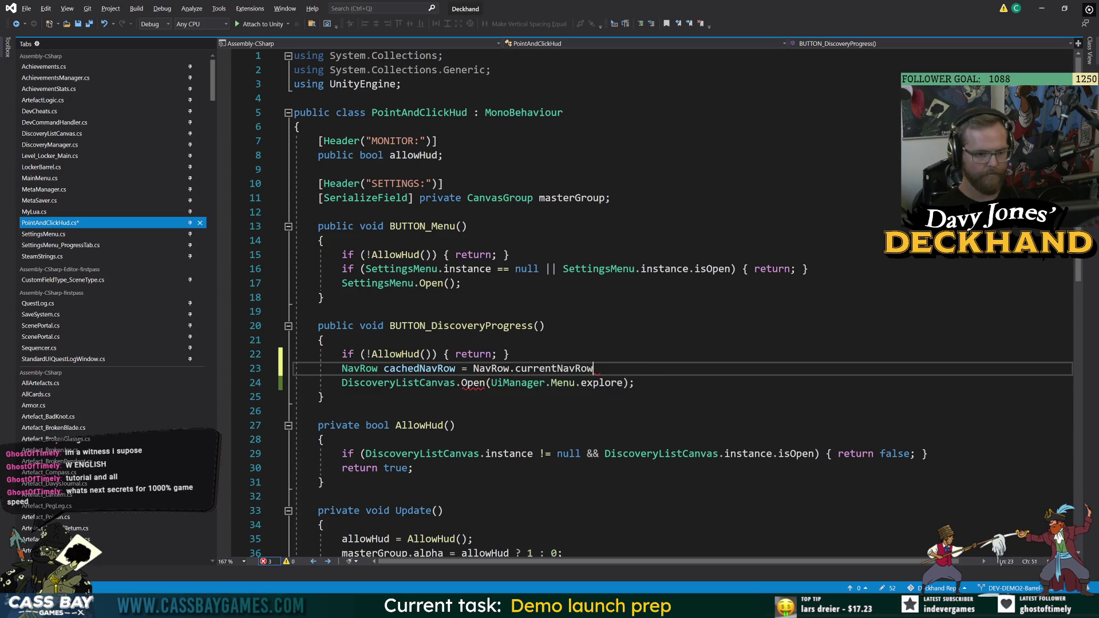
text(;)
key(ctrl+s)
Pass cachedNavRow as the second argument to DiscoveryListCanvas.Open in BUTTON_DiscoveryProgress
click(629, 382)
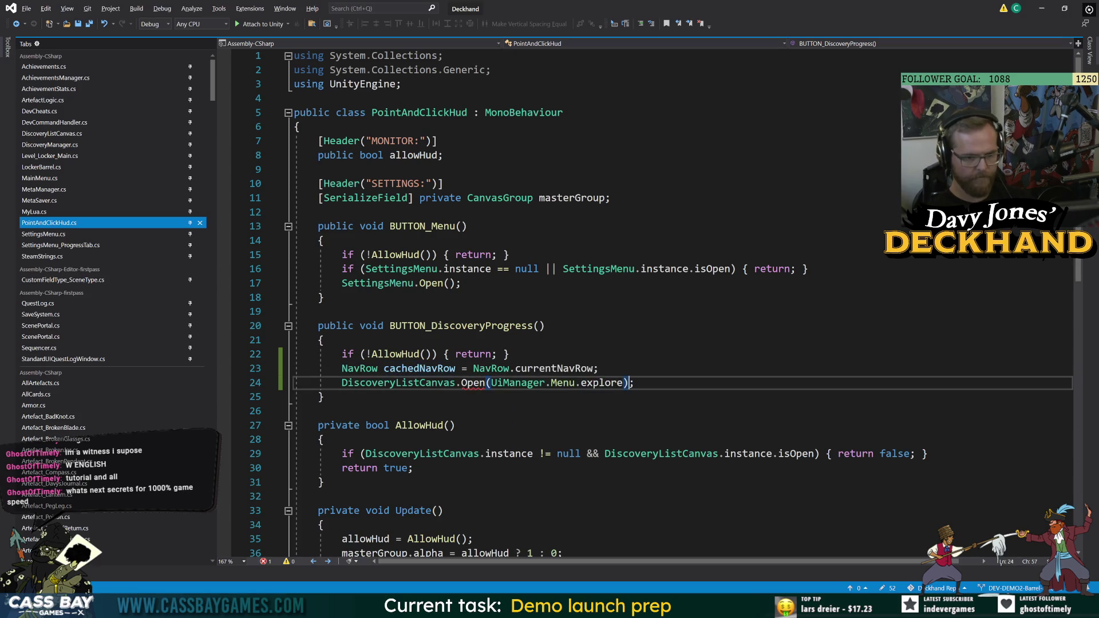
text(, c)
key(Tab)
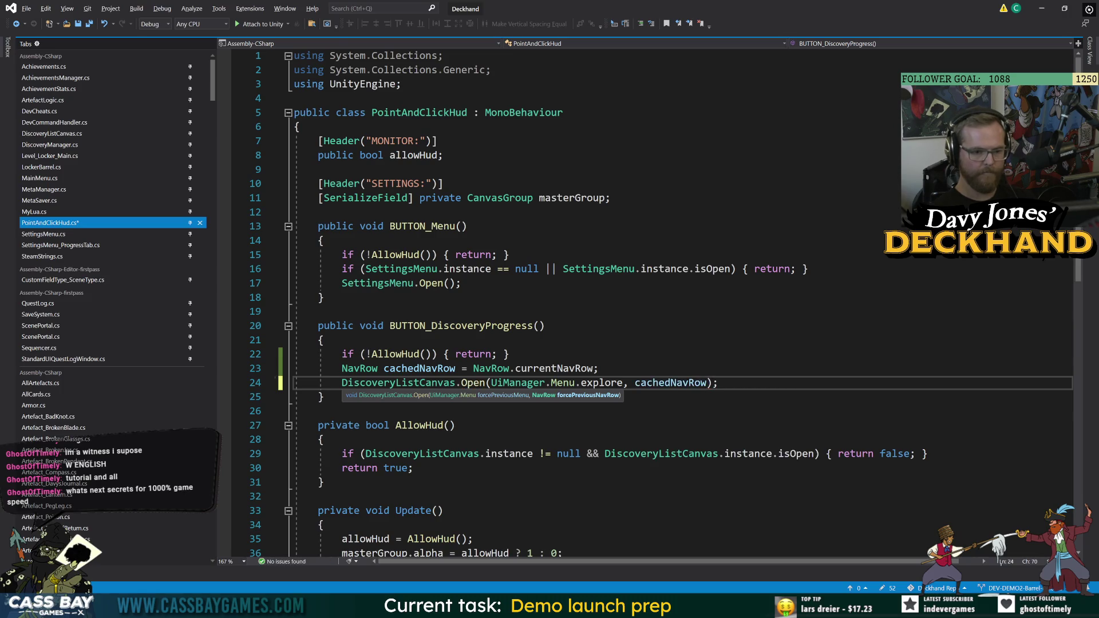
click(545, 326)
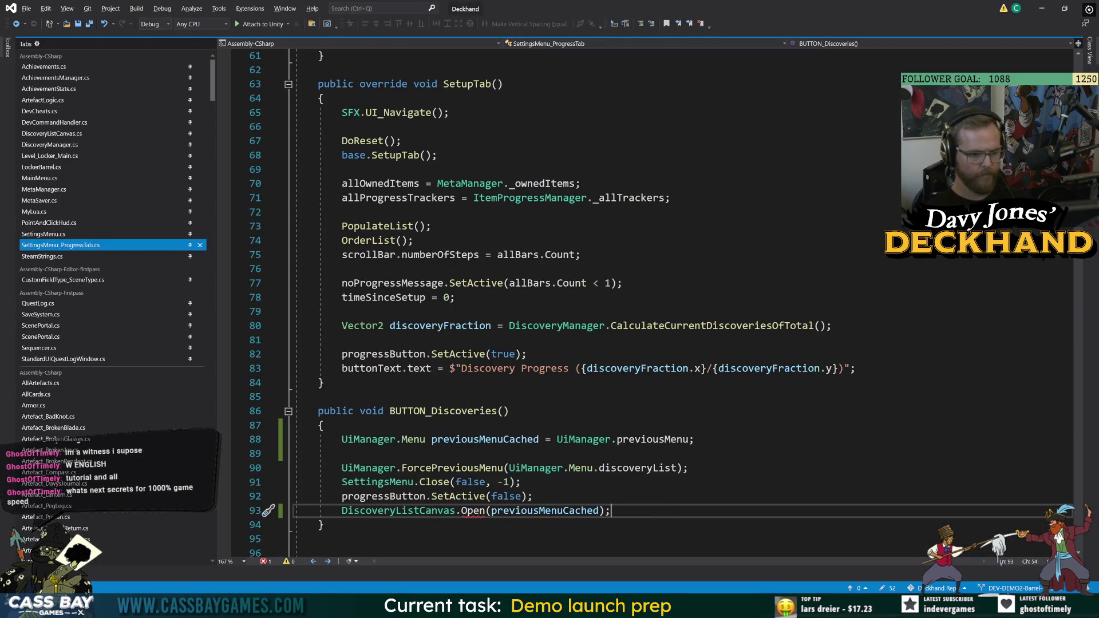
click(694, 439)
key(Return)
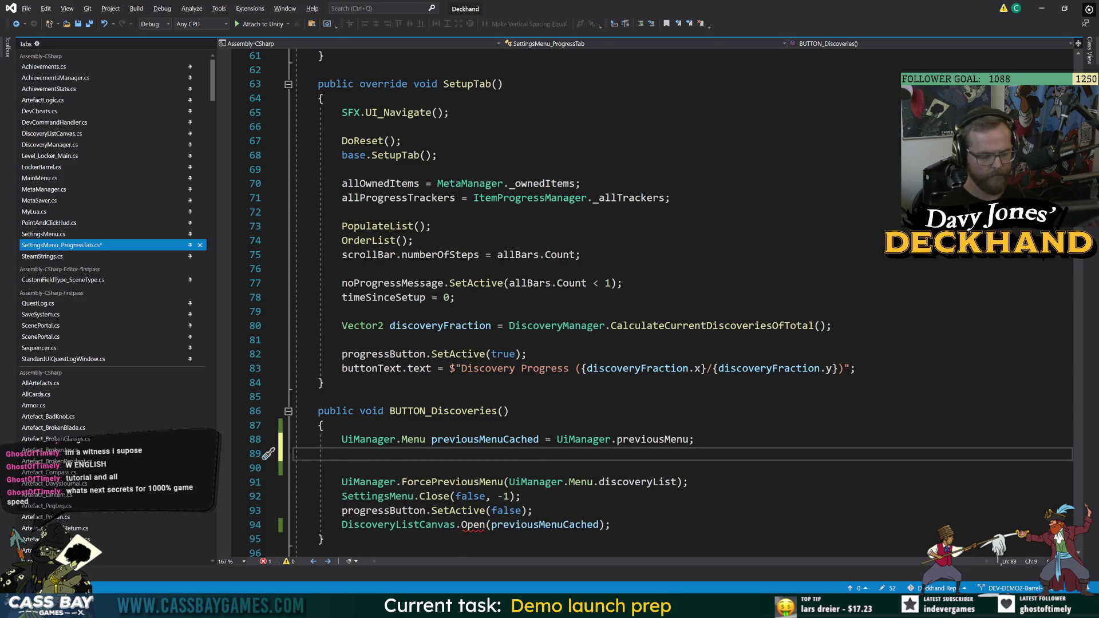
text(NavRow cached)
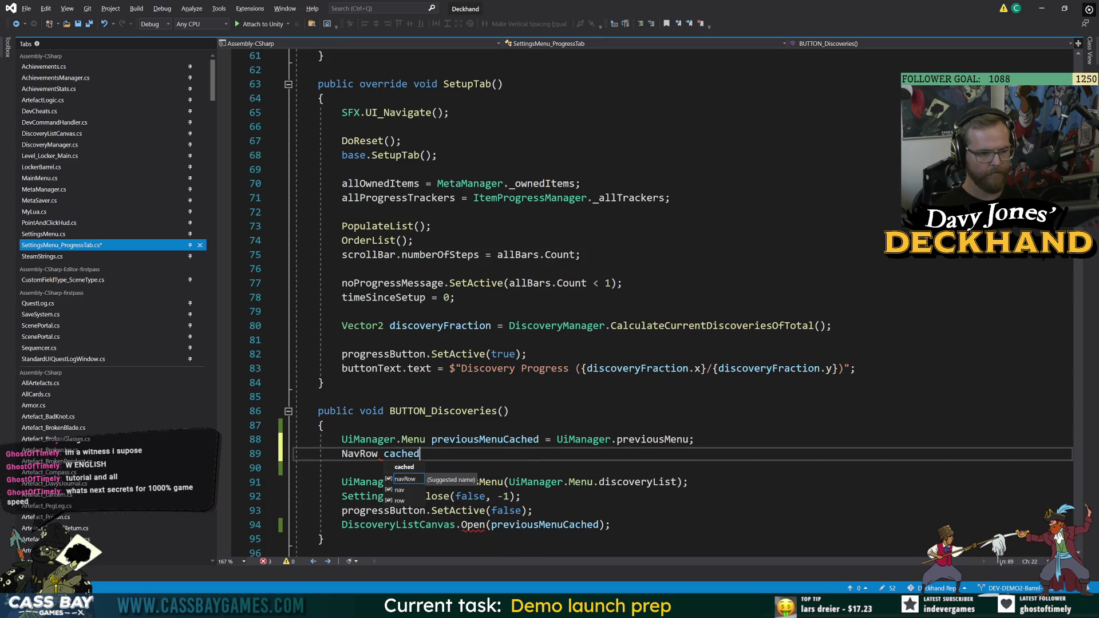
text(NavRow =)
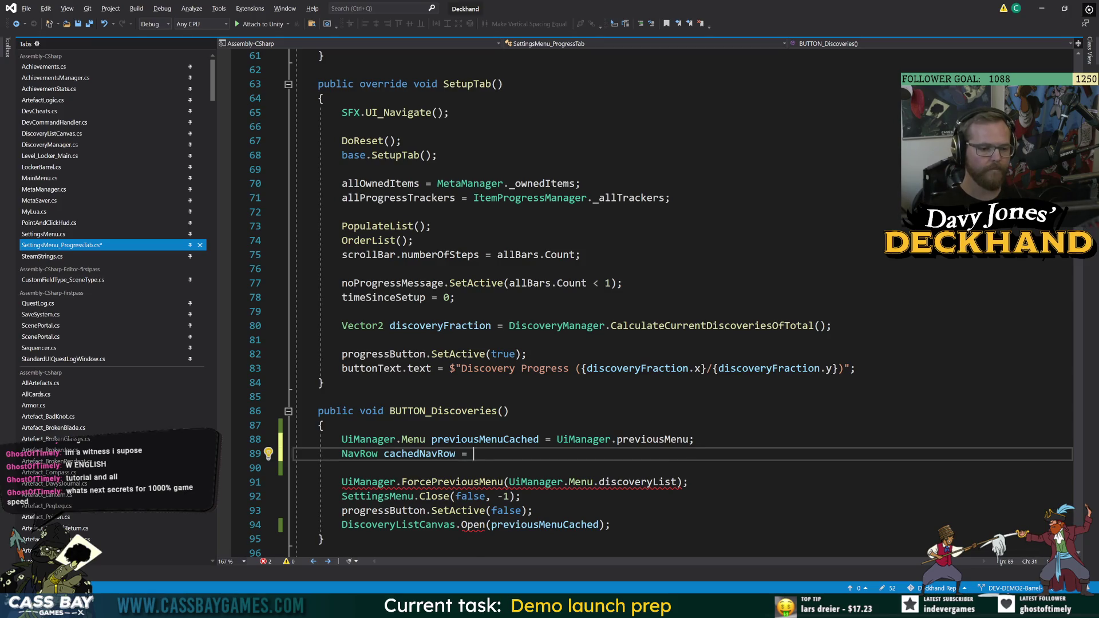
text(NavRow.pre)
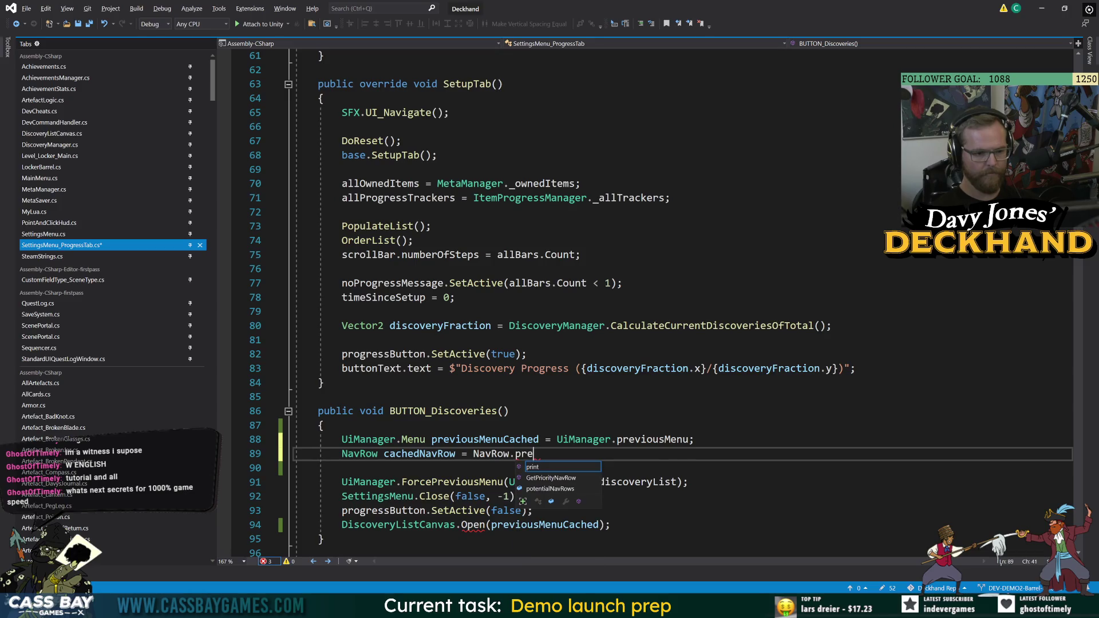
key(BackSpace)
key(BackSpace)
key(BackSpace)
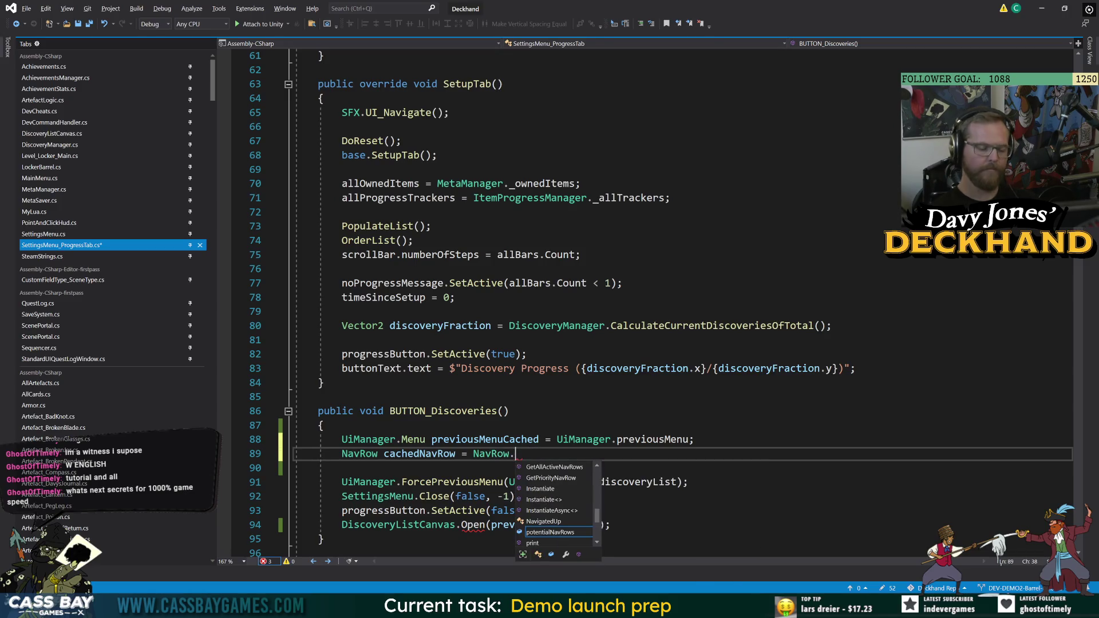
key(Escape)
key(Down)
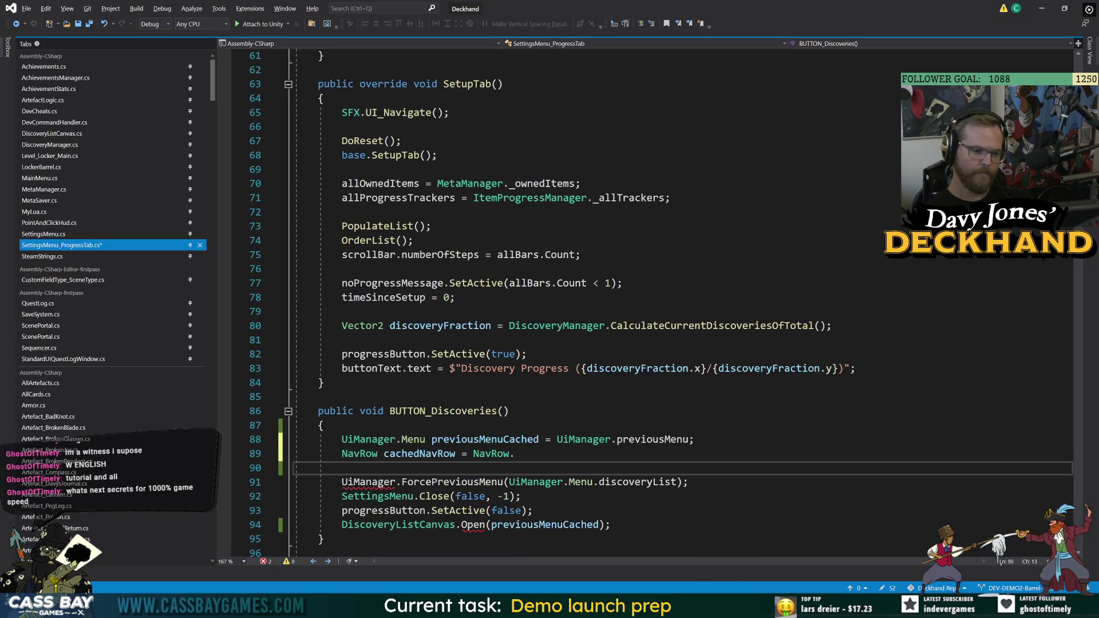
double_click(420, 454)
key(ctrl+r)
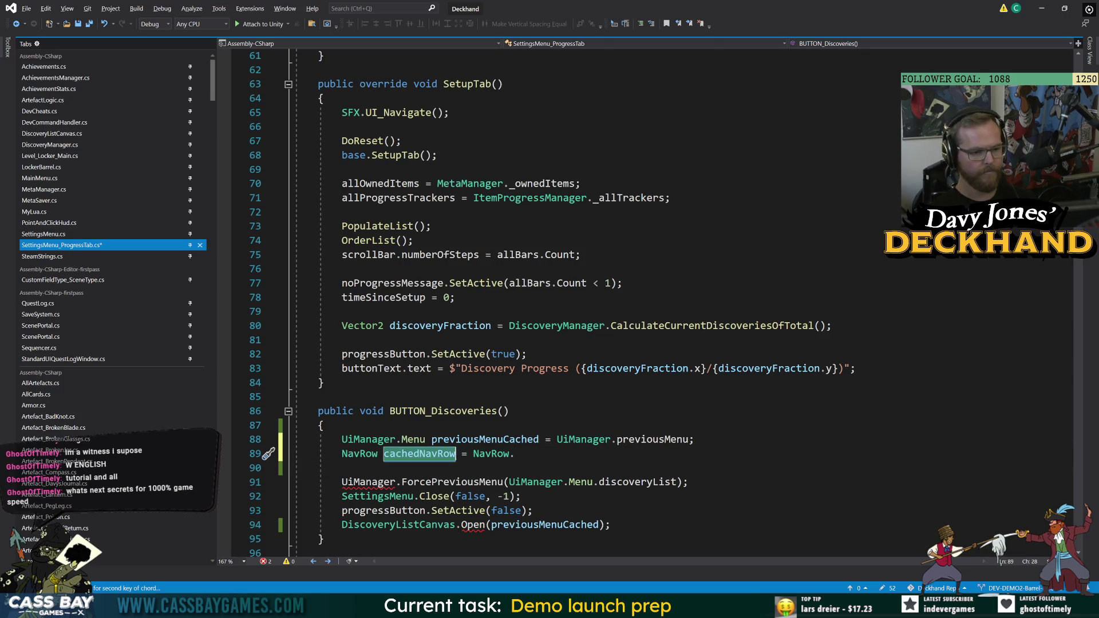
key(ctrl+r)
text(previousNavRow)
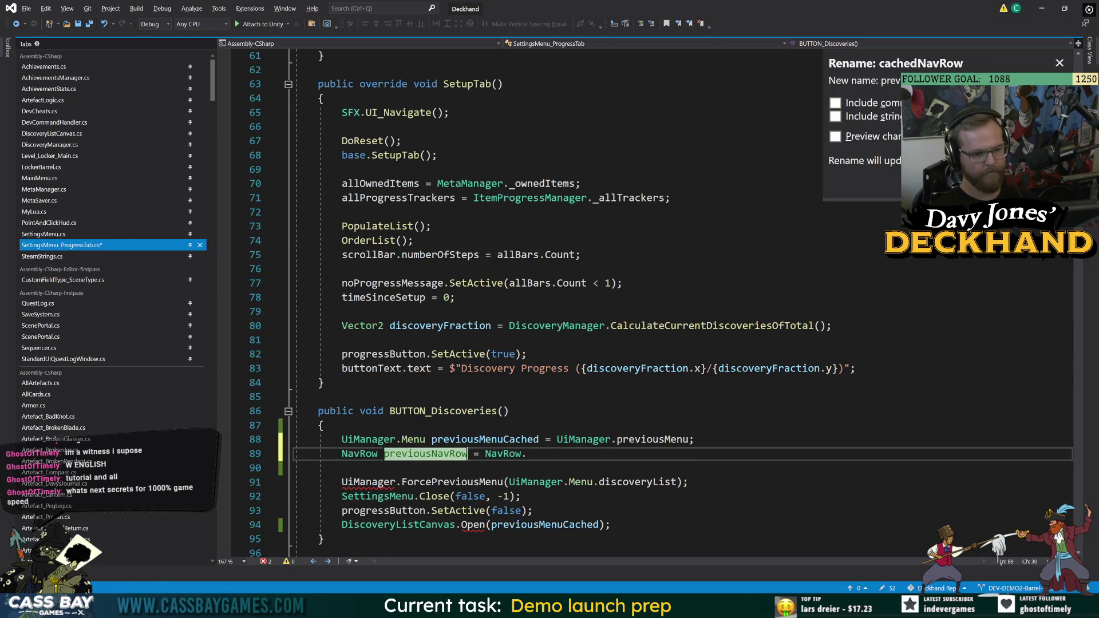
key(Return)
key(shift+Home)
key(shift+Home)
key(BackSpace)
key(BackSpace)
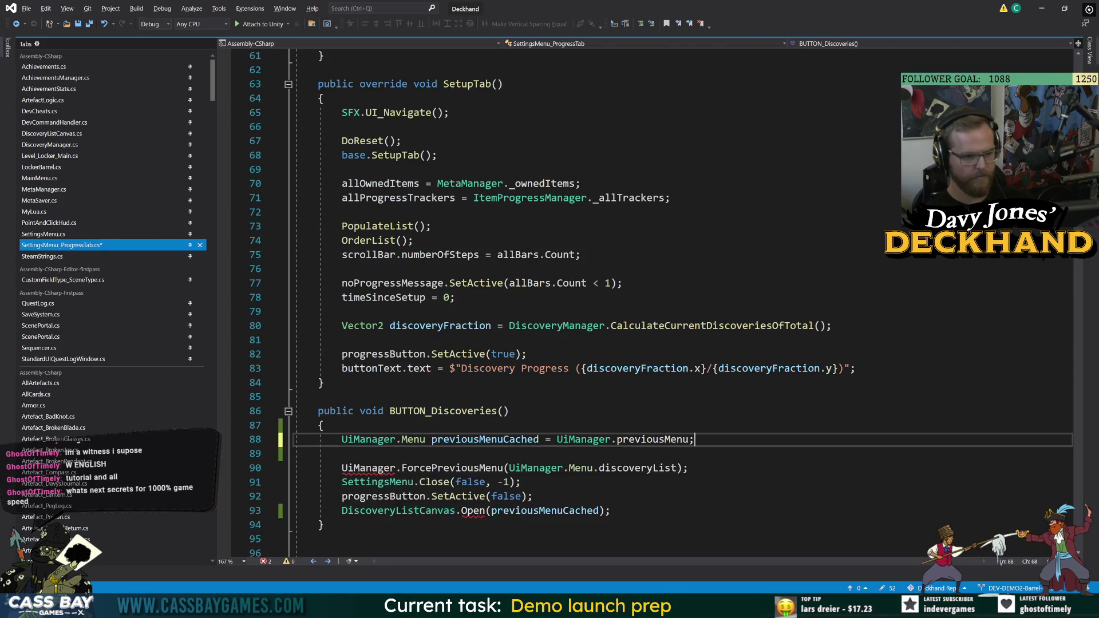
scroll(653, 304, up, 20)
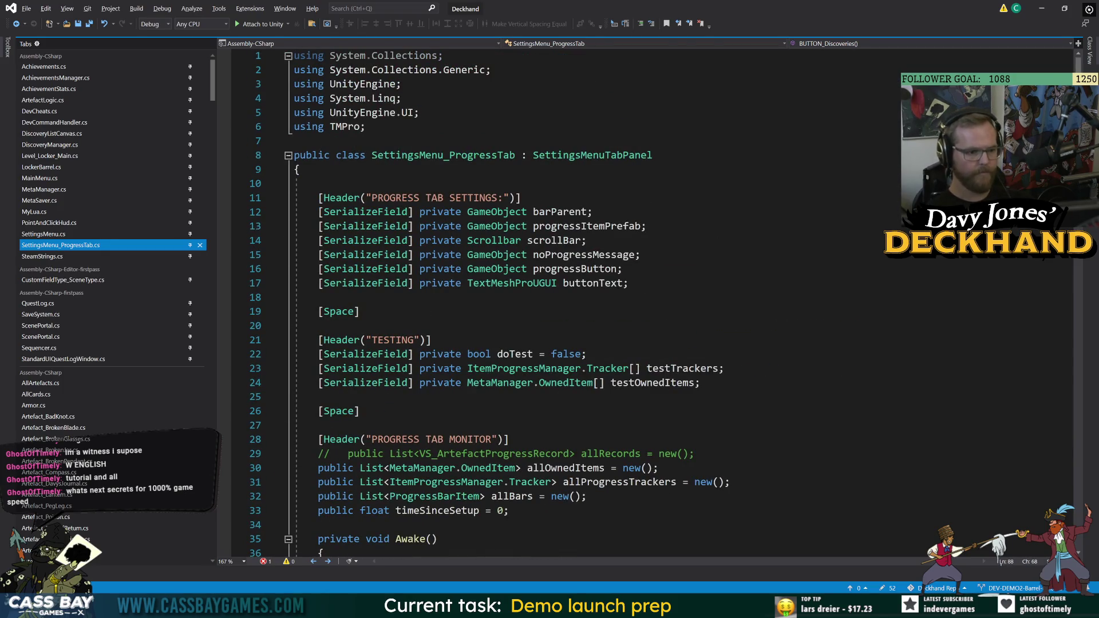
Add 'public NavRow previousNavRow;' after timeSinceSetup in SettingsMenu_ProgressTab, then delete it again
scroll(653, 303, down, 3)
click(509, 382)
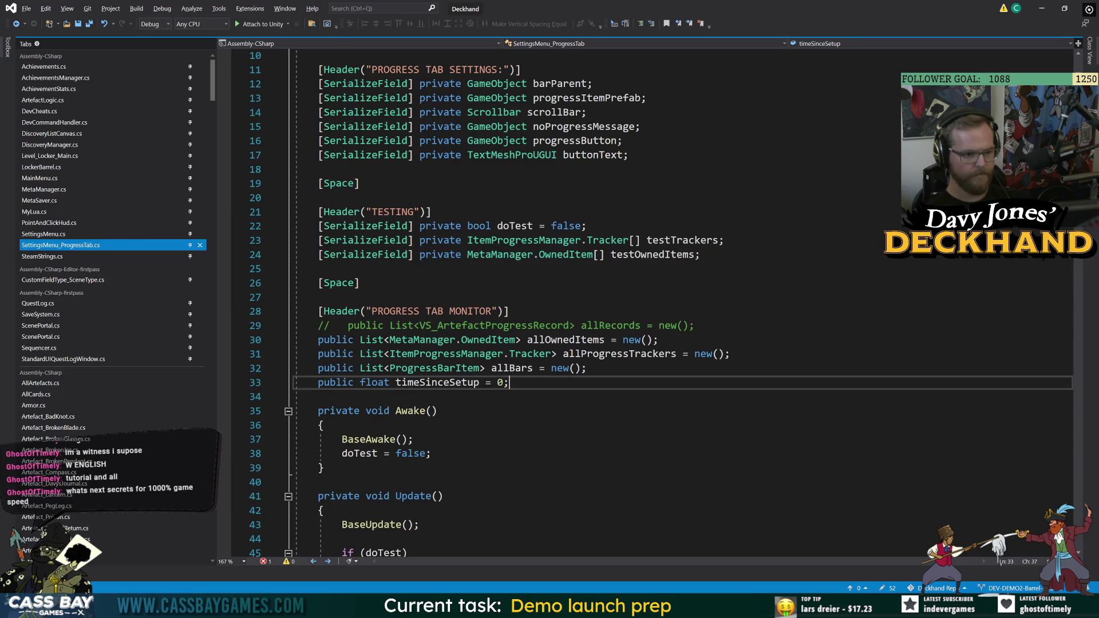
key(Return)
text(public)
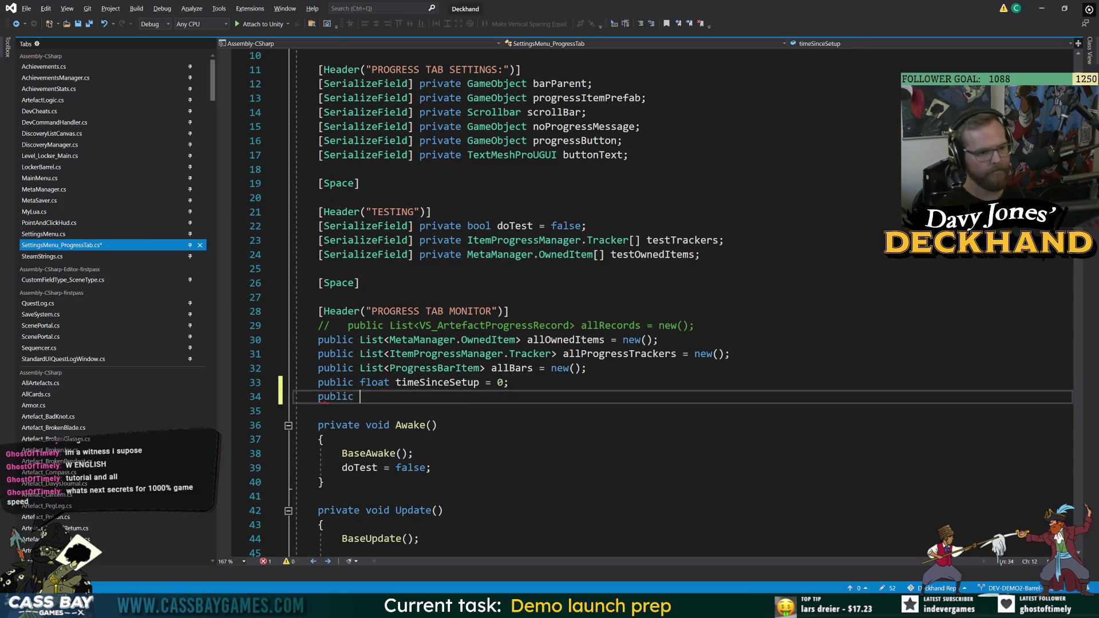
text( NavRow )
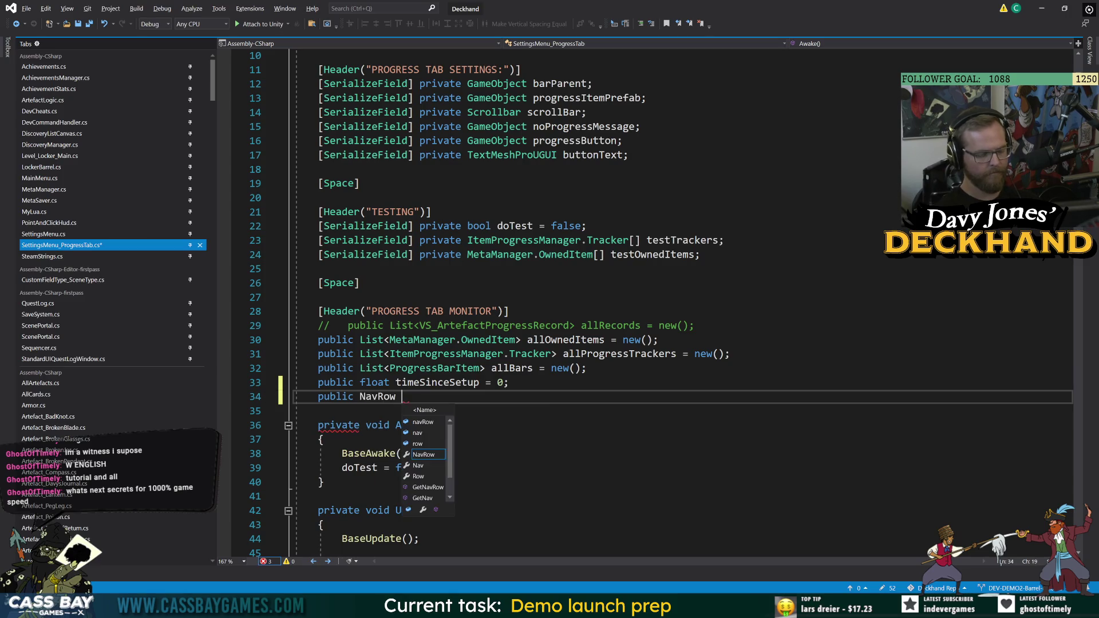
text(previousNavRow;)
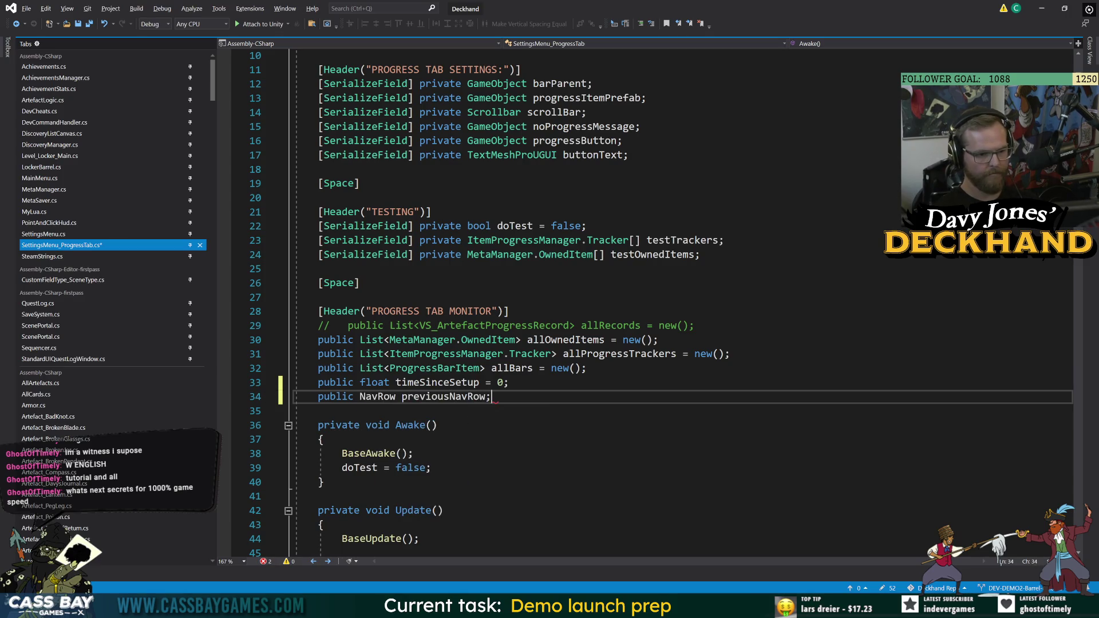
key(ctrl+w)
scroll(572, 297, down, 7)
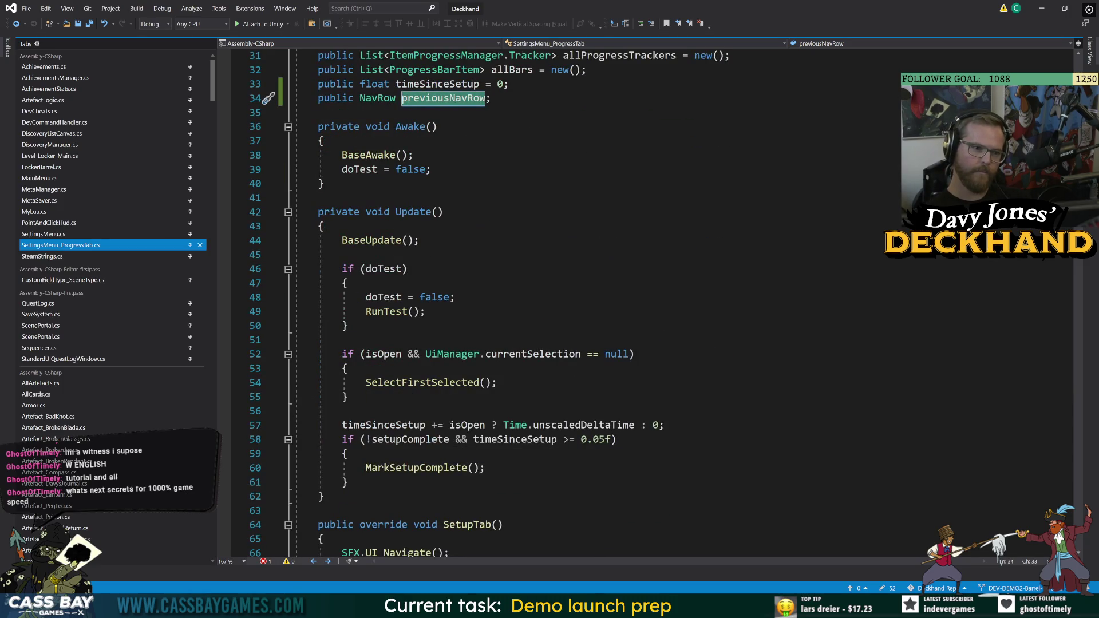
click(319, 197)
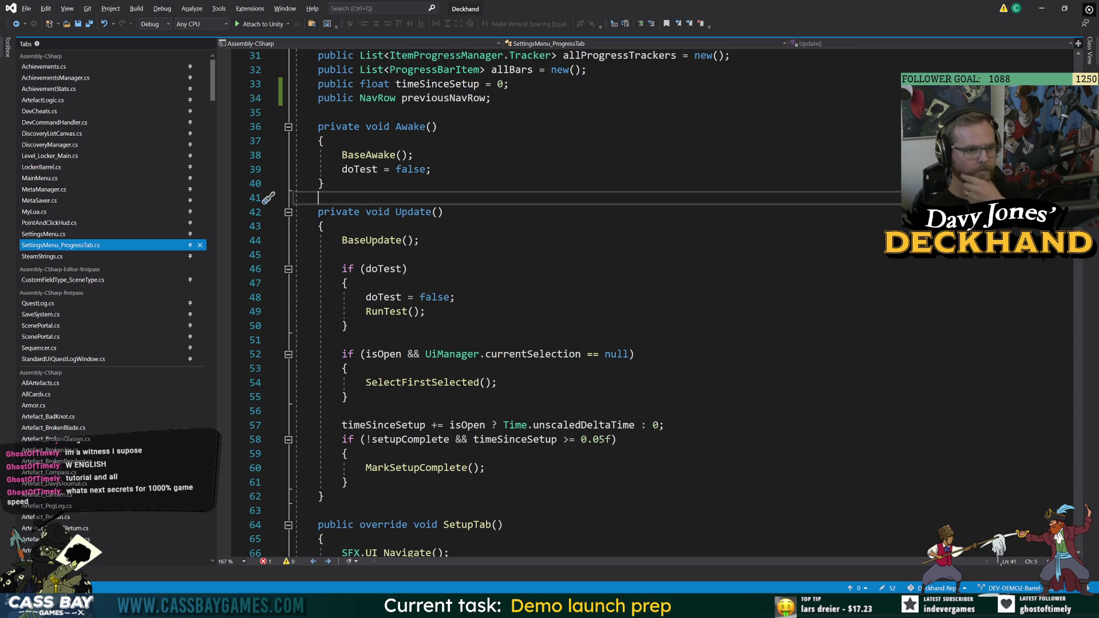
click(269, 98)
key(Delete)
Switch to the SettingsMenu.cs script from the tabs list
click(324, 211)
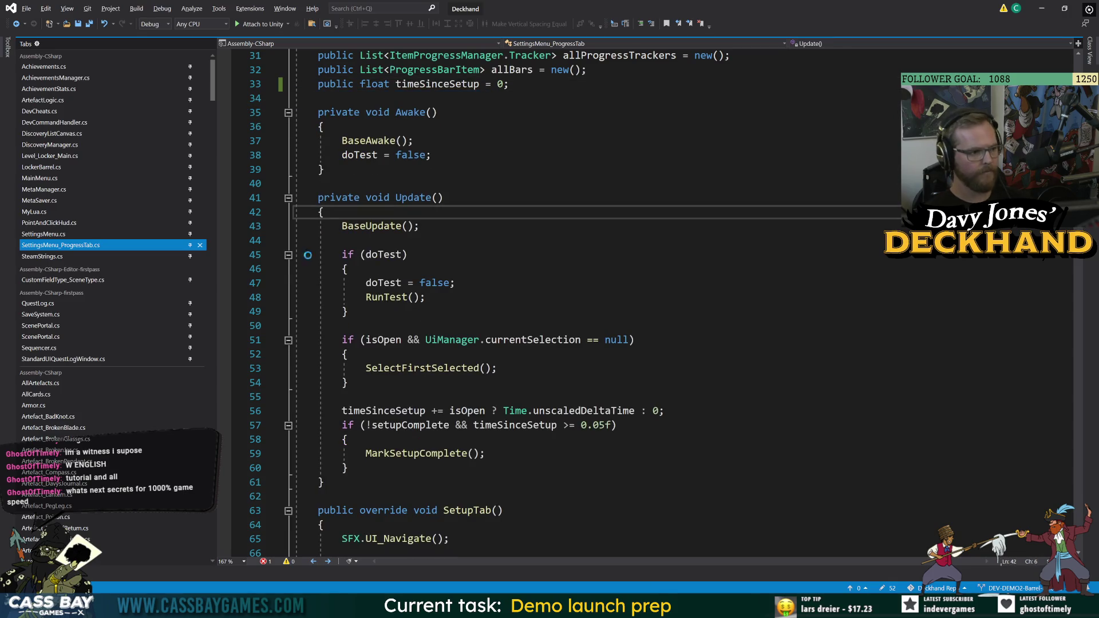
click(44, 234)
scroll(573, 298, up, 20)
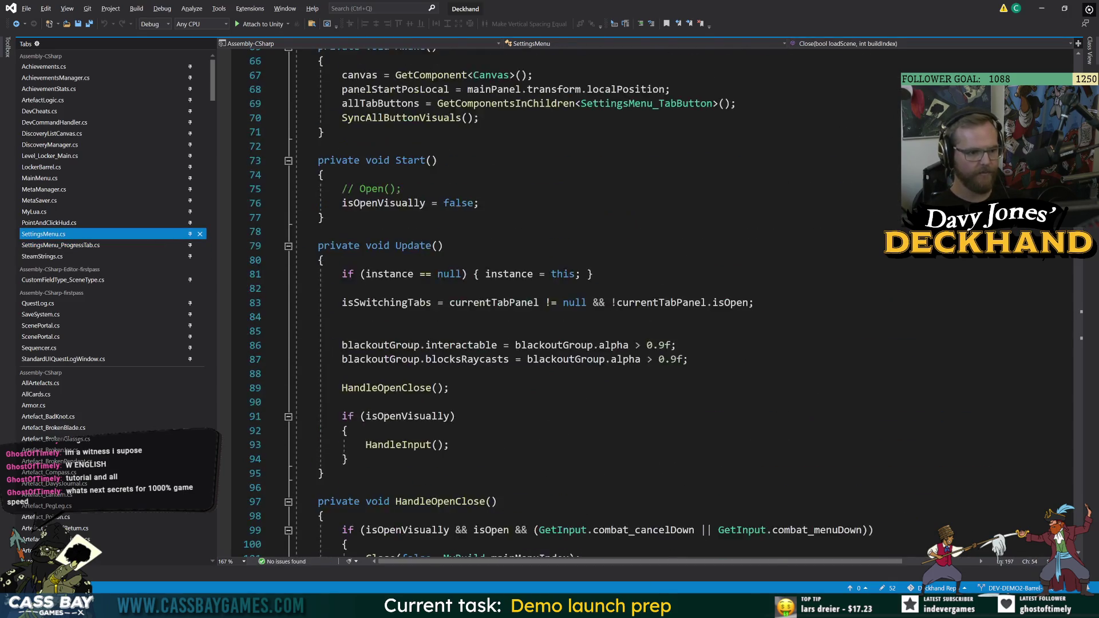
Add 'public NavRow previousNavRow;' after buildIndexToLoad in SettingsMenu.cs and save
scroll(572, 298, up, 15)
scroll(573, 298, up, 7)
scroll(572, 297, down, 5)
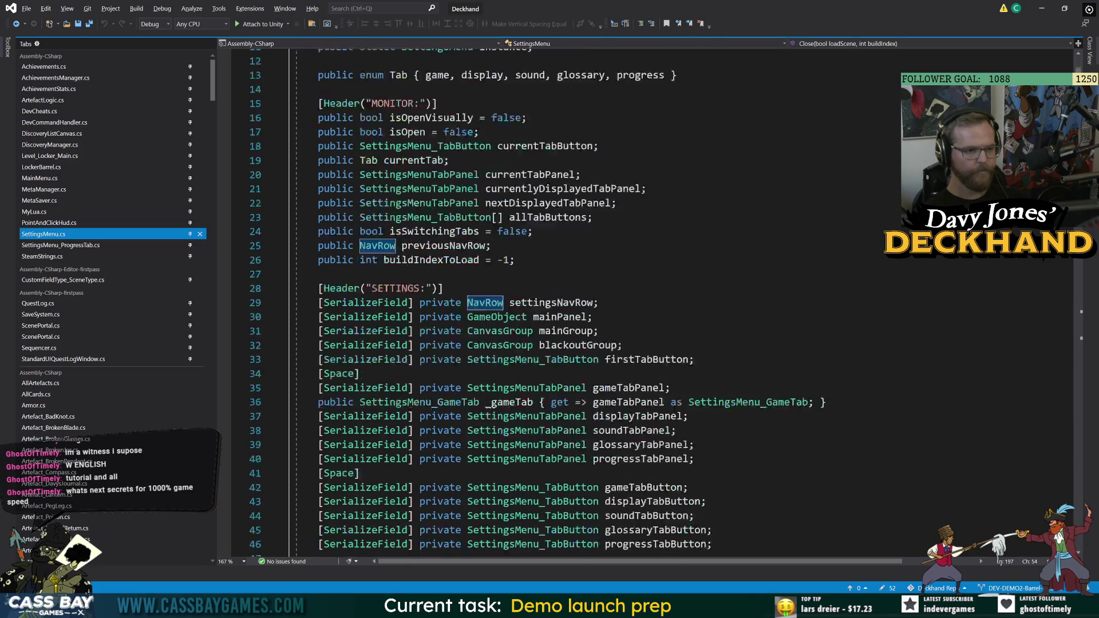
scroll(573, 298, up, 4)
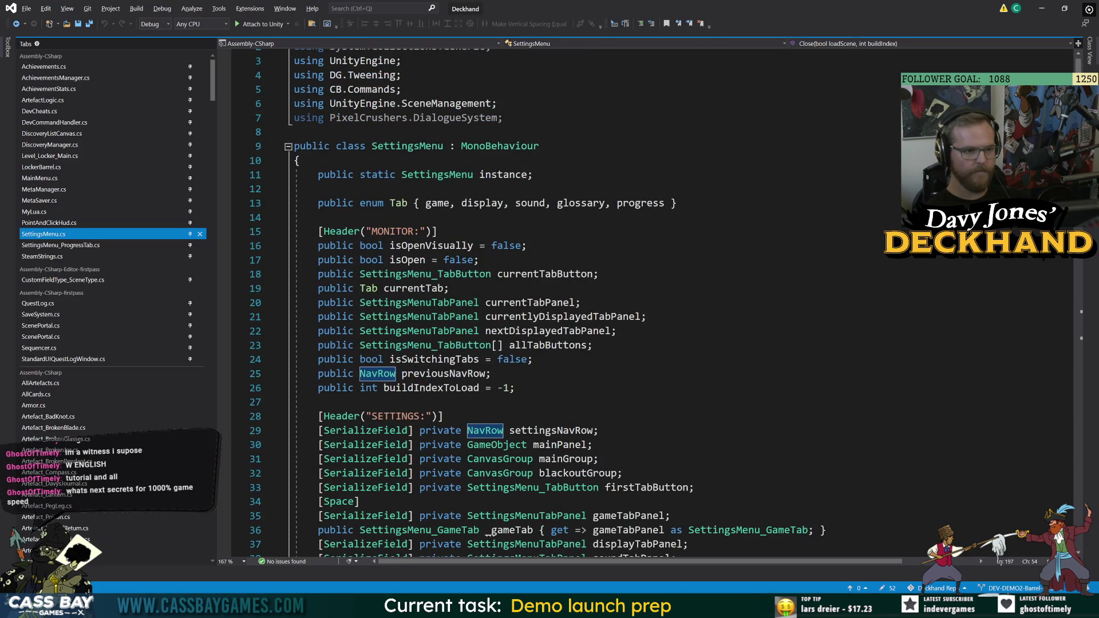
click(516, 388)
key(Return)
text(public N)
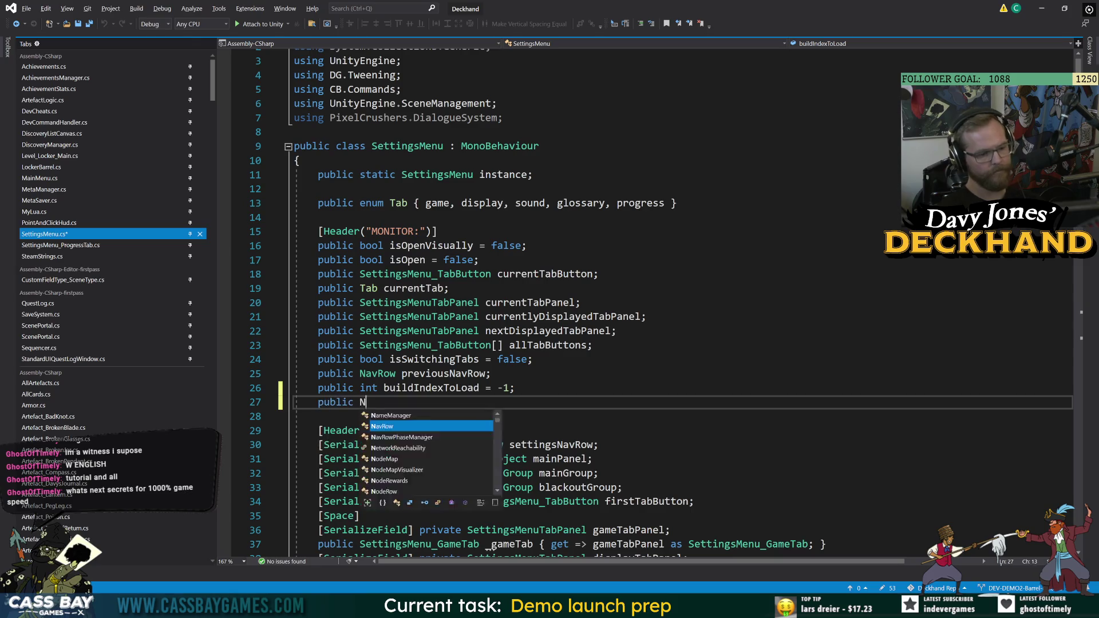
text(avRow previousNavRow;)
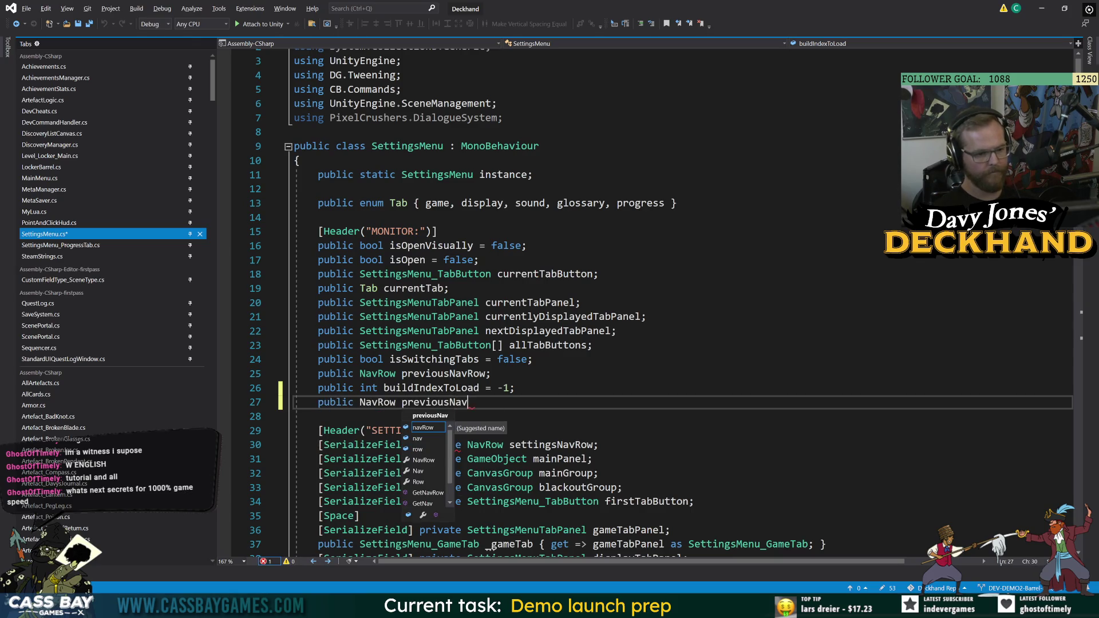
key(ctrl+s)
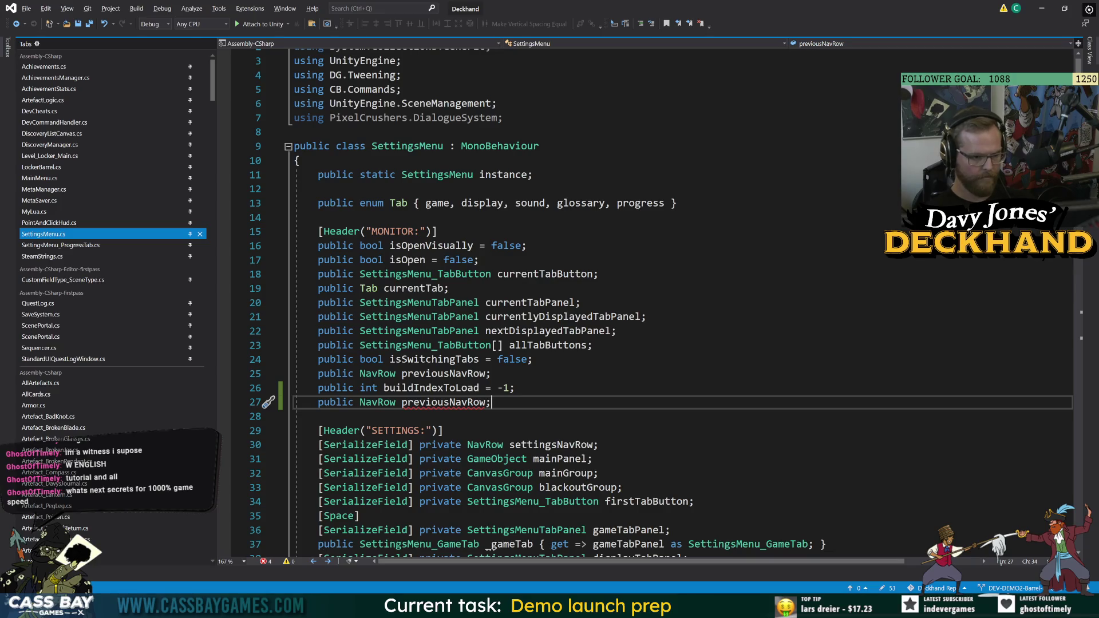
Delete the duplicate previousNavRow declaration and save SettingsMenu.cs
mouse_move(466, 403)
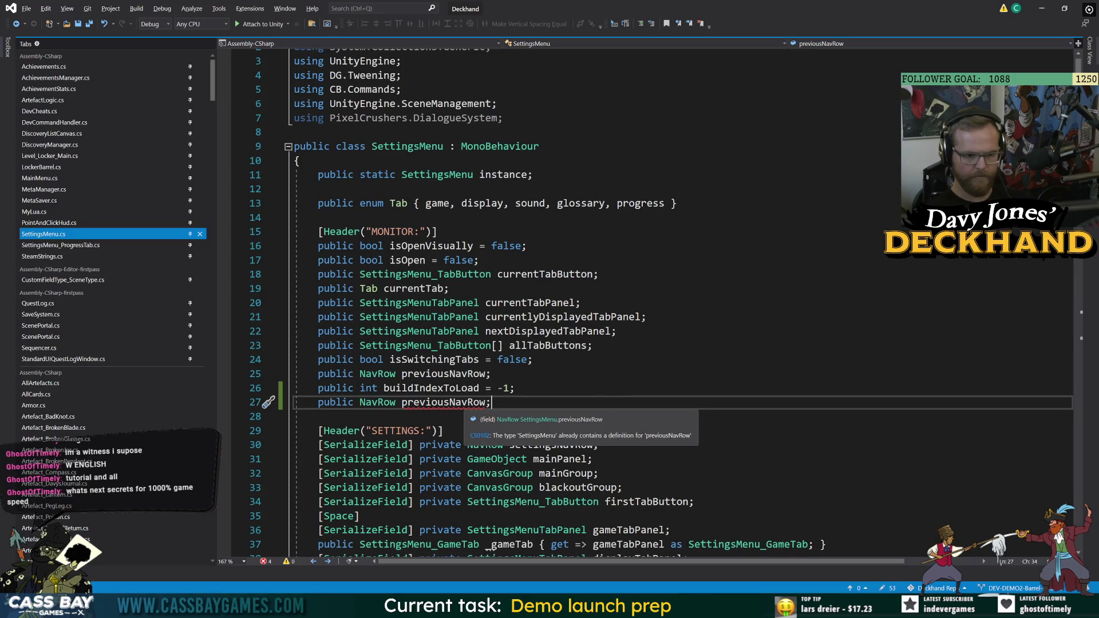
double_click(464, 403)
triple_click(465, 403)
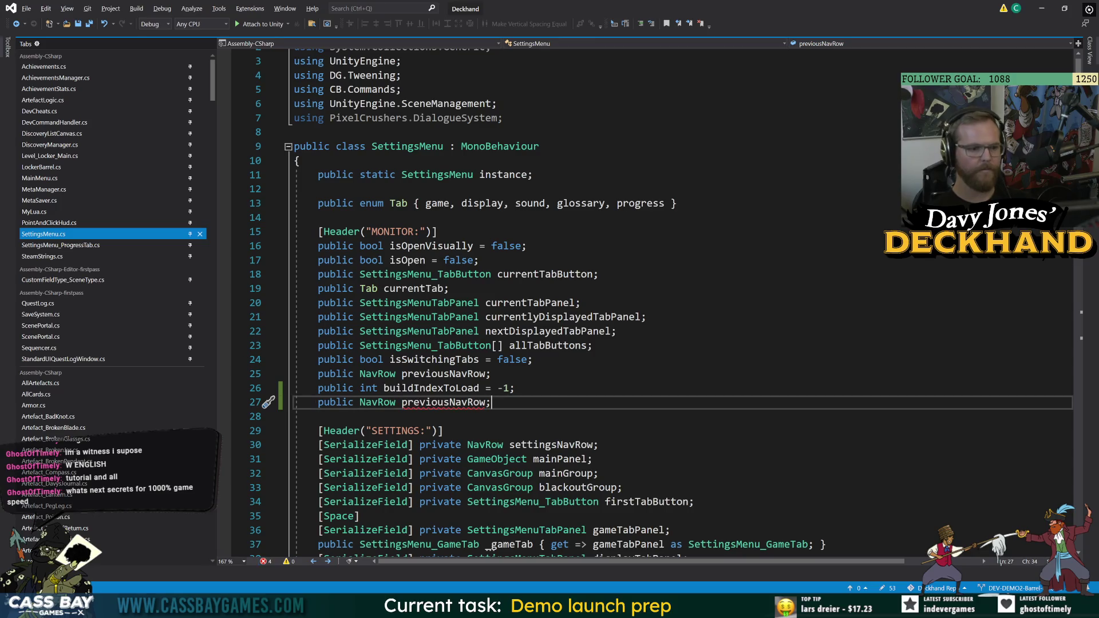
key(Delete)
key(ctrl+s)
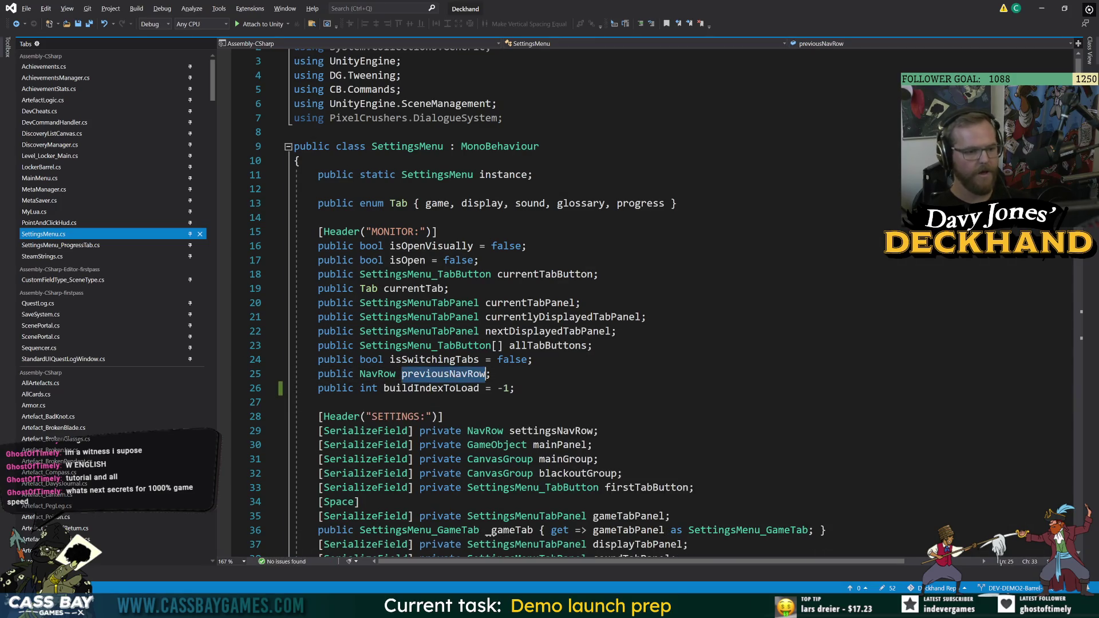
Scroll through SettingsMenu.cs to check usage, then navigate back to SettingsMenu_ProgressTab.cs
scroll(449, 375, down, 20)
scroll(573, 303, down, 8)
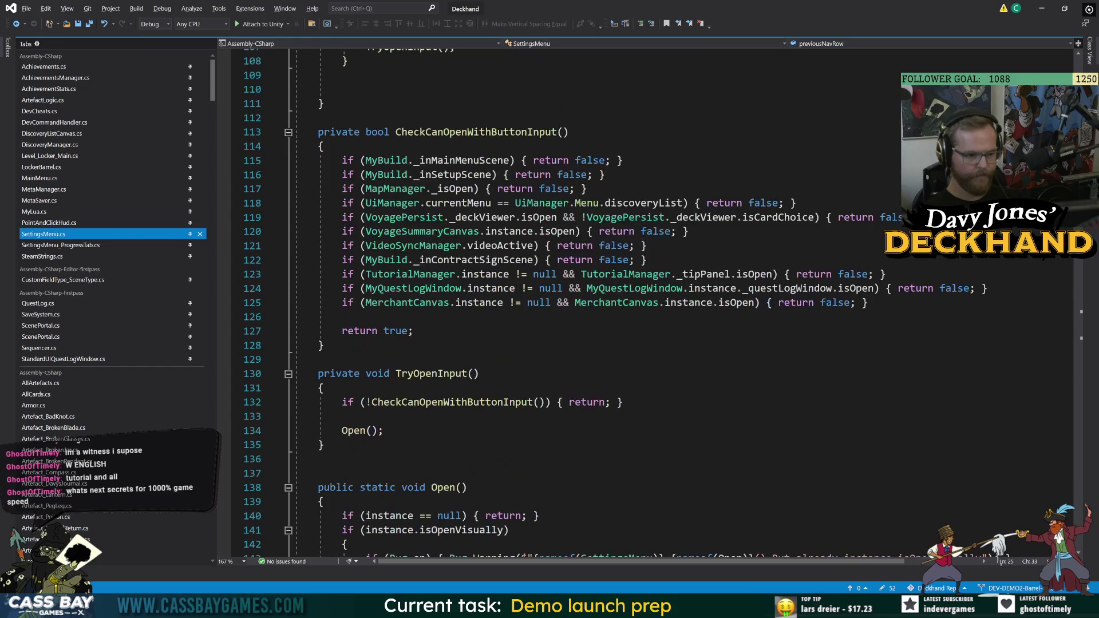
scroll(573, 304, down, 9)
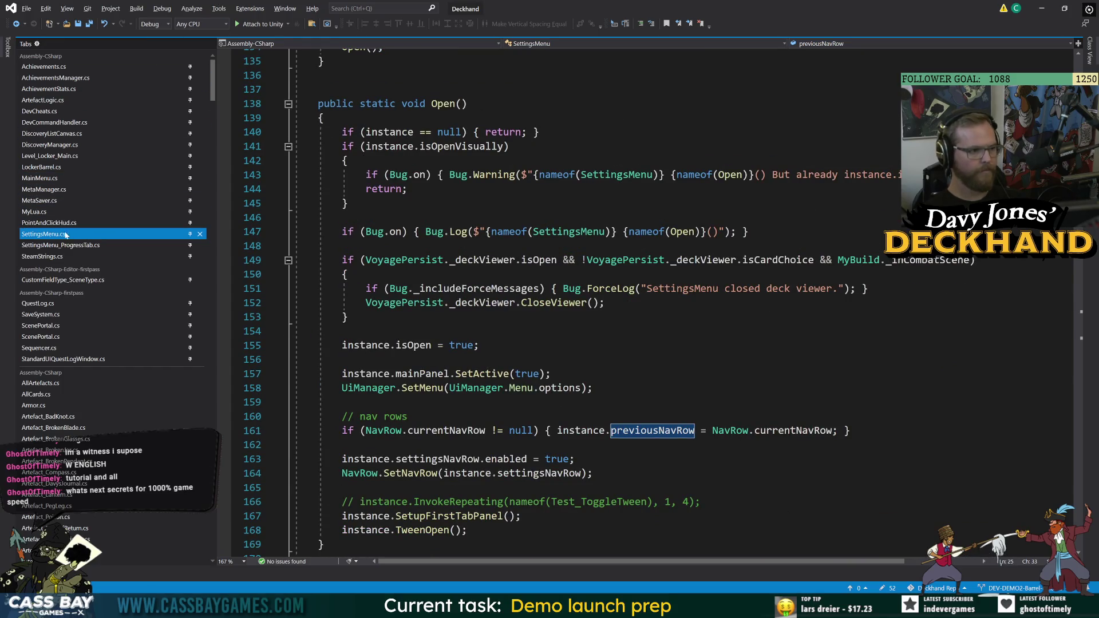
click(16, 24)
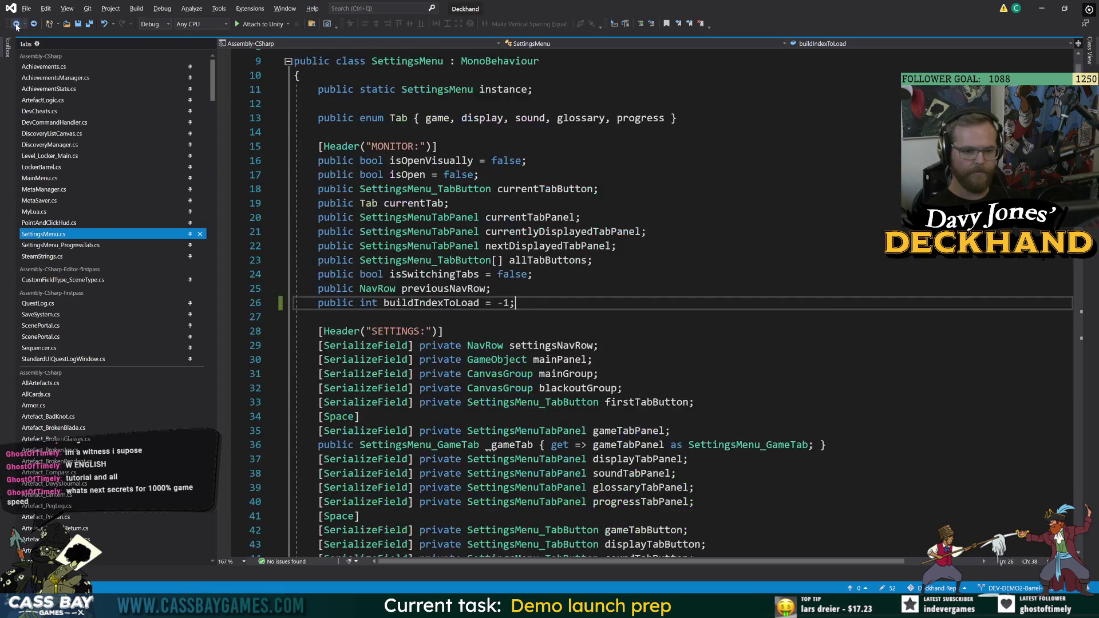
click(16, 24)
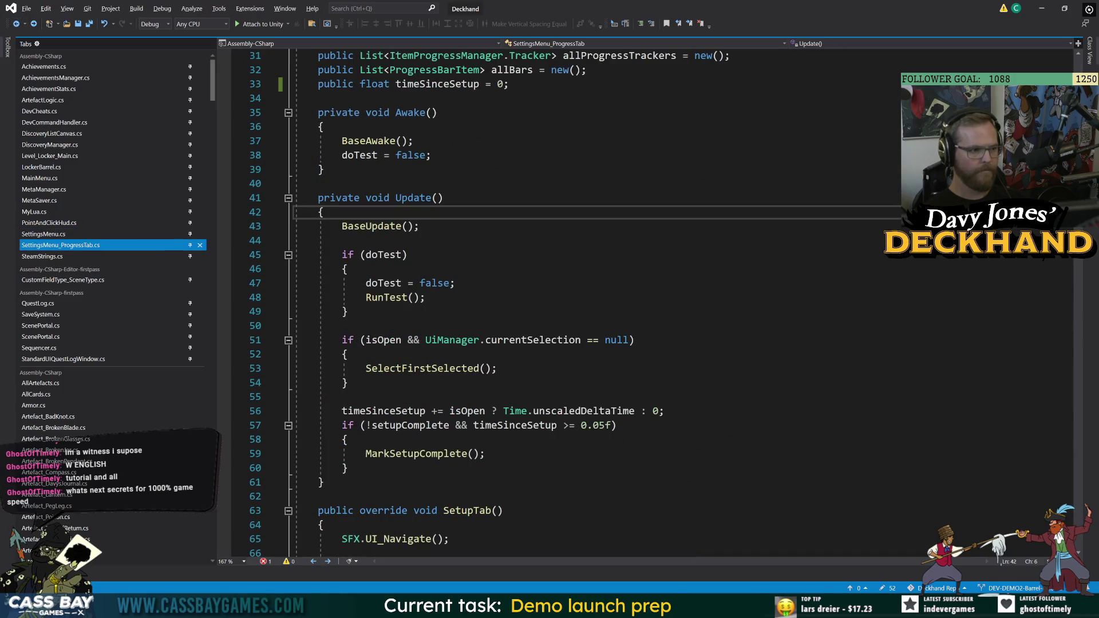
Replace the DiscoveryListCanvas.Open argument on line 93 with SettingsMenu.instance.previousNavRow
key(ctrl+minus)
scroll(572, 304, down, 7)
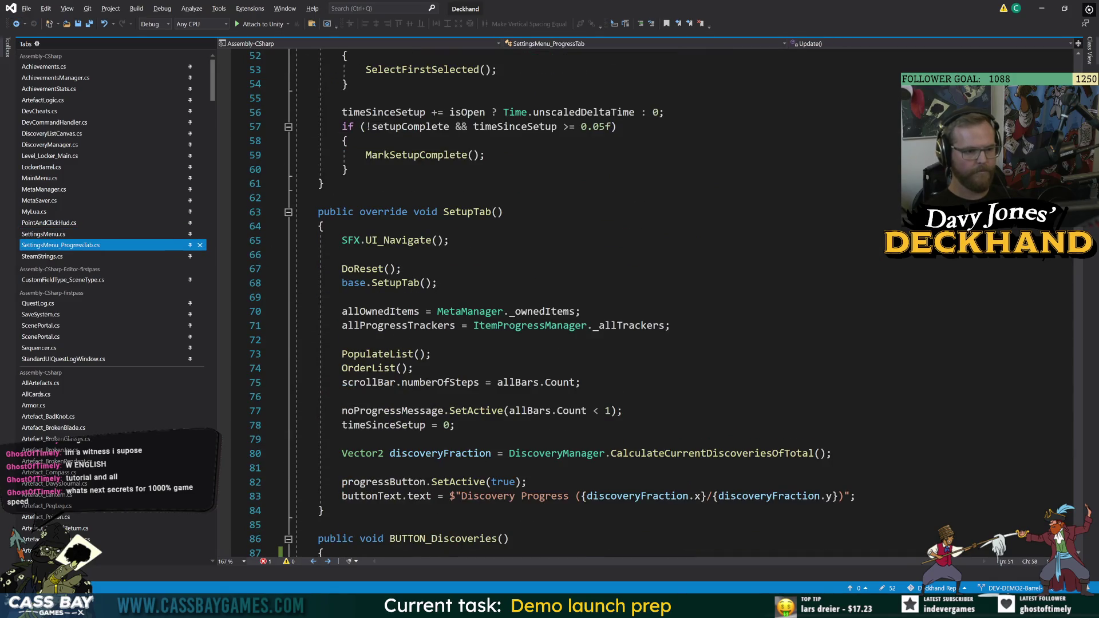
scroll(573, 303, down, 8)
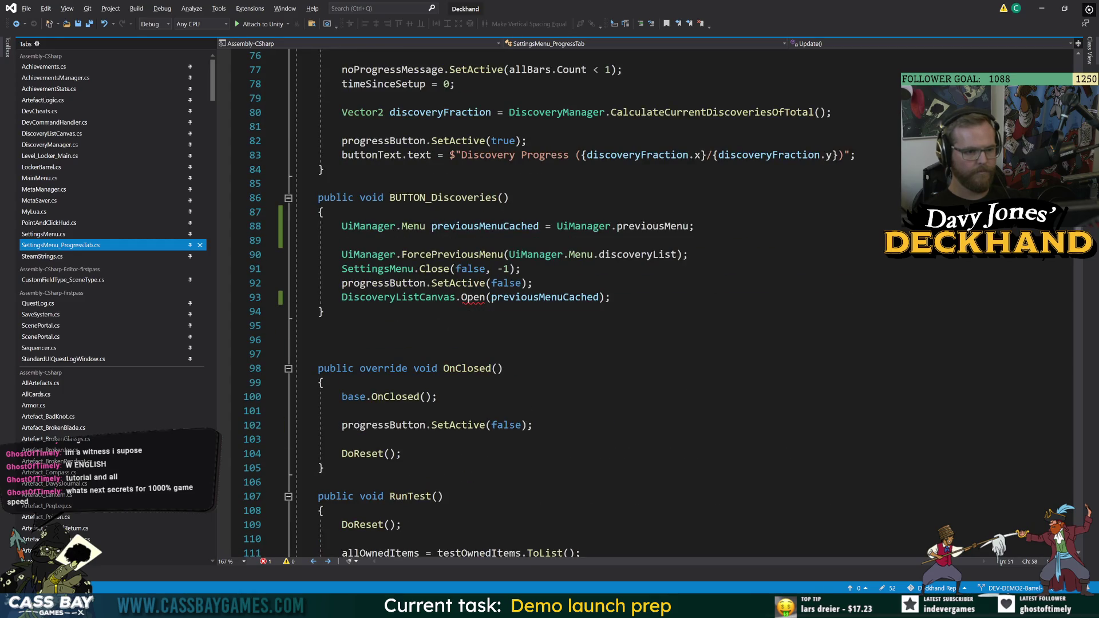
drag(610, 297, 295, 297)
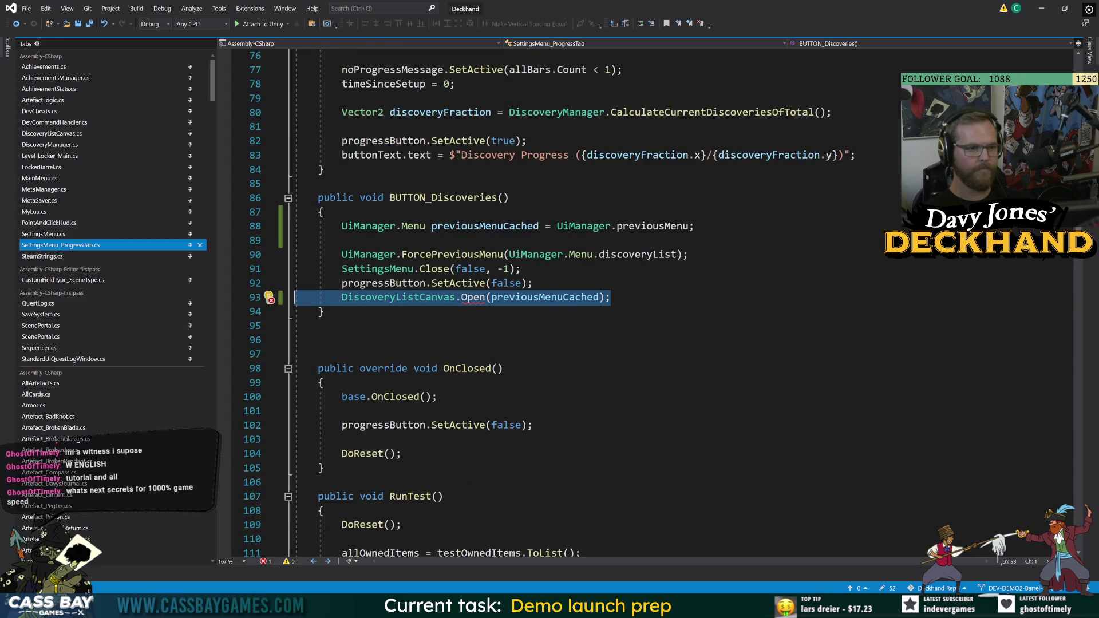
click(550, 297)
double_click(567, 297)
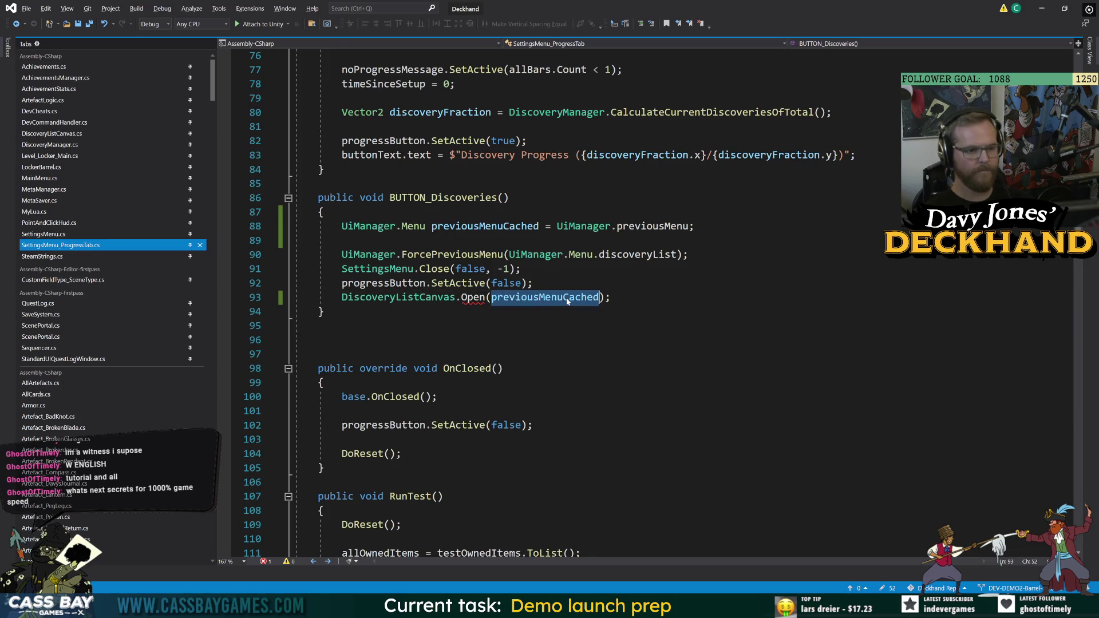
text(prev)
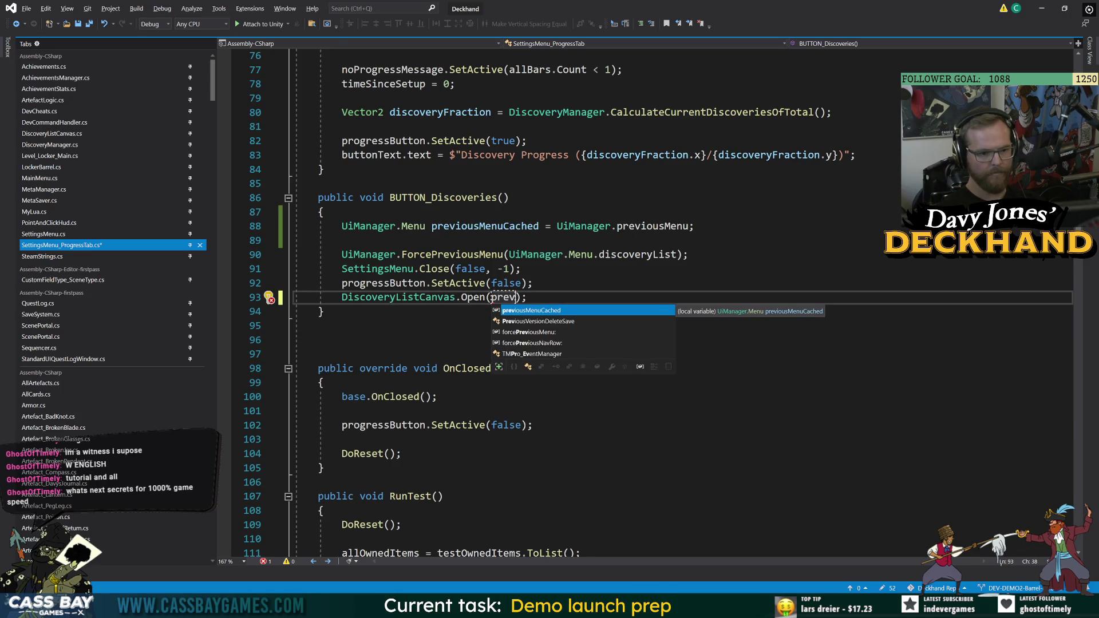
key(BackSpace)
key(BackSpace)
key(BackSpace)
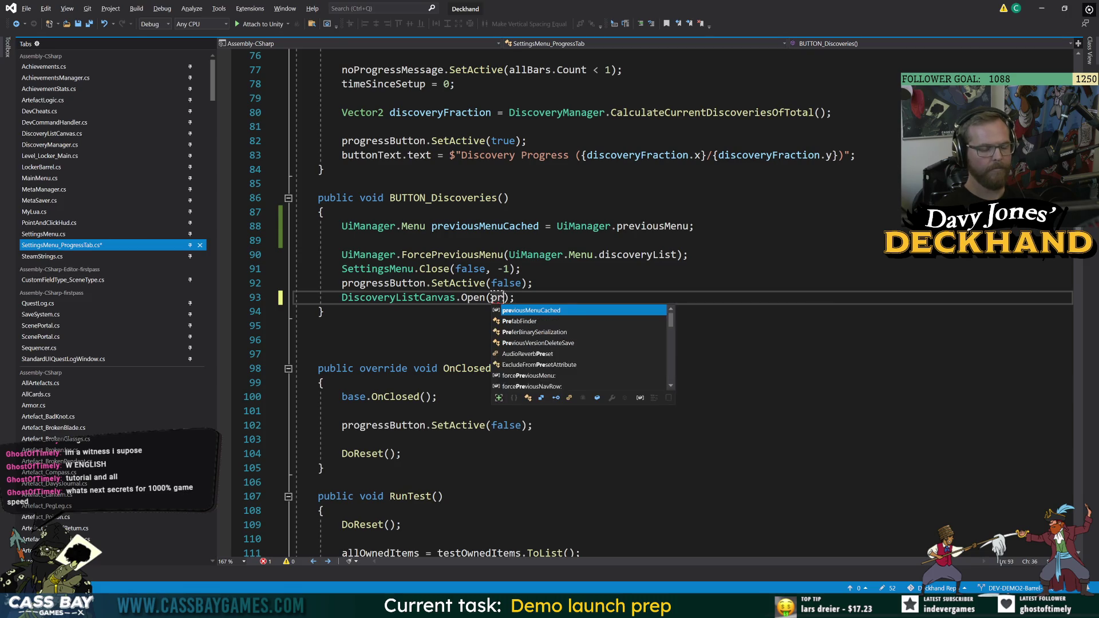
text(Settings)
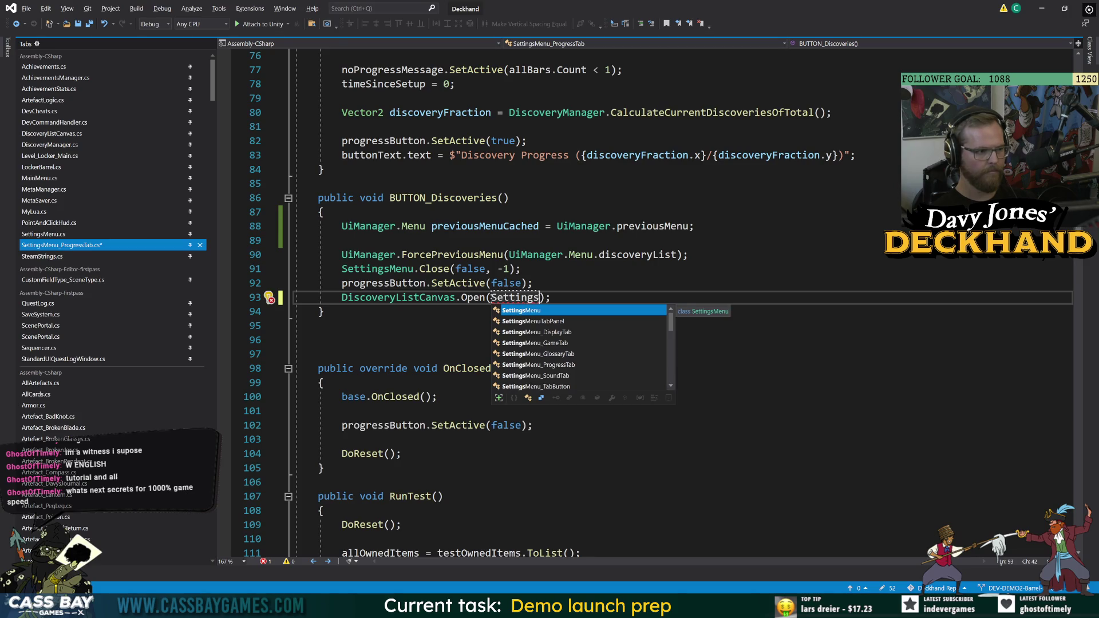
text(Menu.instance.)
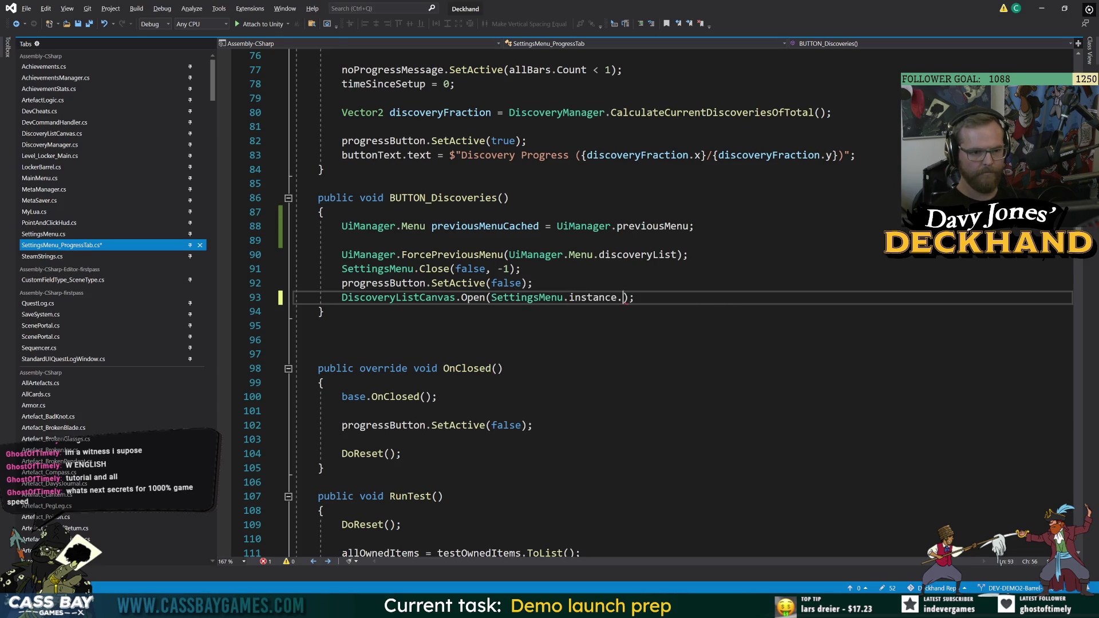
text(prev)
key(Tab)
click(503, 368)
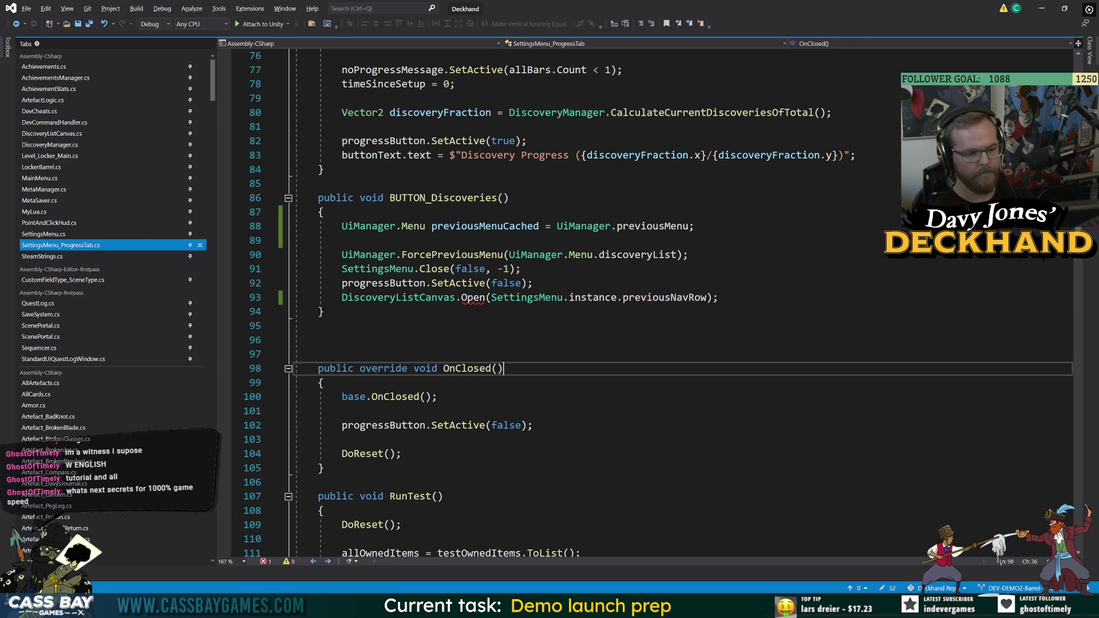
Copy previousMenuCached from line 88 and paste it as Open's first argument, followed by a comma
mouse_move(473, 304)
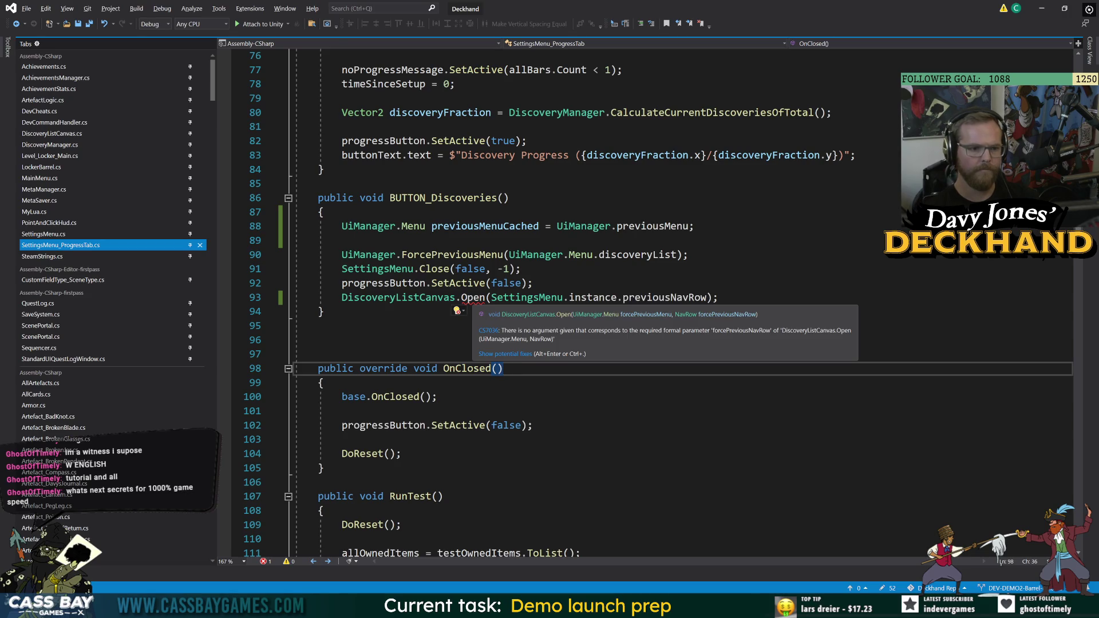
double_click(485, 226)
key(ctrl+c)
click(491, 297)
key(ctrl+v)
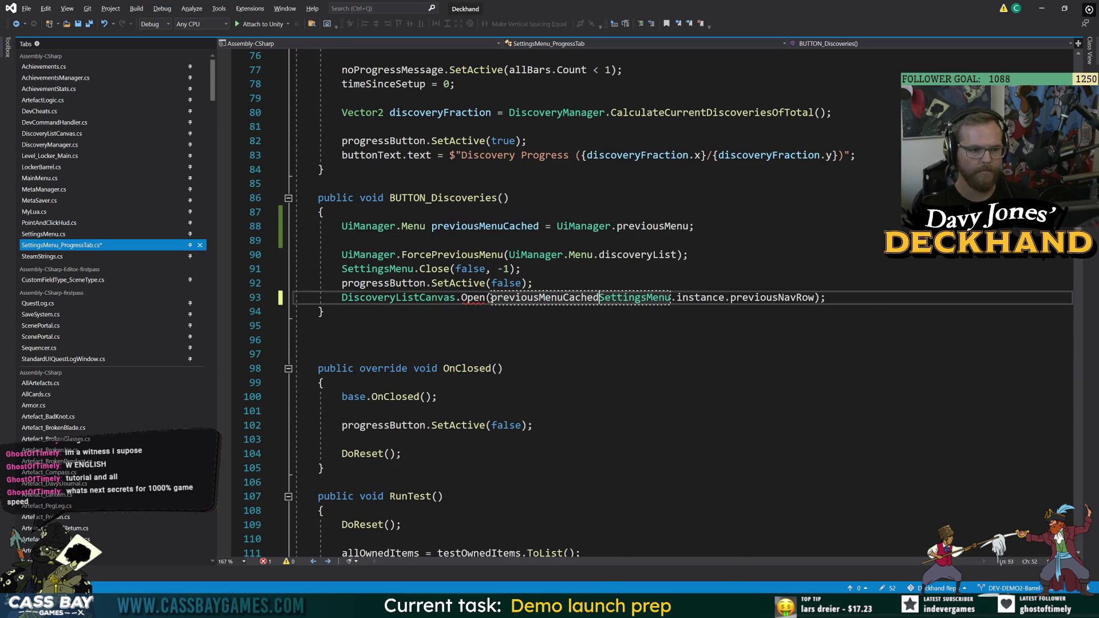
text(,)
click(693, 226)
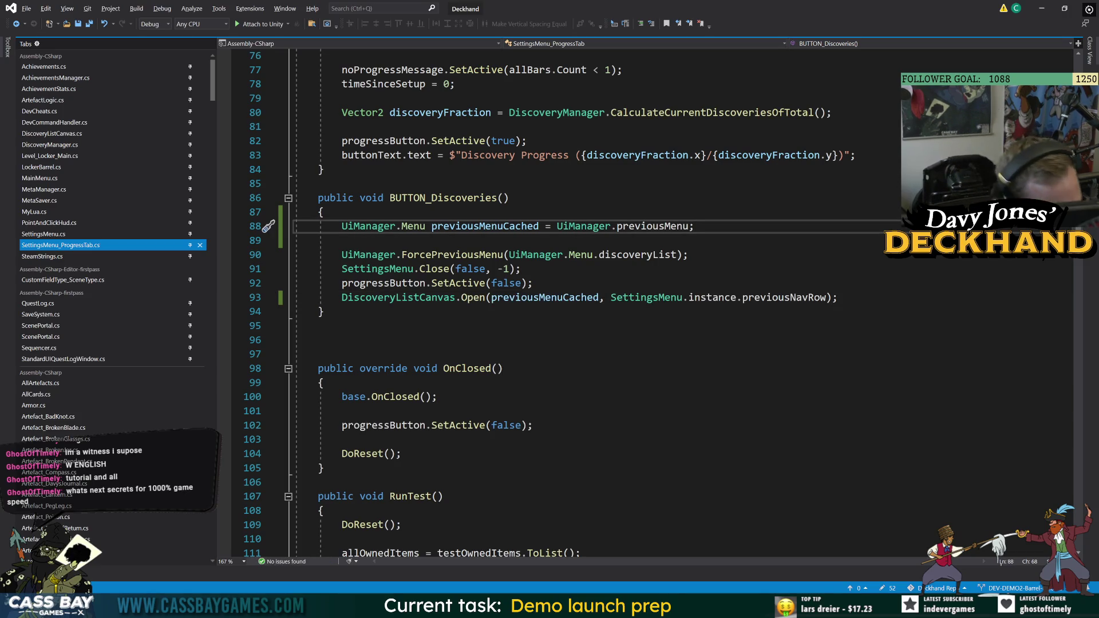
click(343, 241)
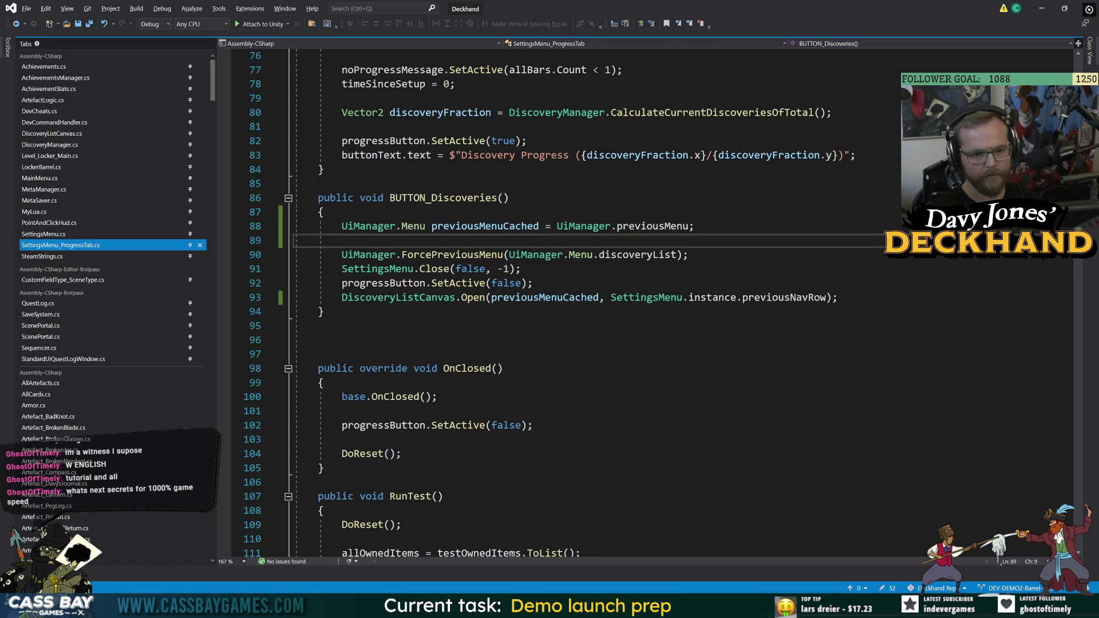
Back in Unity, enter play mode and run the 'win all' cheat
key(alt+Tab)
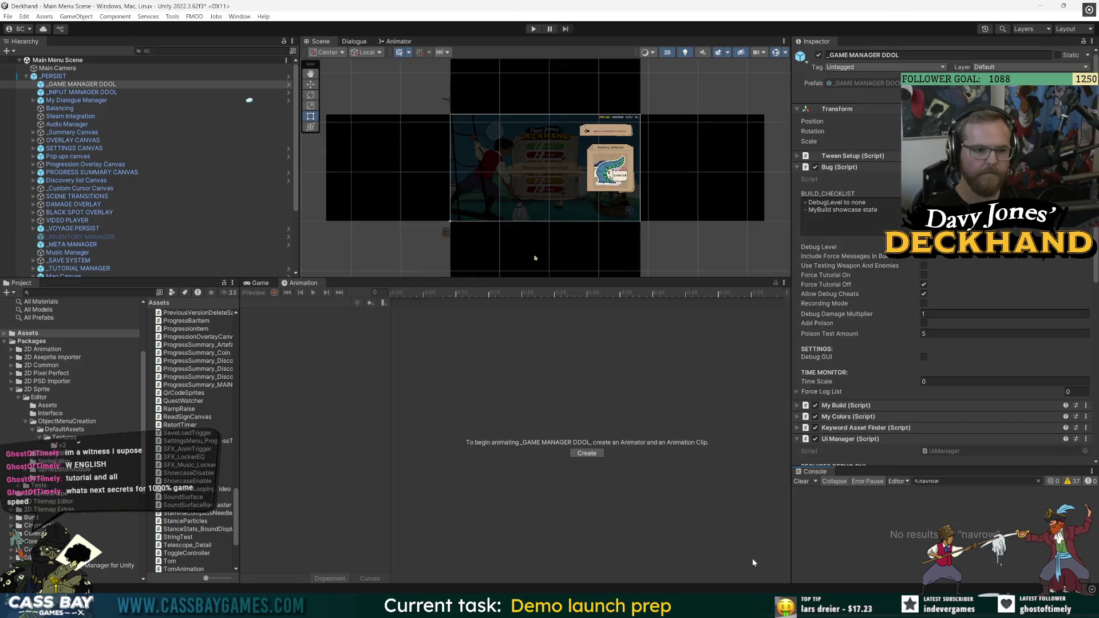
click(530, 29)
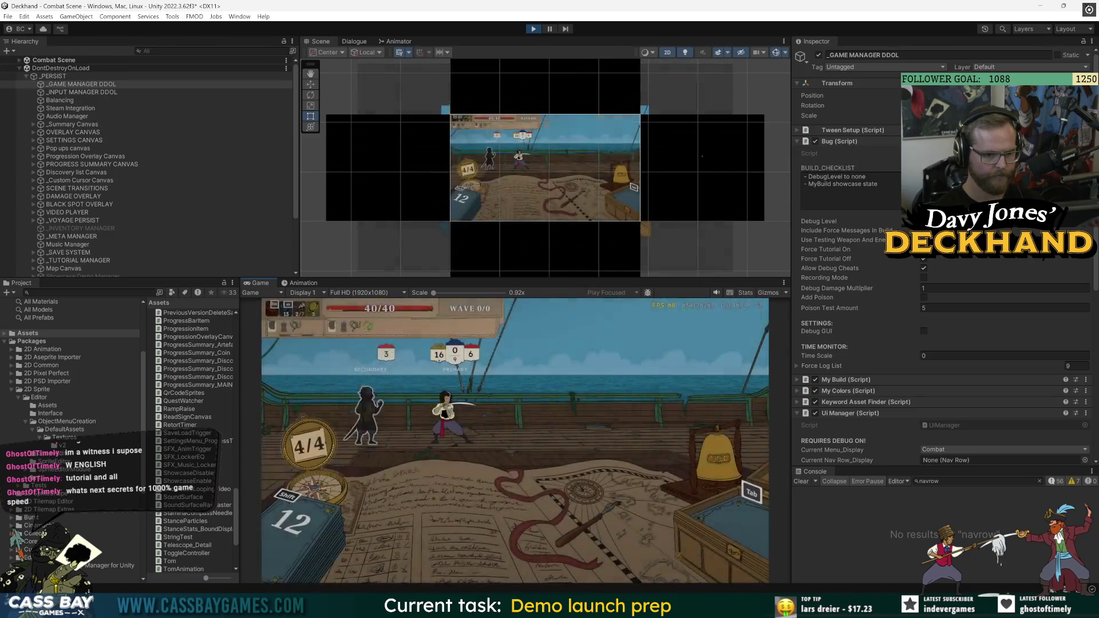
text(win al)
key(Return)
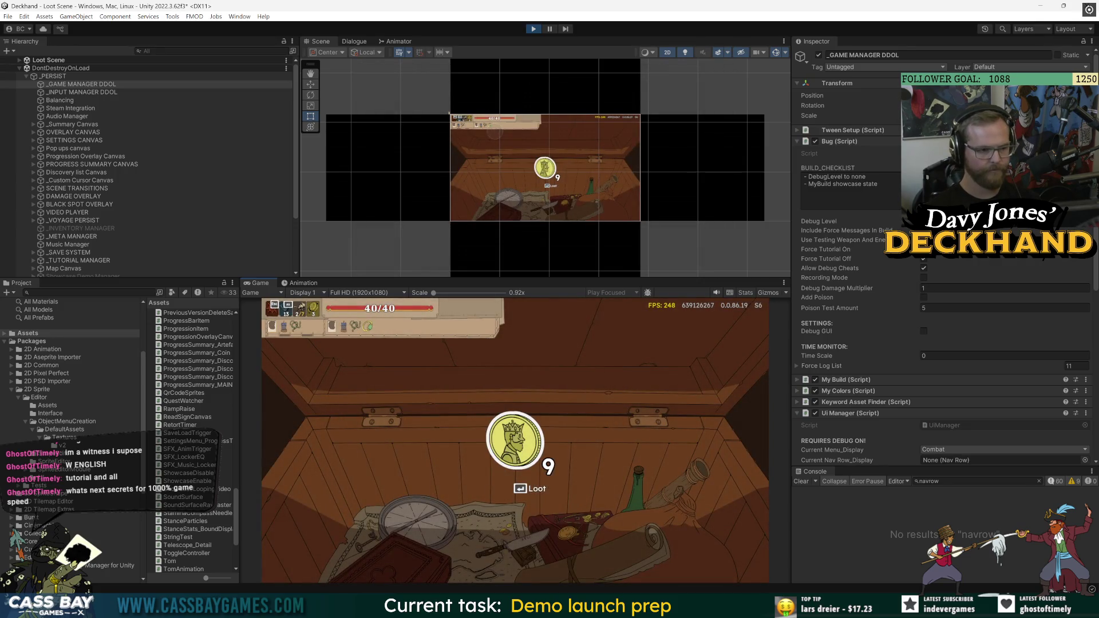
Open and close Discovery Progress twice from the pause menu, then loot the coin reward
key(Escape)
key(p)
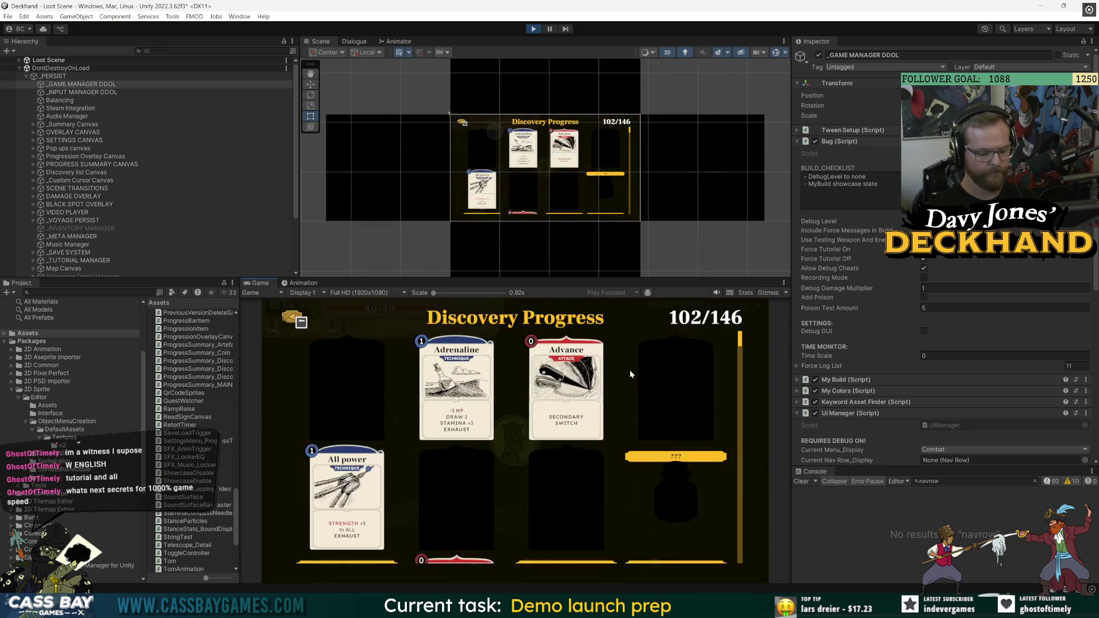
key(Escape)
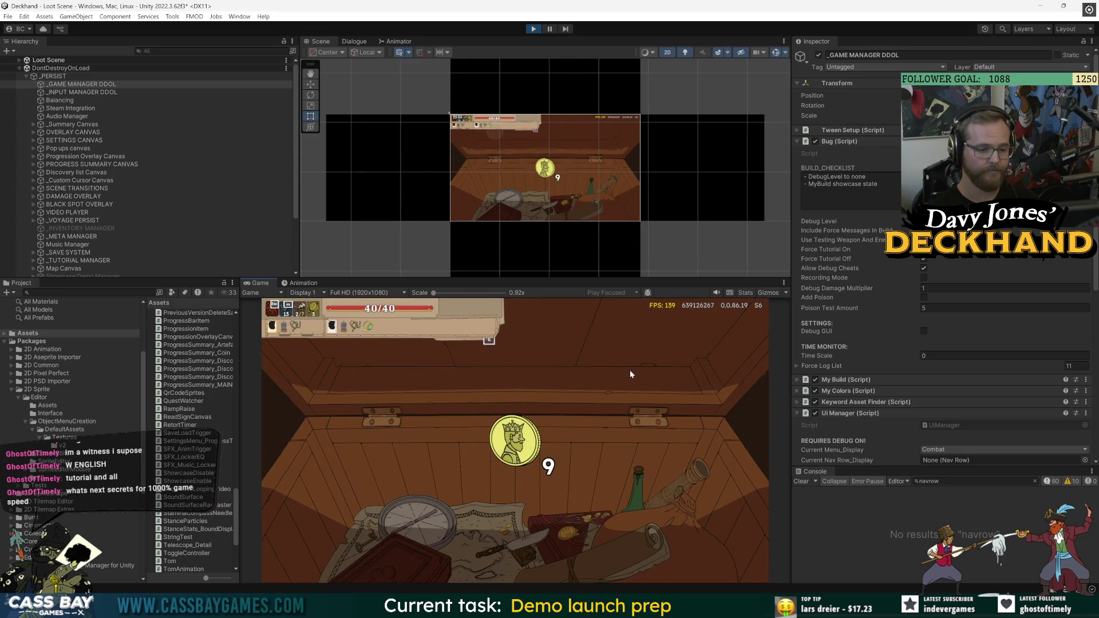
click(275, 306)
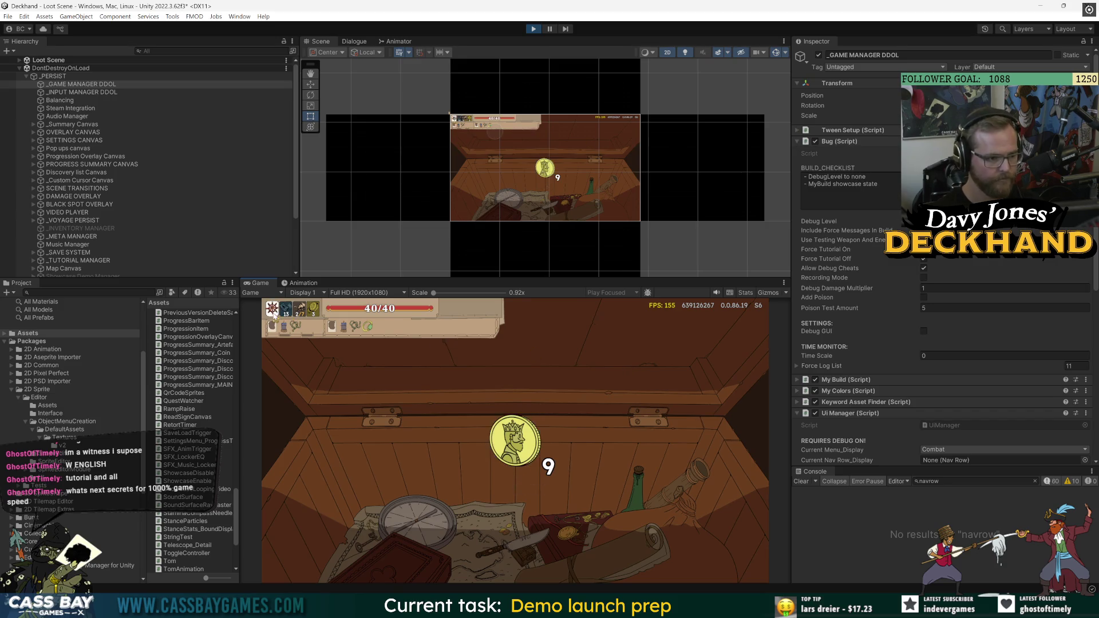
click(640, 552)
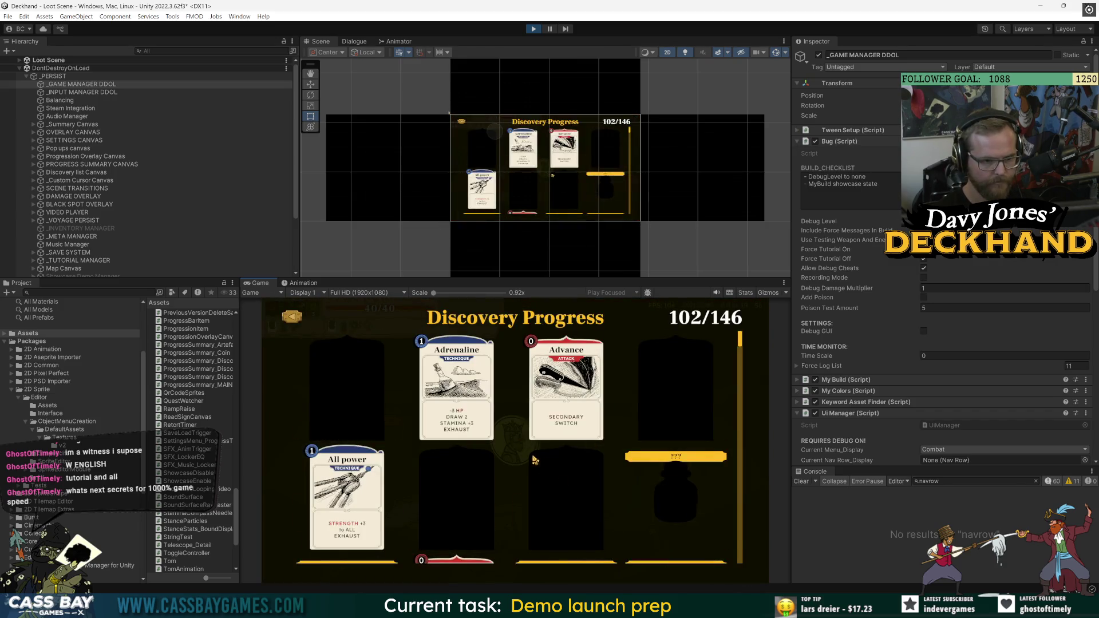
scroll(534, 459, down, 3)
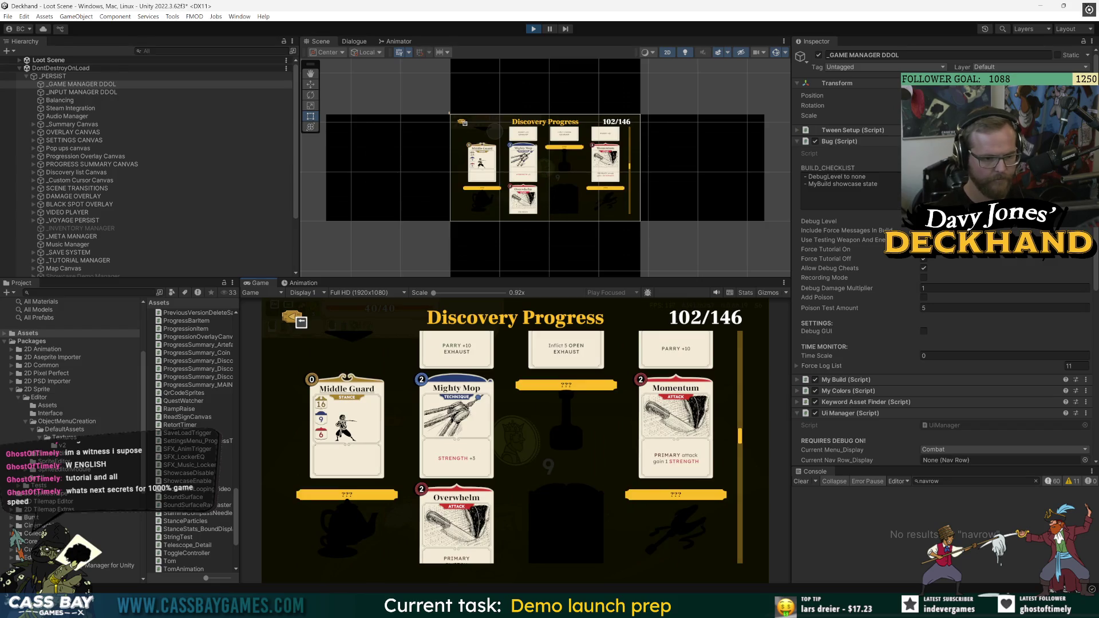
scroll(301, 322, up, 3)
key(Escape)
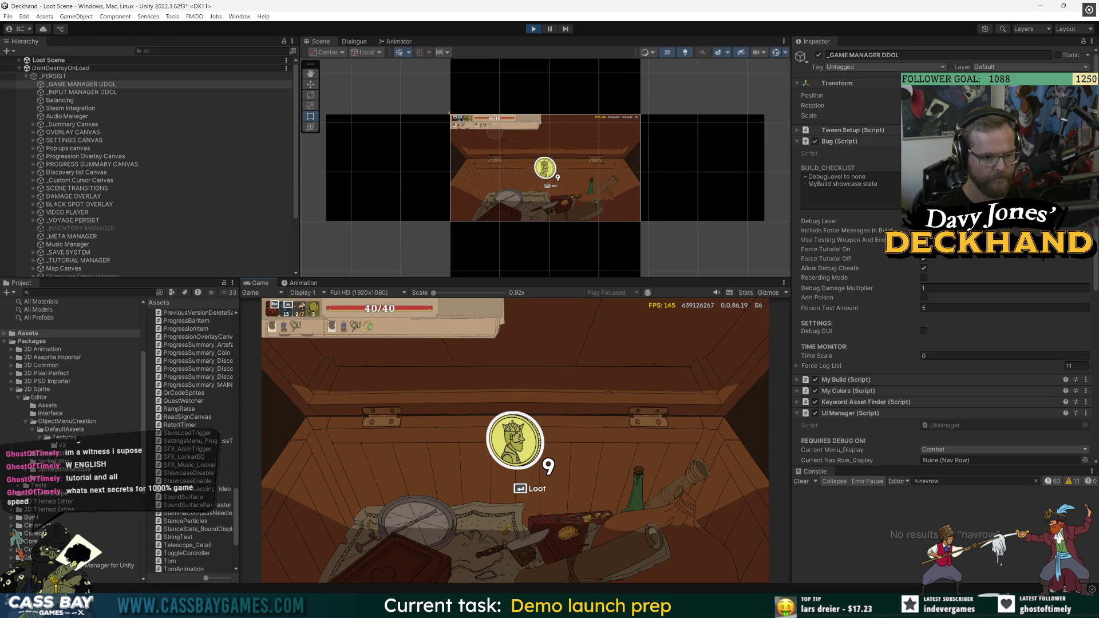
key(Down)
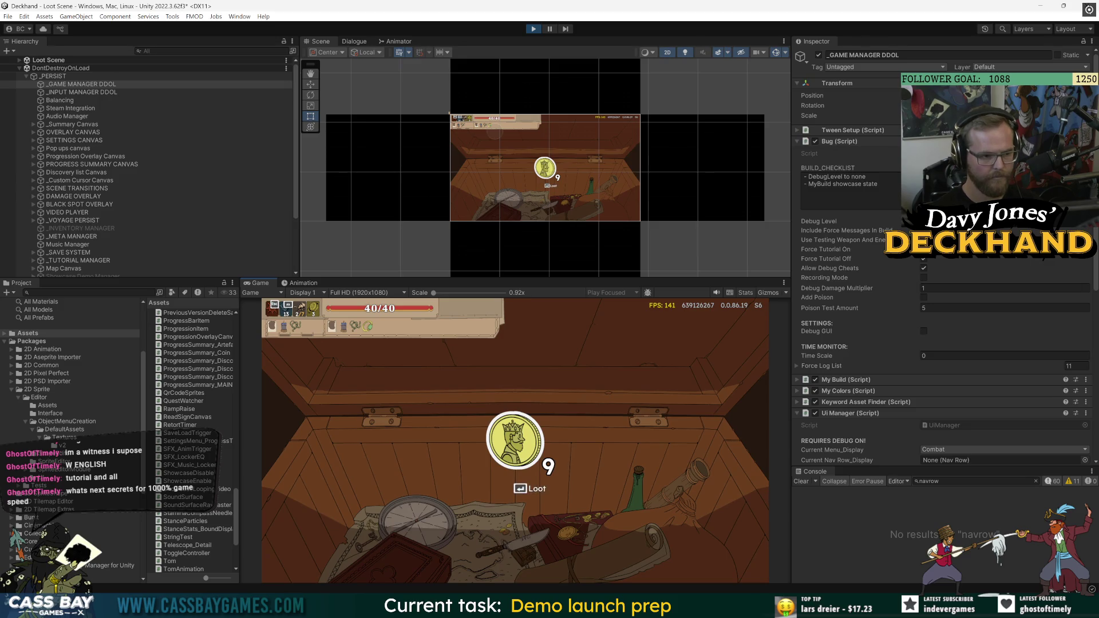
key(Return)
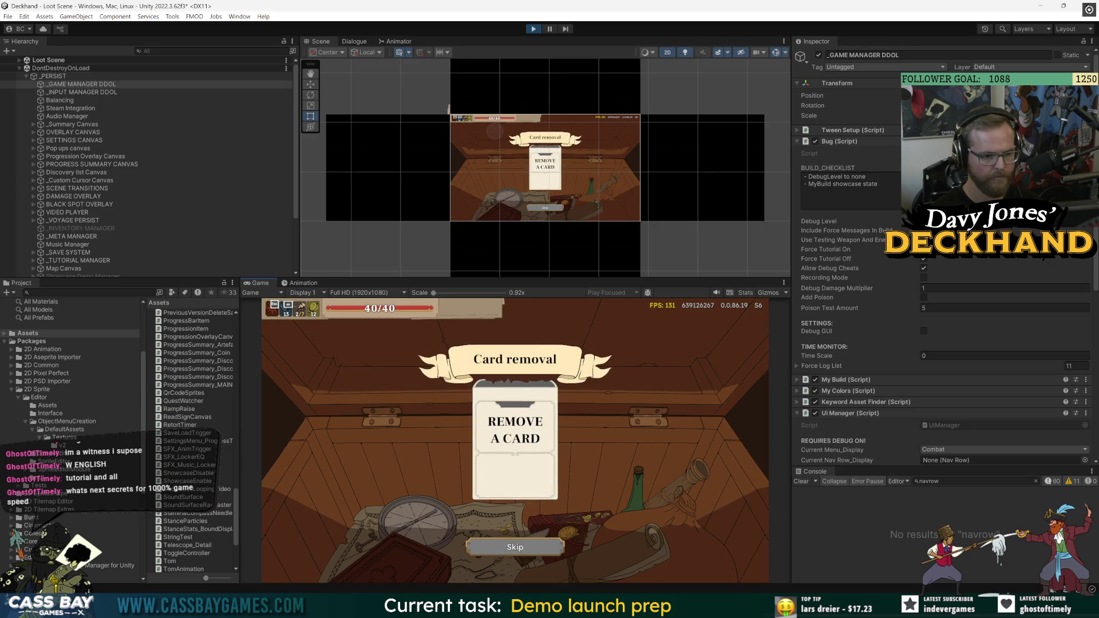
Advance to the card removal grid, pick Slash and confirm its removal
key(Return)
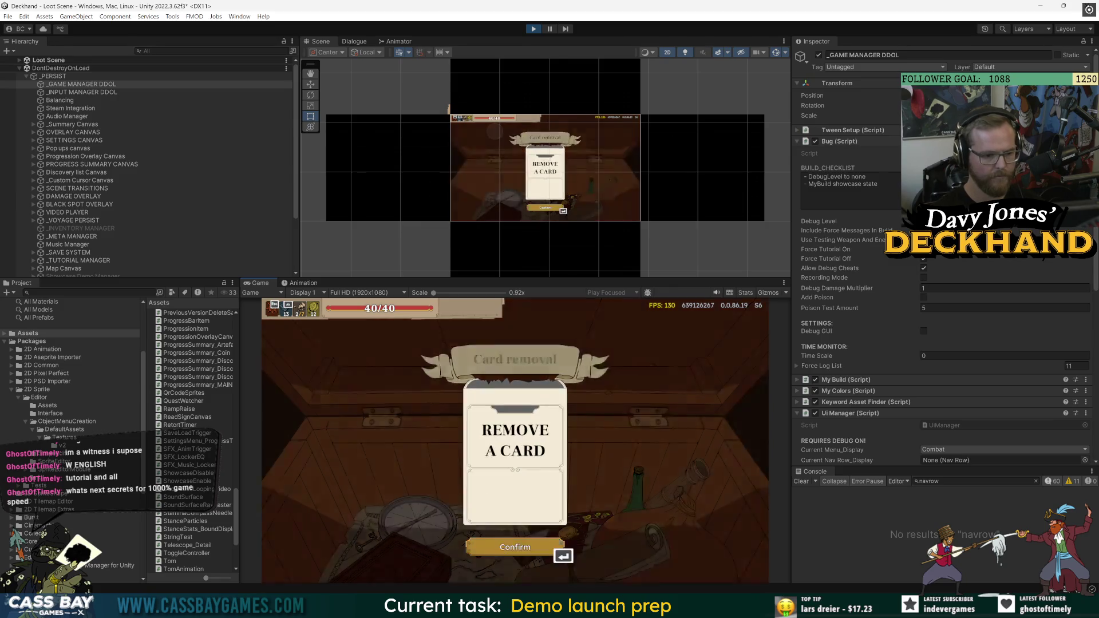
key(Return)
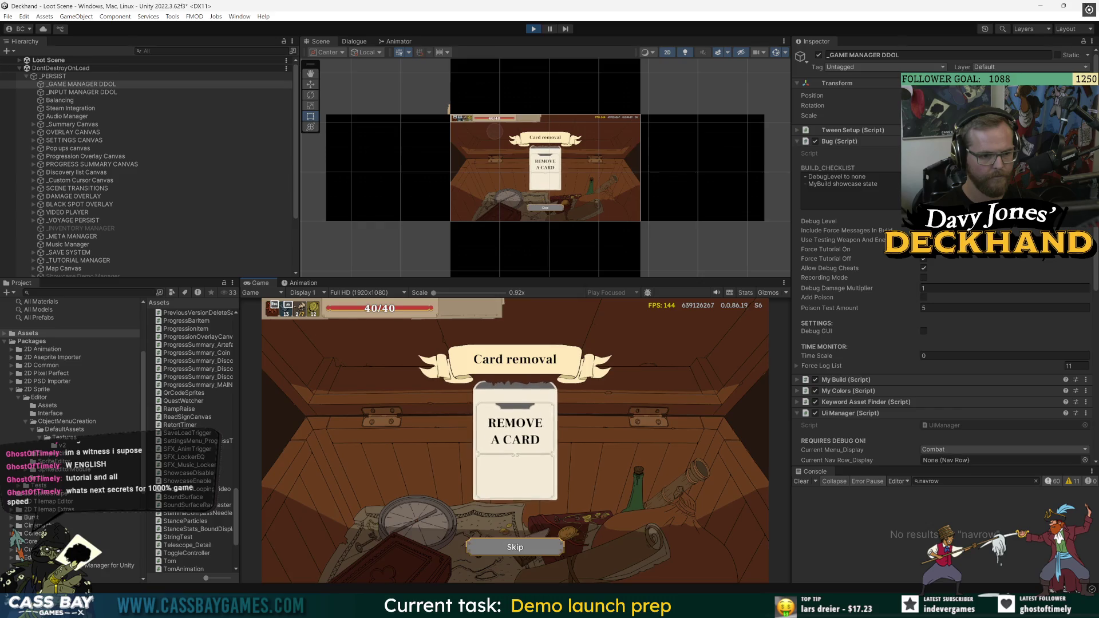
key(Return)
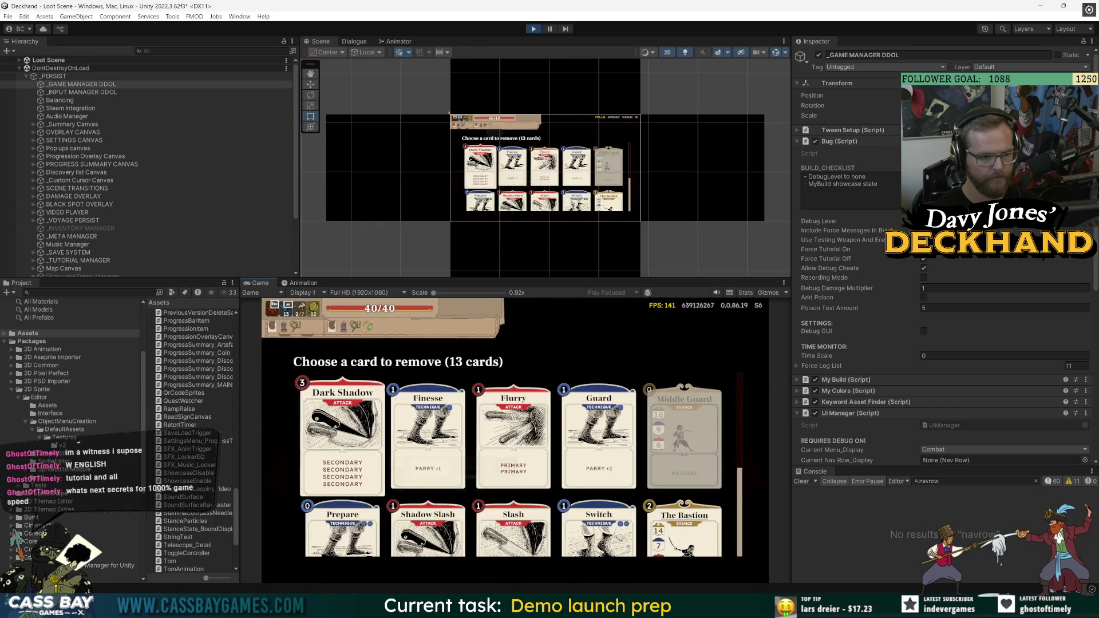
click(513, 435)
key(Down)
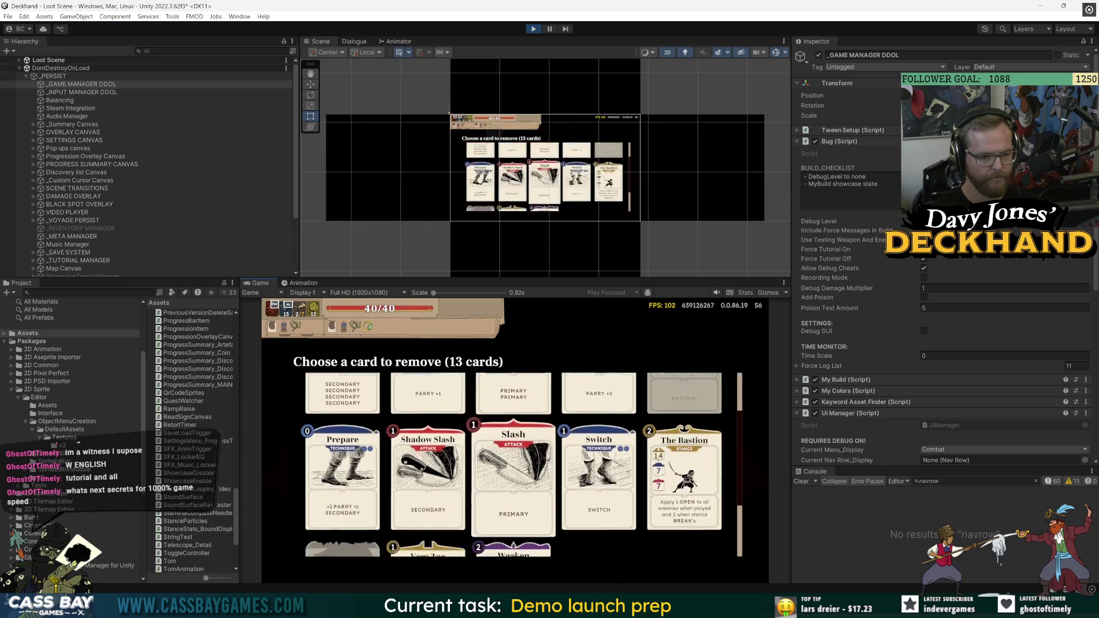
key(Return)
key(Down)
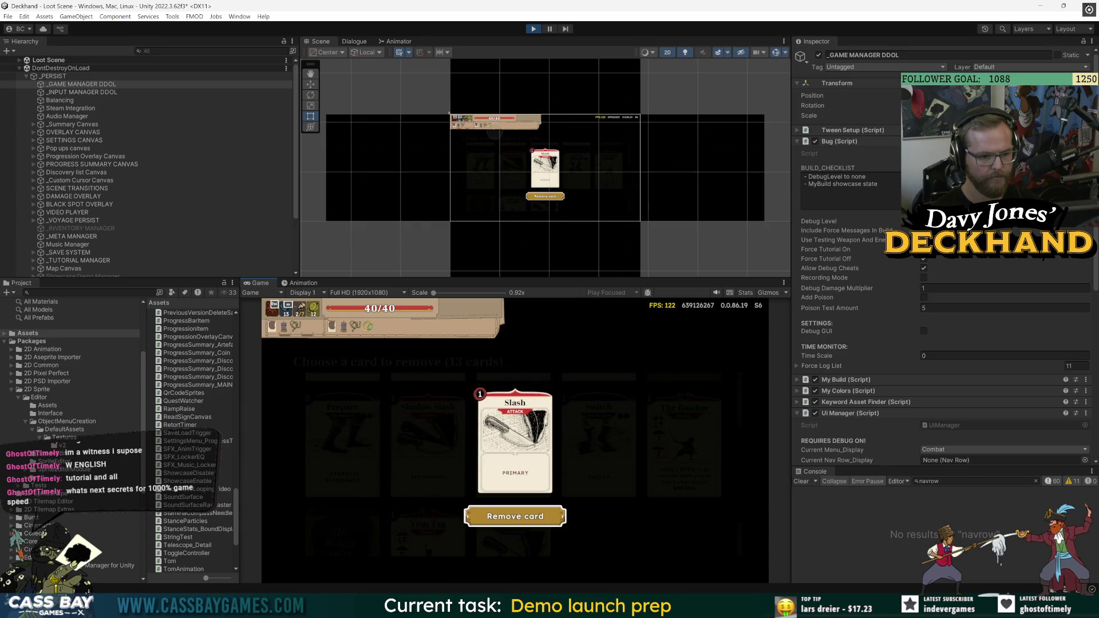
key(Return)
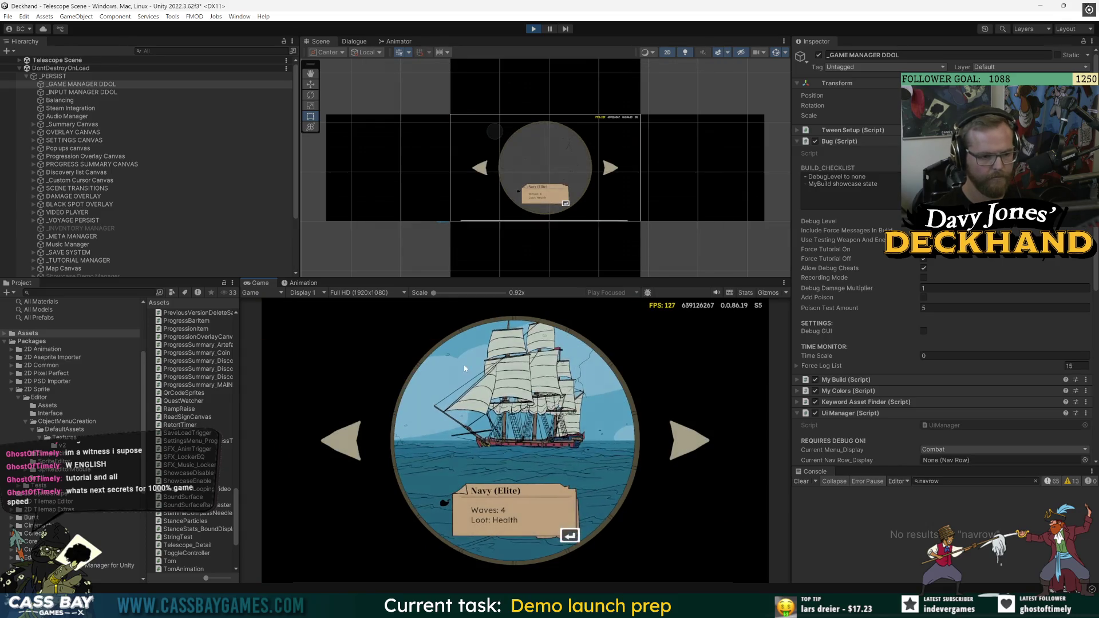
Open Discovery Progress from the pause menu and inspect Discovery List Blackout in the Hierarchy
key(Escape)
key(p)
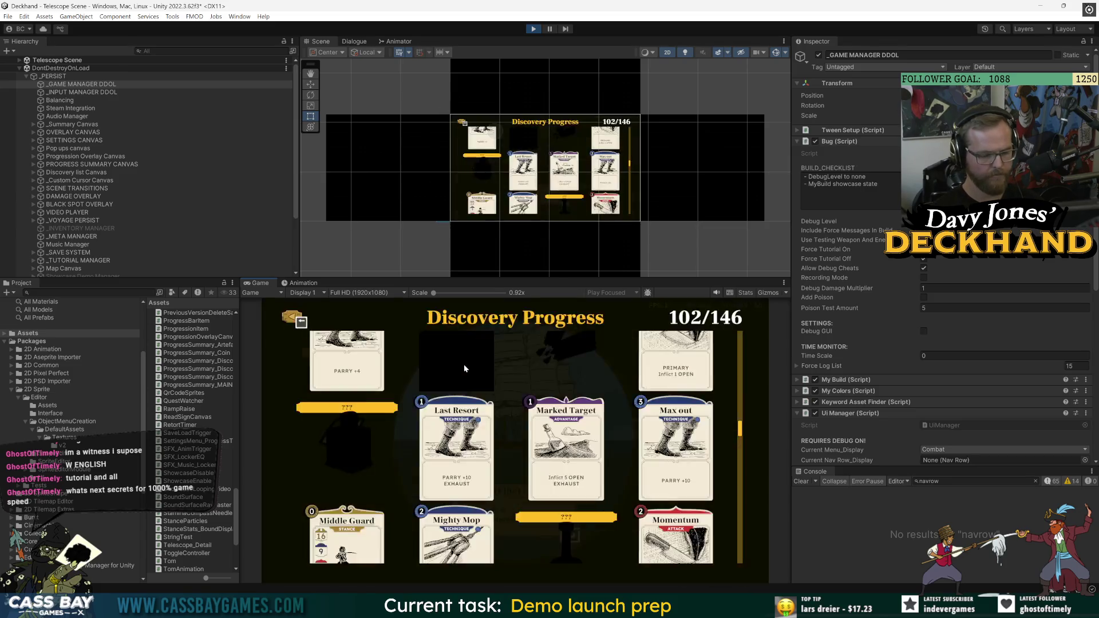
scroll(465, 368, up, 10)
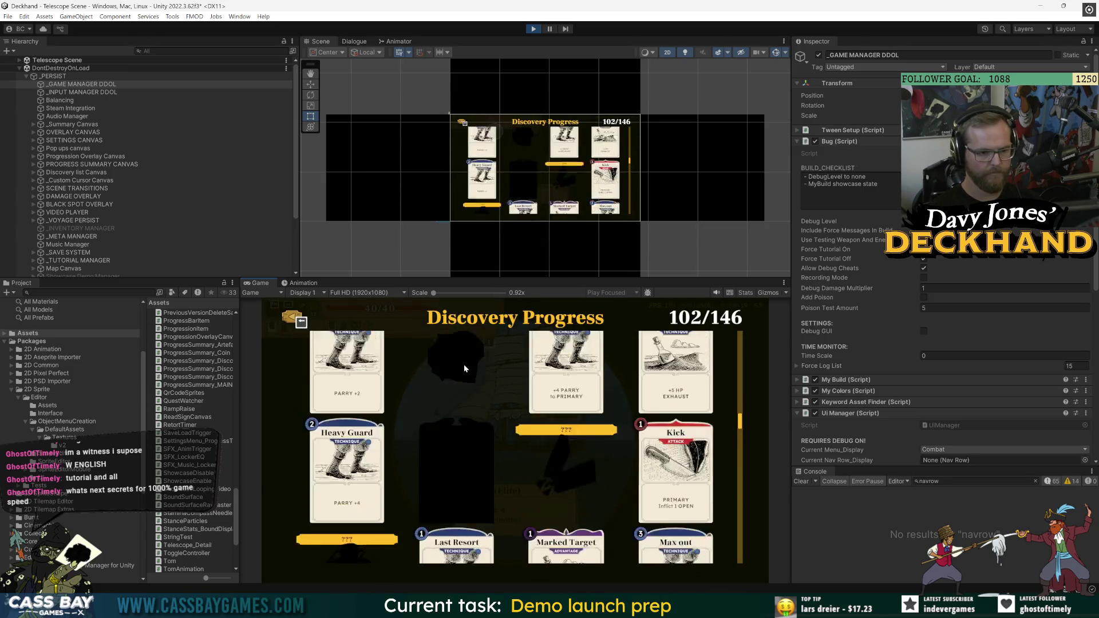
scroll(465, 366, up, 4)
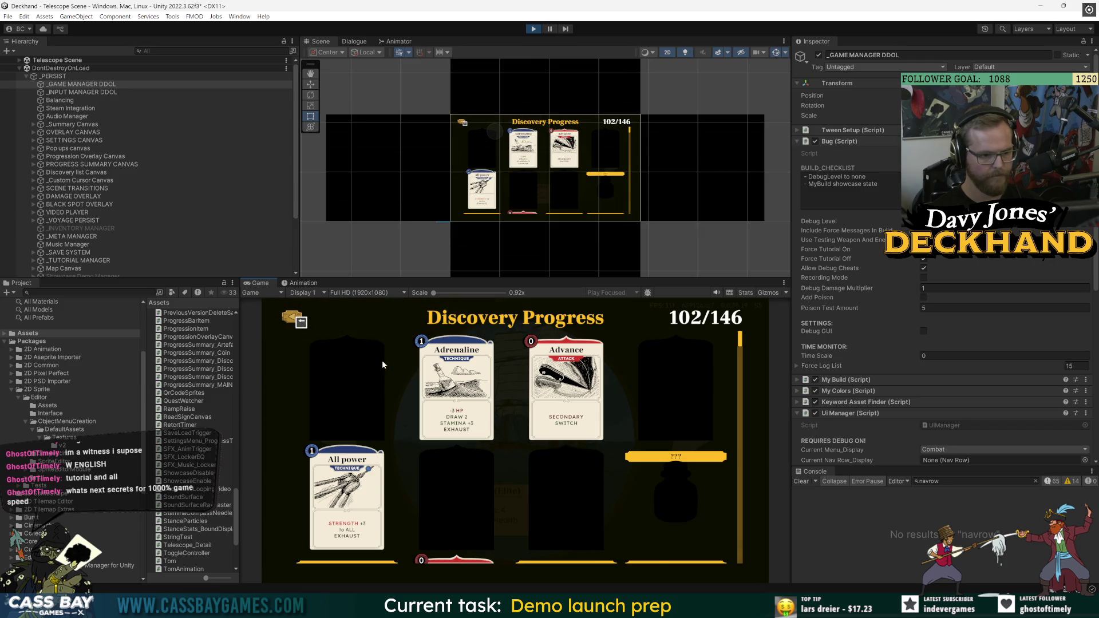
scroll(377, 343, down, 3)
scroll(372, 326, up, 3)
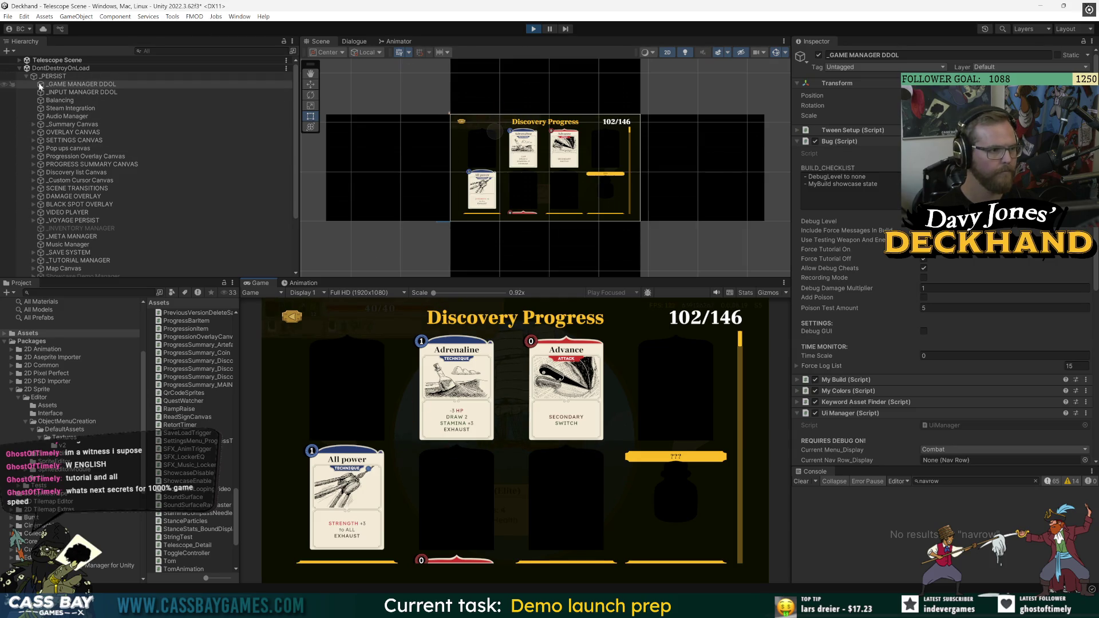
scroll(99, 238, down, 3)
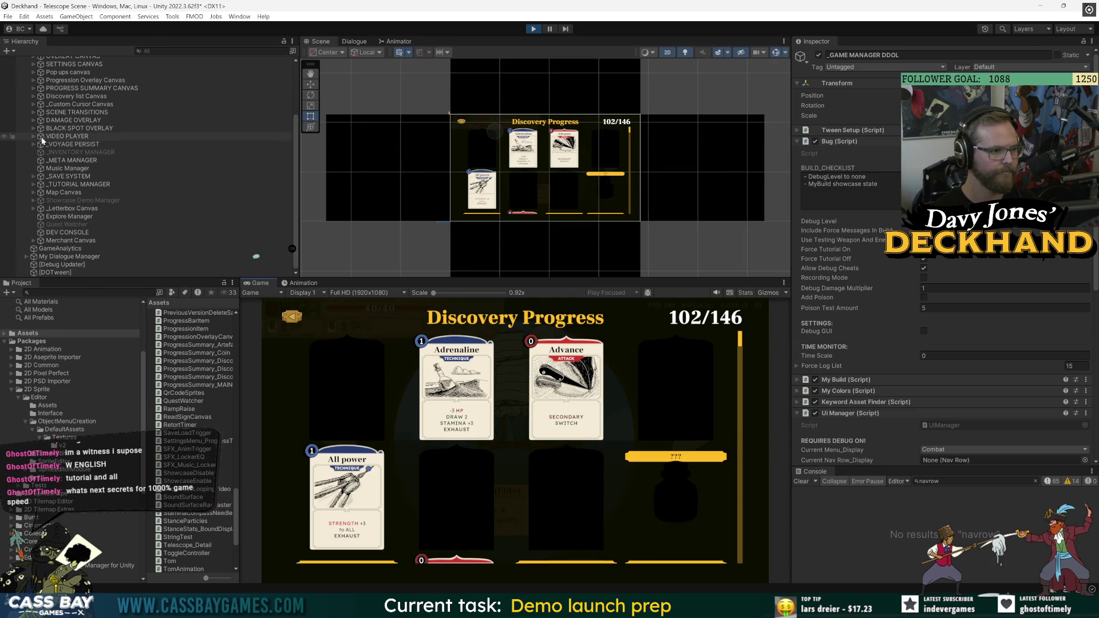
click(34, 97)
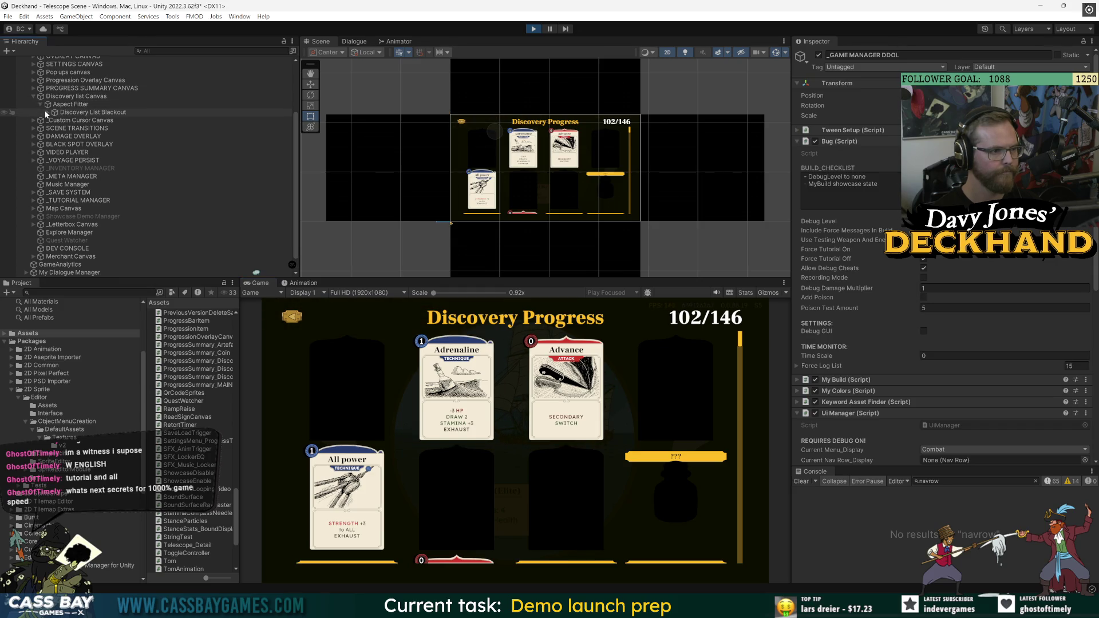
click(48, 112)
click(92, 112)
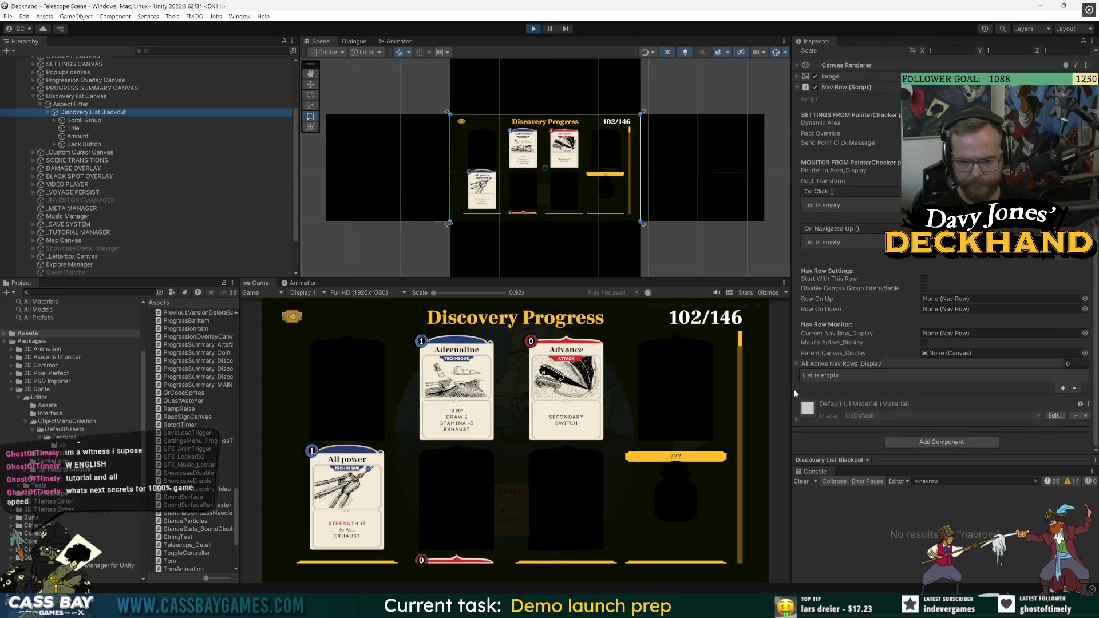
Close Discovery Progress back to the Navy encounter and select _GAME MANAGER DDOL
click(498, 401)
scroll(515, 435, down, 2)
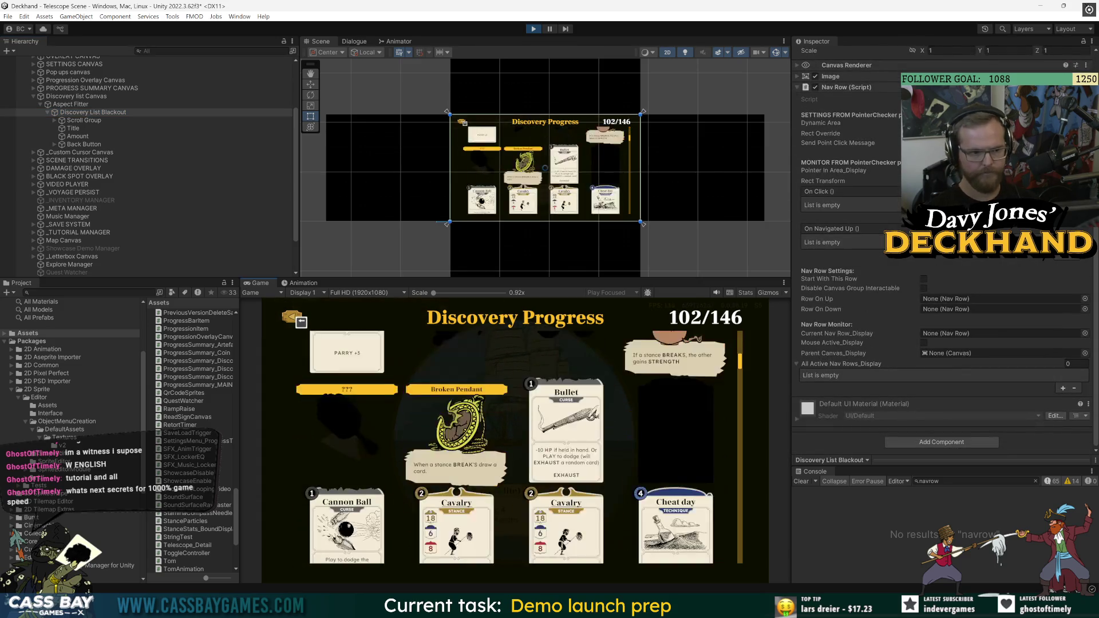
scroll(516, 435, up, 2)
click(292, 320)
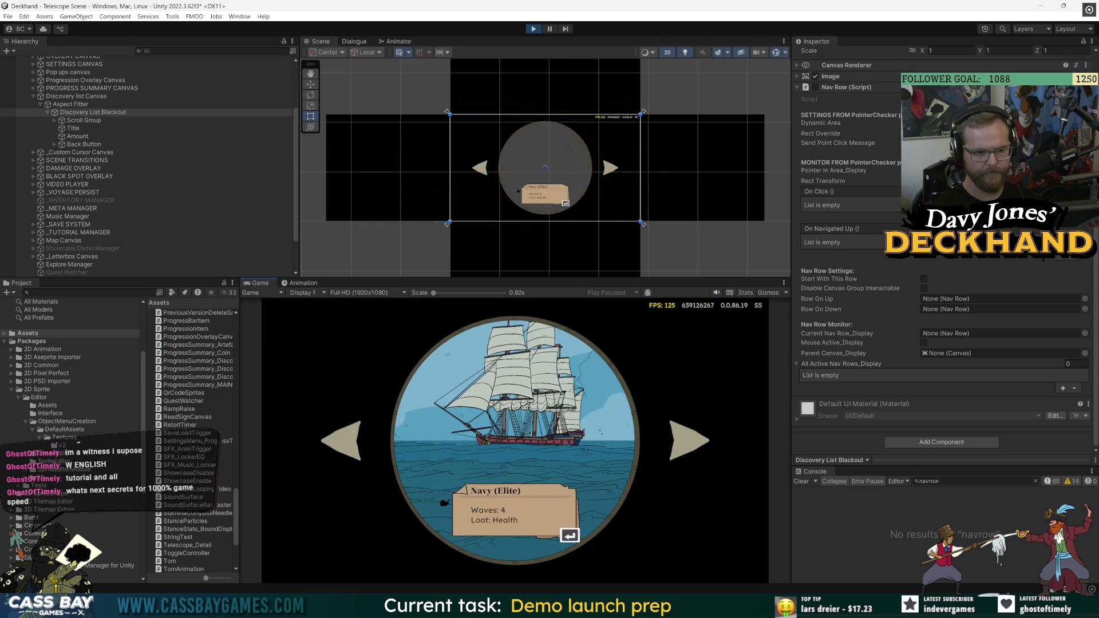
key(Right)
key(Left)
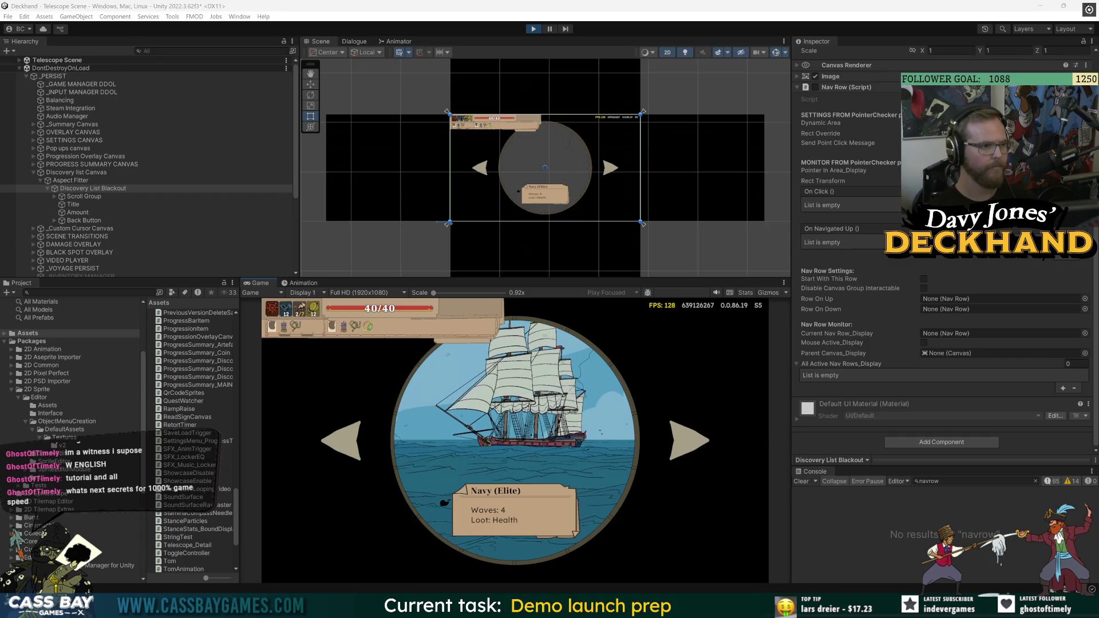
click(81, 84)
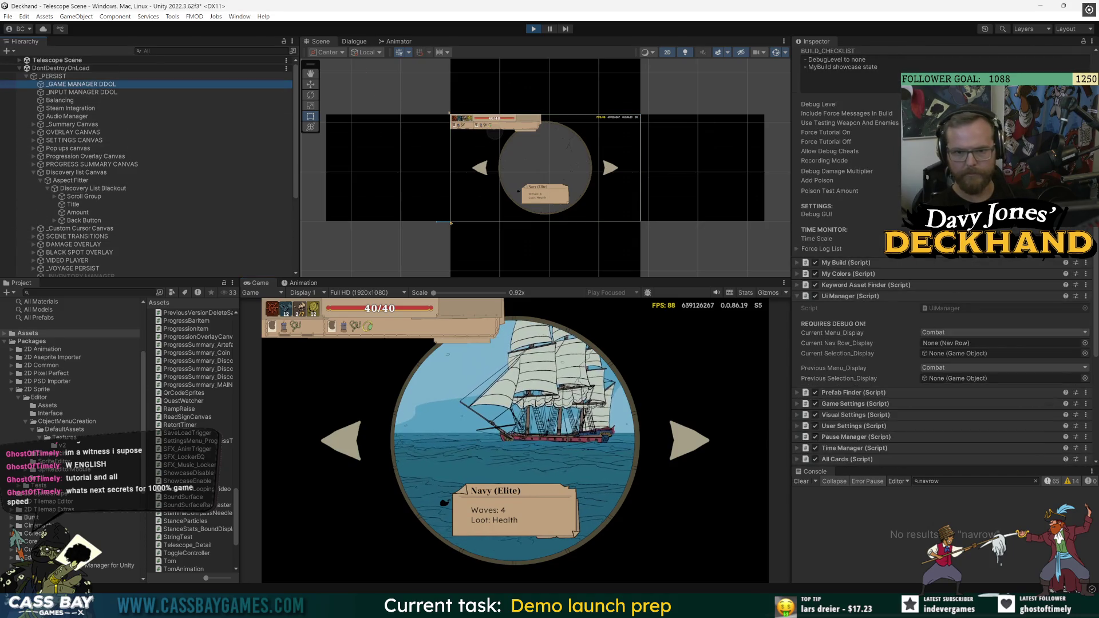
Open the in-game Settings menu over the telescope view and scroll its Progress list
click(351, 449)
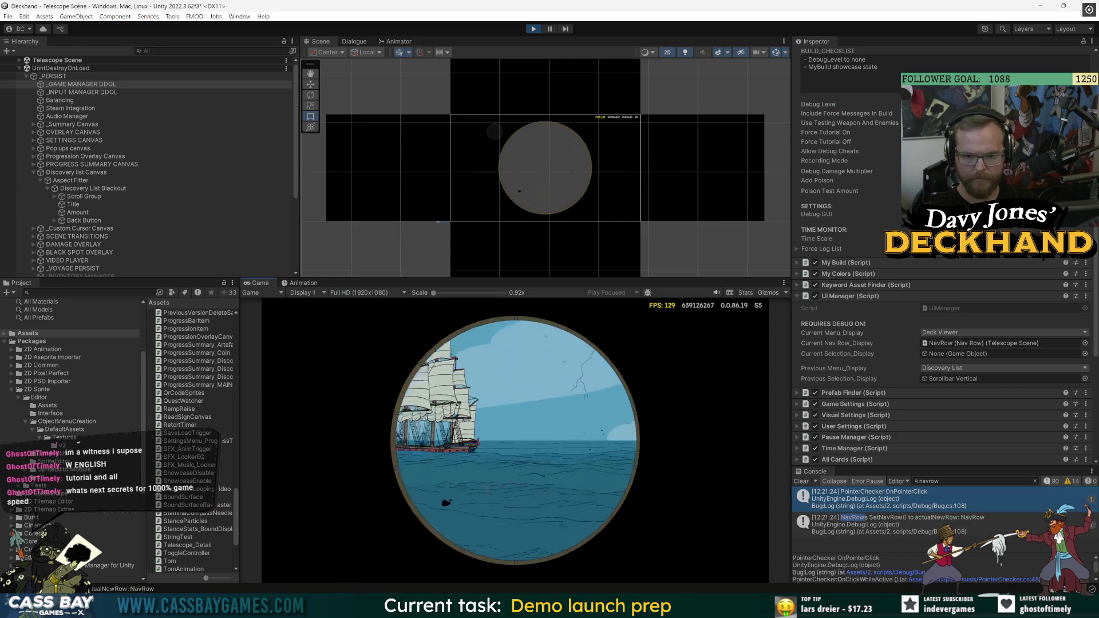
click(569, 535)
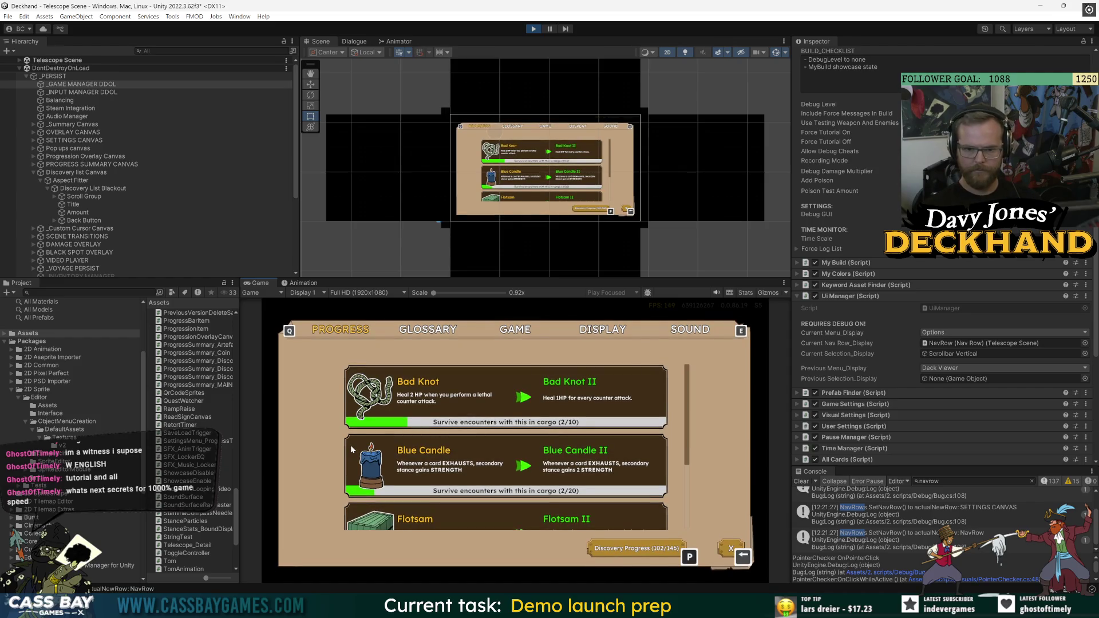
scroll(351, 449, down, 3)
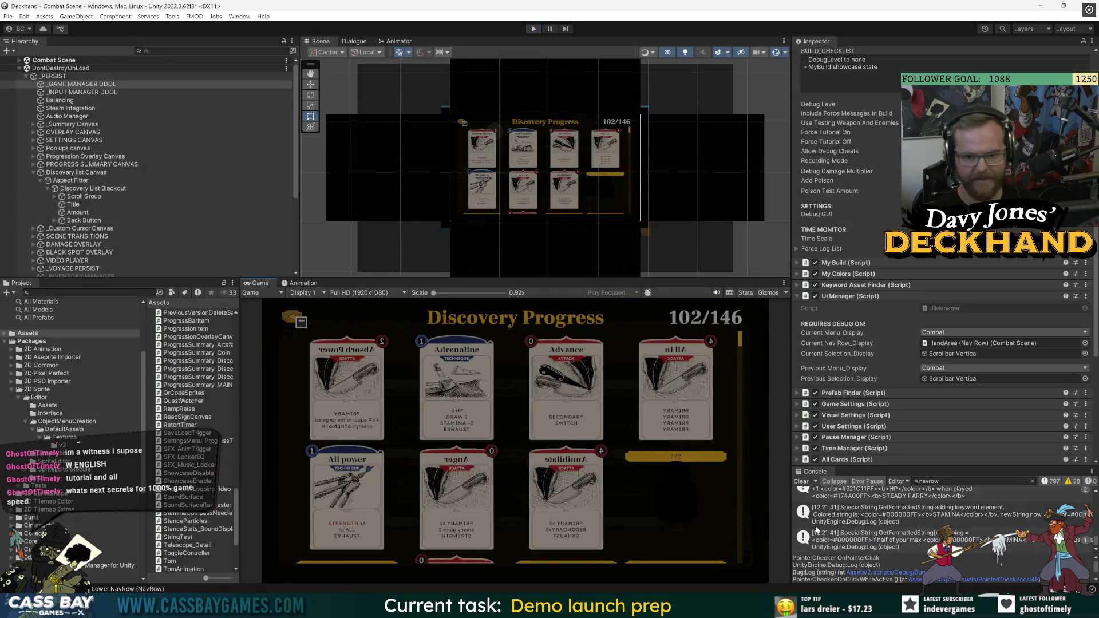
Stop play mode and open SETTINGS CANVAS's SETTINGS MENU CANVAS prefab to browse its Settings Menu component
click(304, 283)
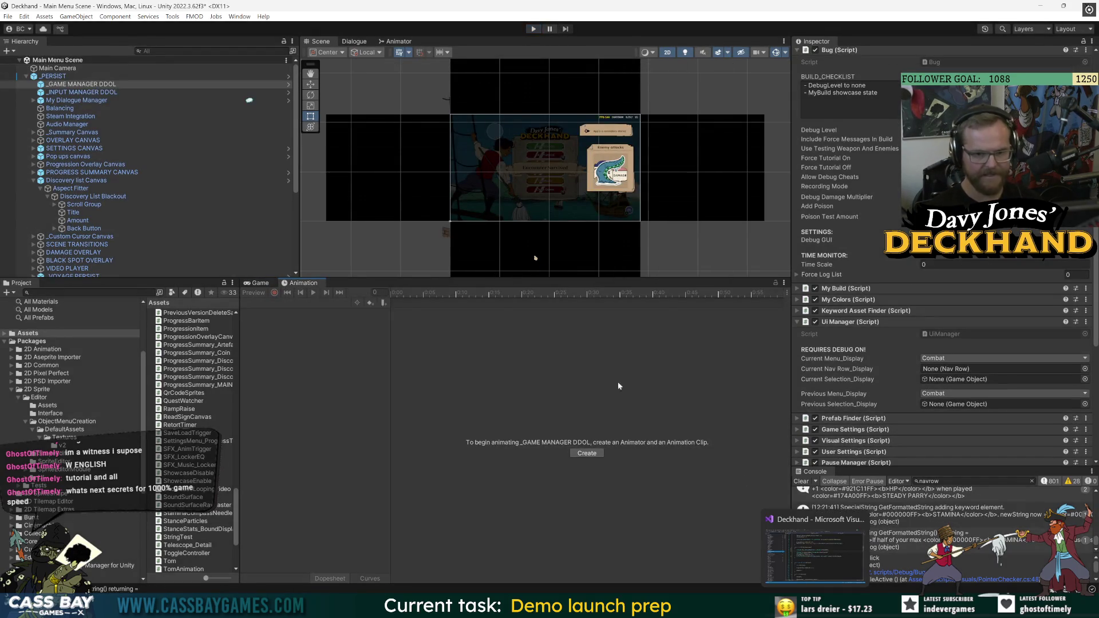
click(33, 181)
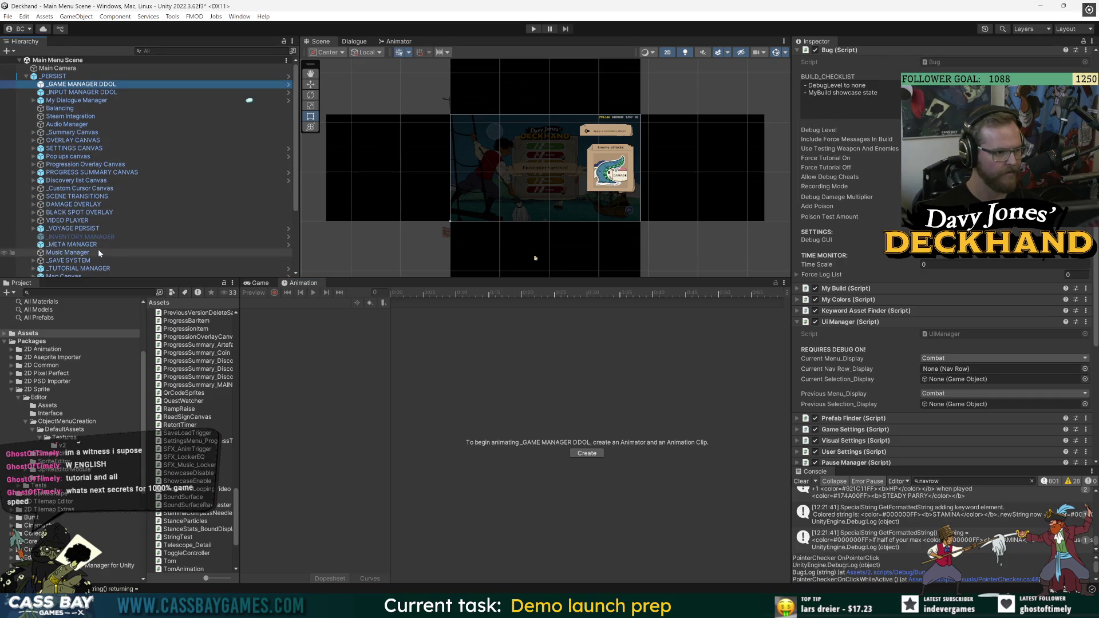
scroll(98, 252, down, 2)
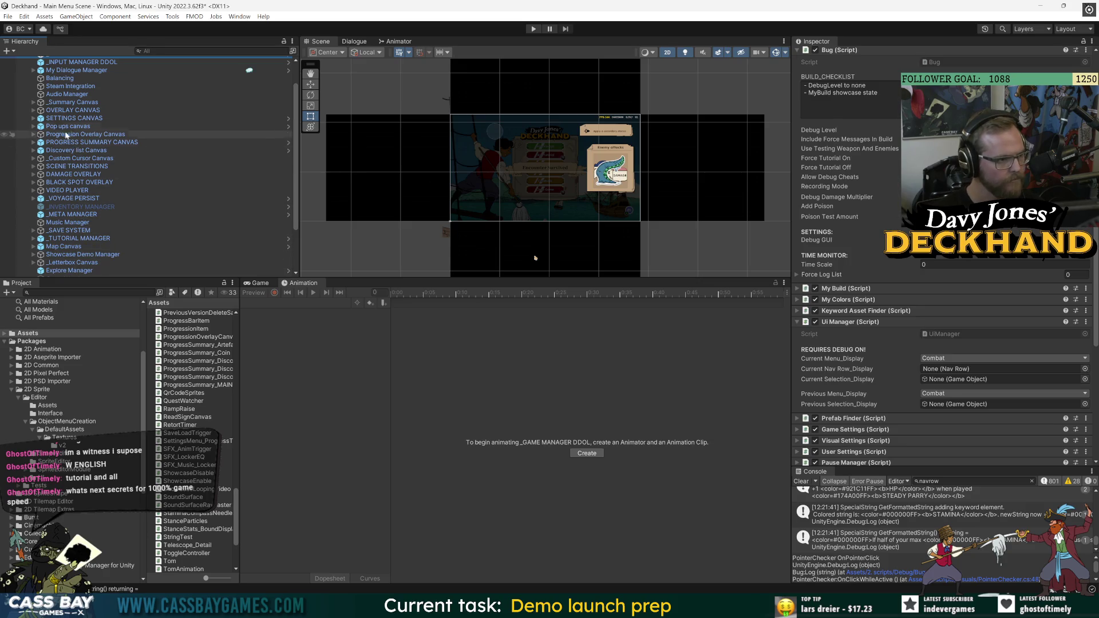
click(75, 118)
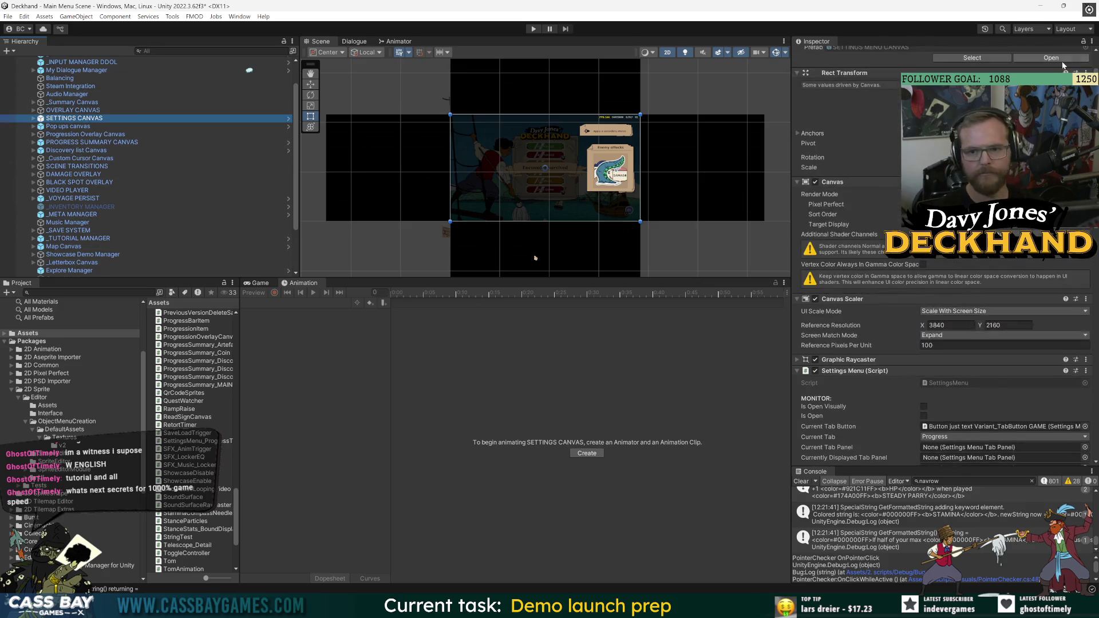
click(288, 118)
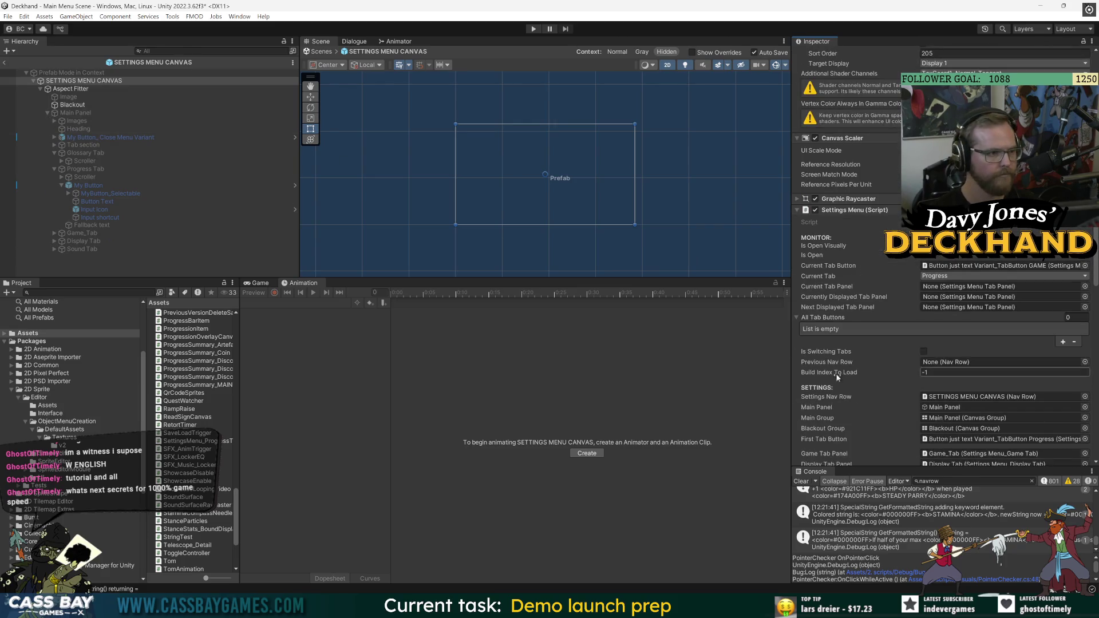
scroll(855, 354, down, 10)
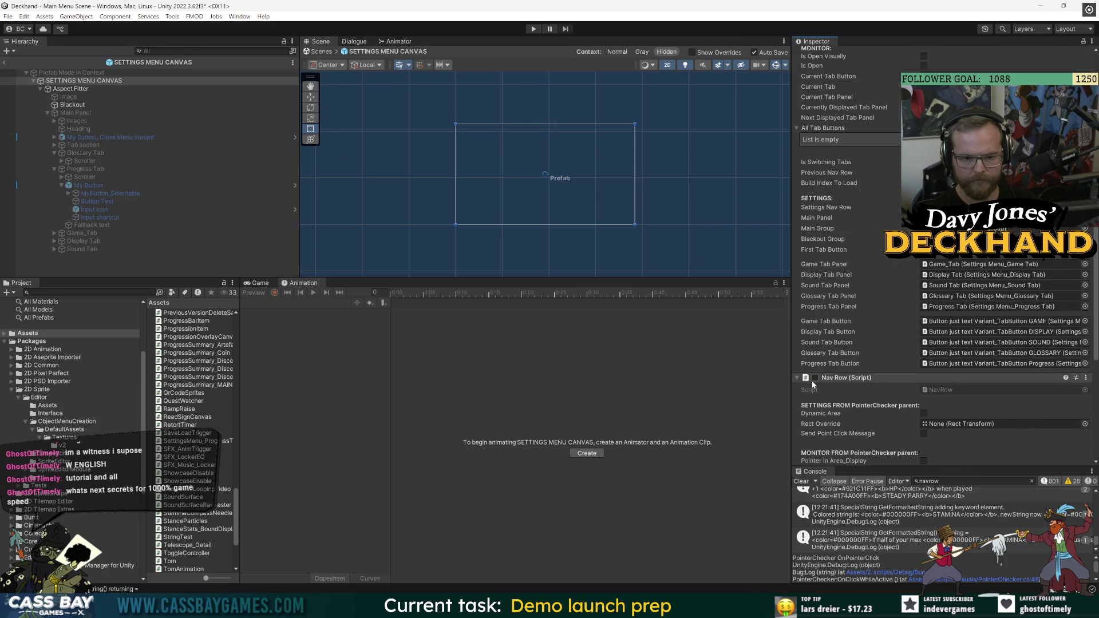
scroll(855, 343, up, 6)
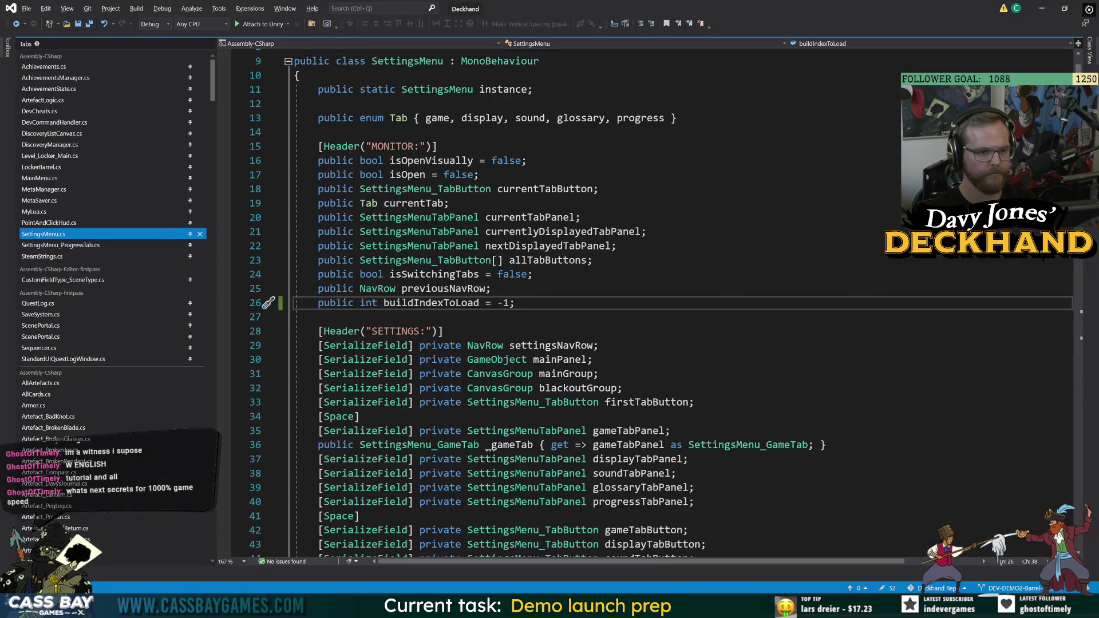
In SettingsMenu.cs, locate the settingsNavRow field near the buildIndexToLoad declaration
click(676, 311)
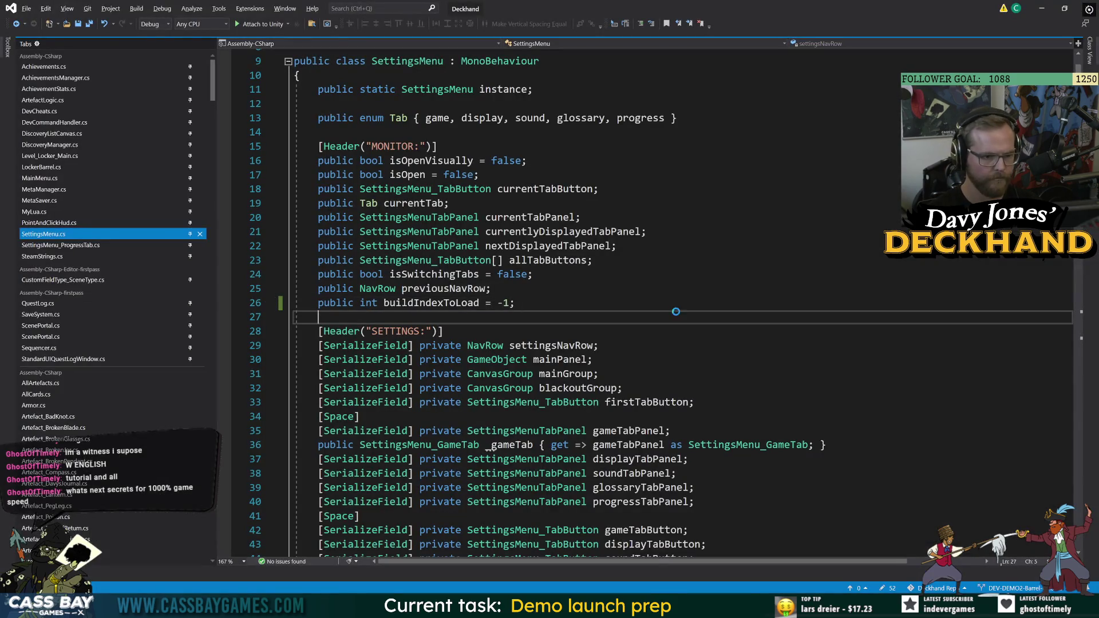
scroll(676, 311, down, 6)
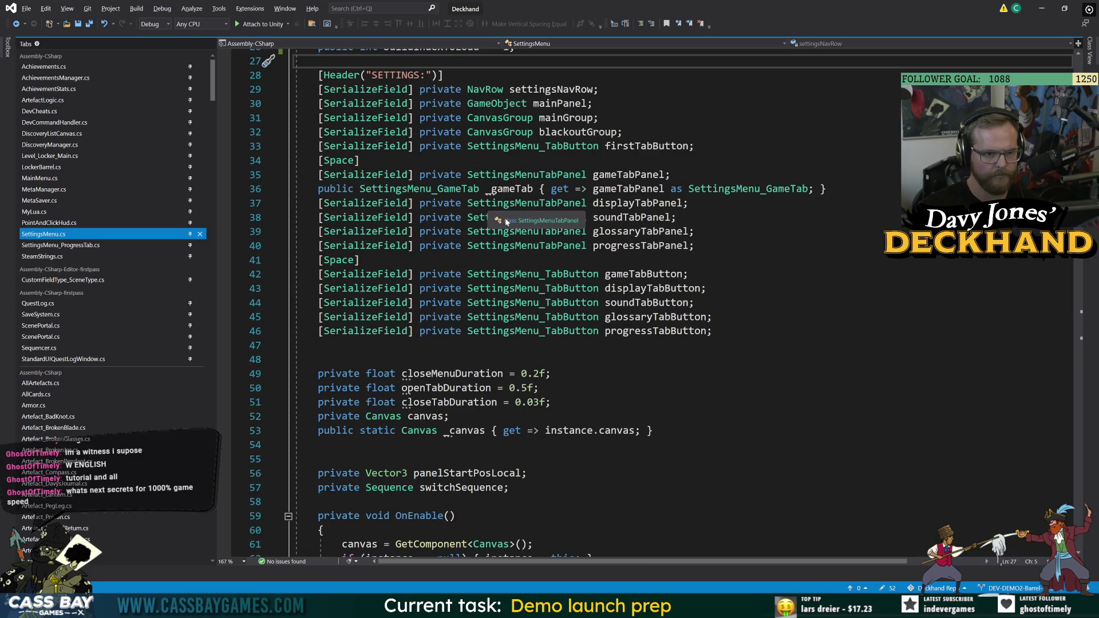
scroll(515, 318, up, 4)
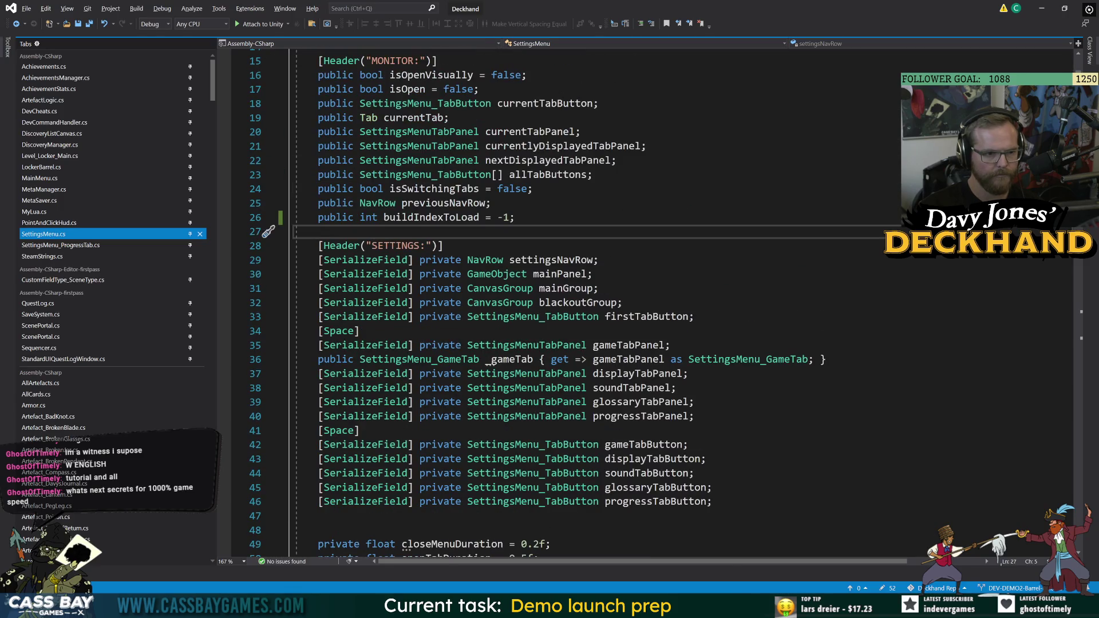
click(486, 218)
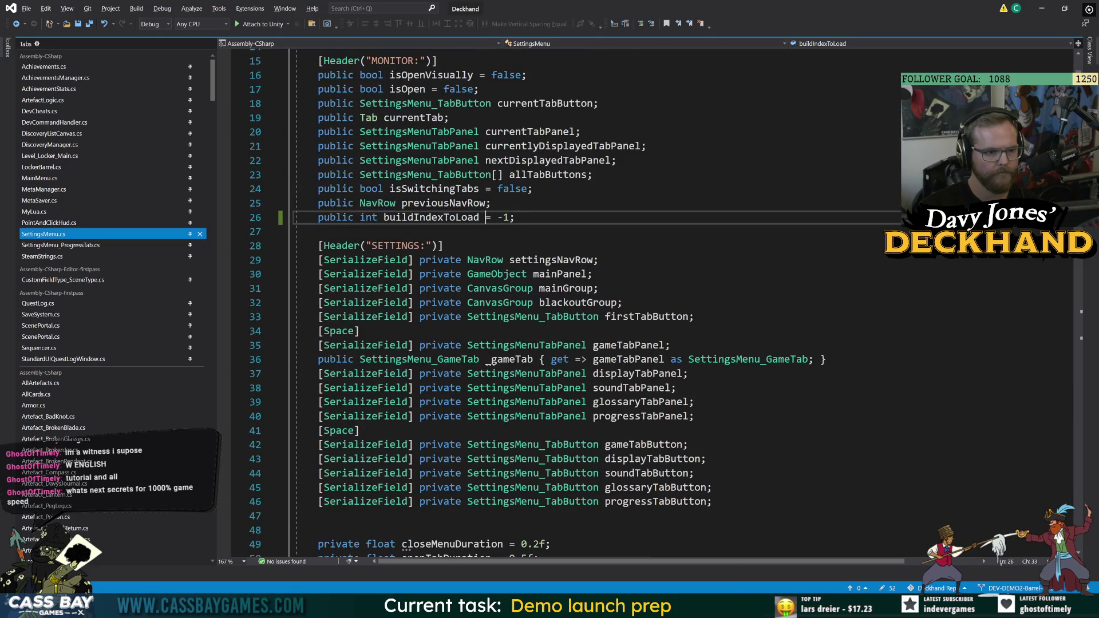
click(549, 260)
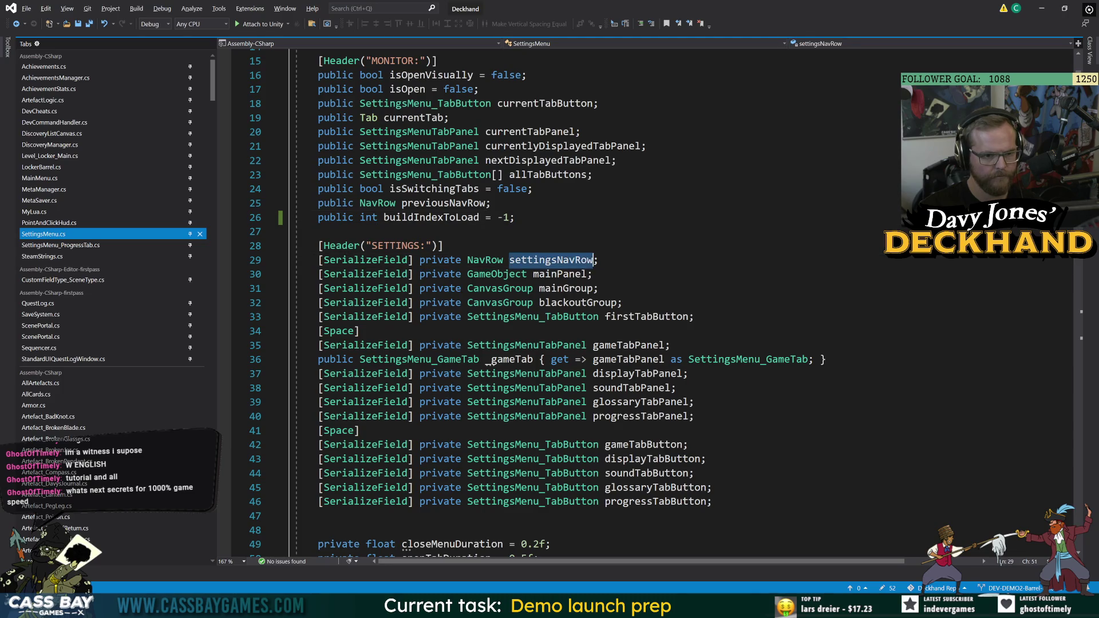
Ping the Settings Nav Row reference in Unity's Inspector, then return to Visual Studio
key(alt+Tab)
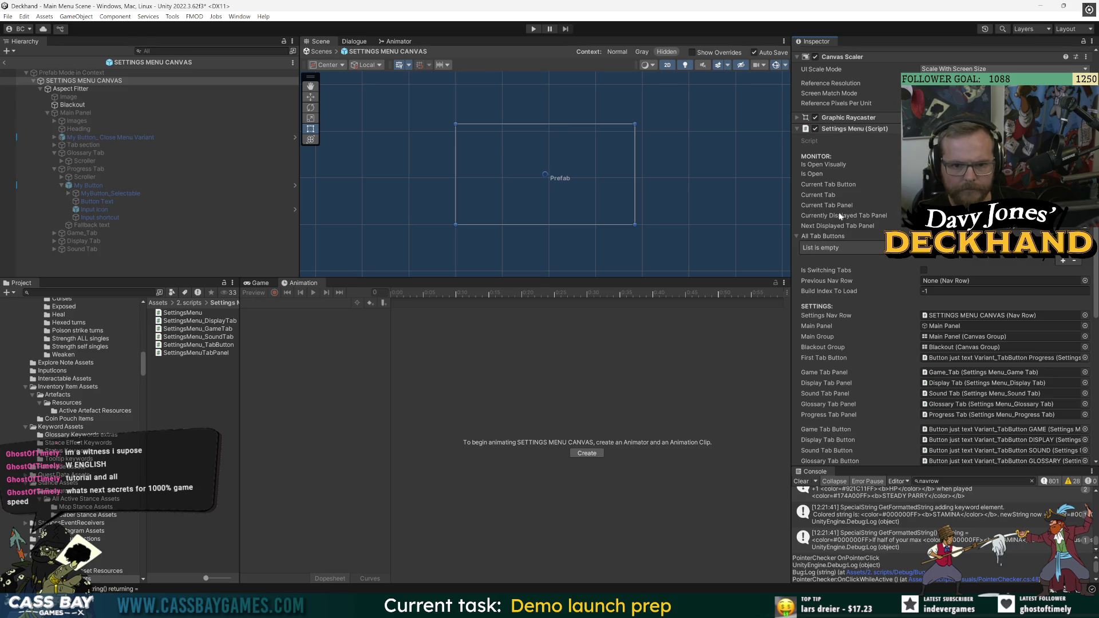
click(950, 316)
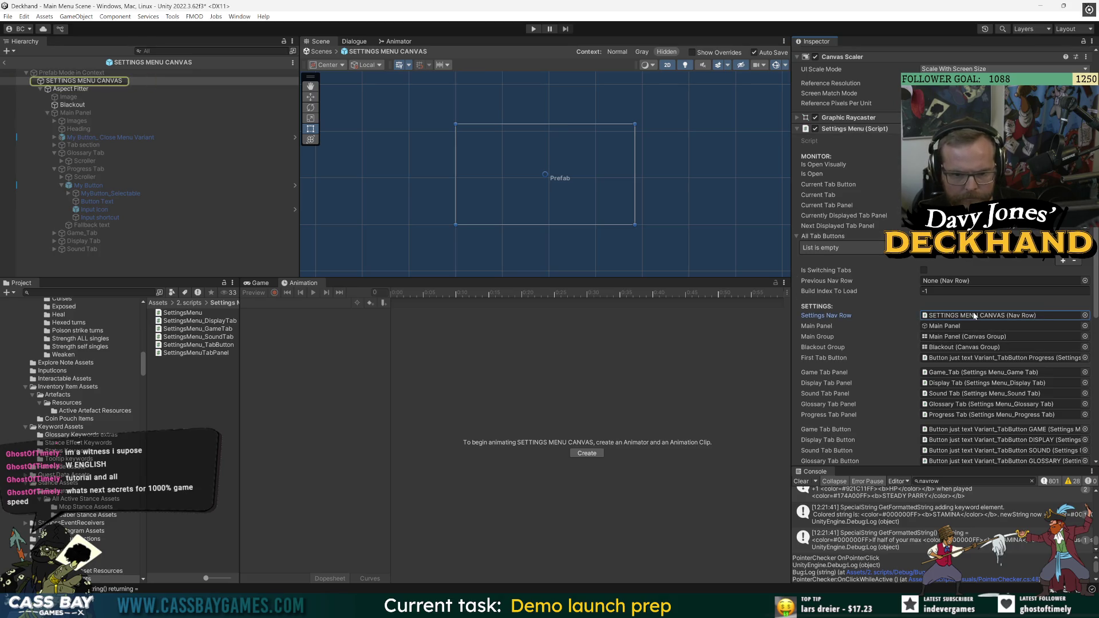
scroll(880, 346, down, 5)
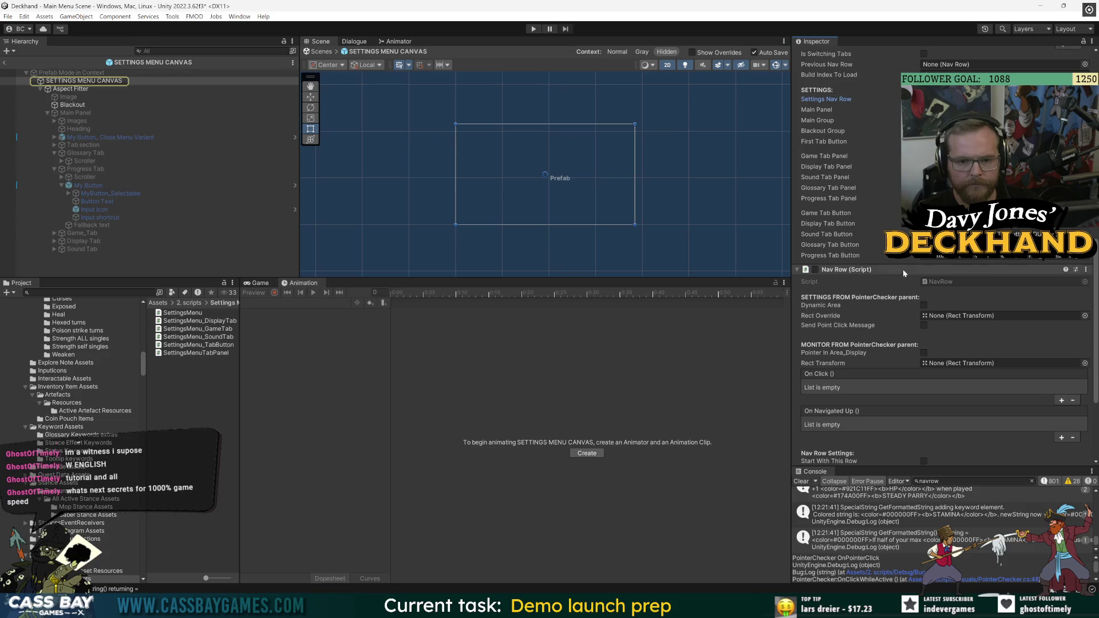
key(alt+Tab)
Review how Open() and Close() toggle settingsNavRow, then exit Prefab Mode to the Main Menu Scene
scroll(268, 260, down, 20)
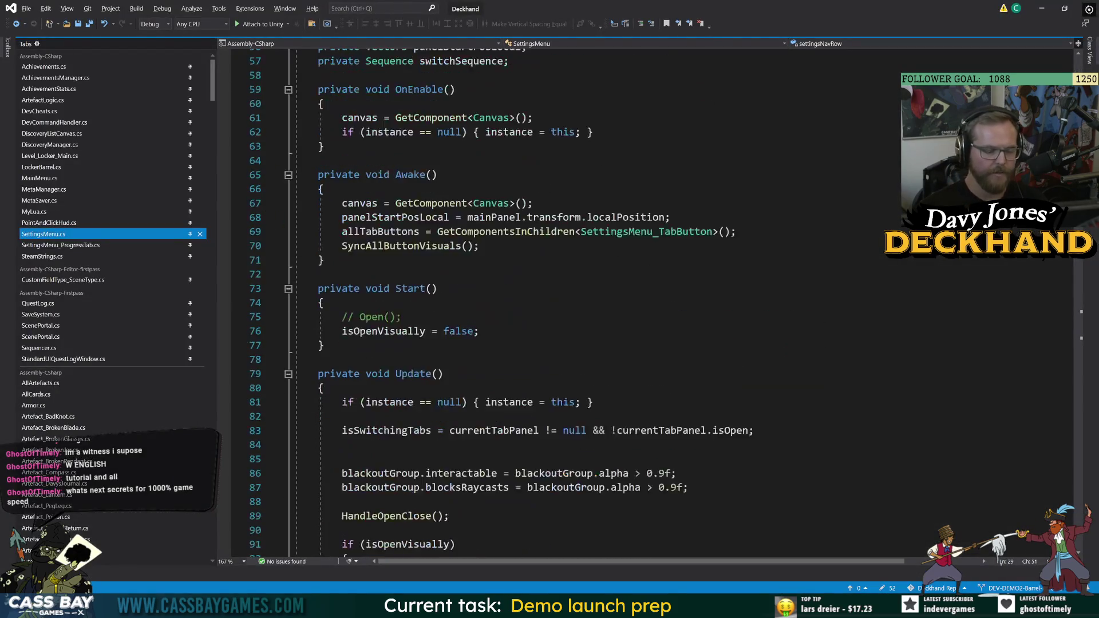
scroll(653, 303, down, 17)
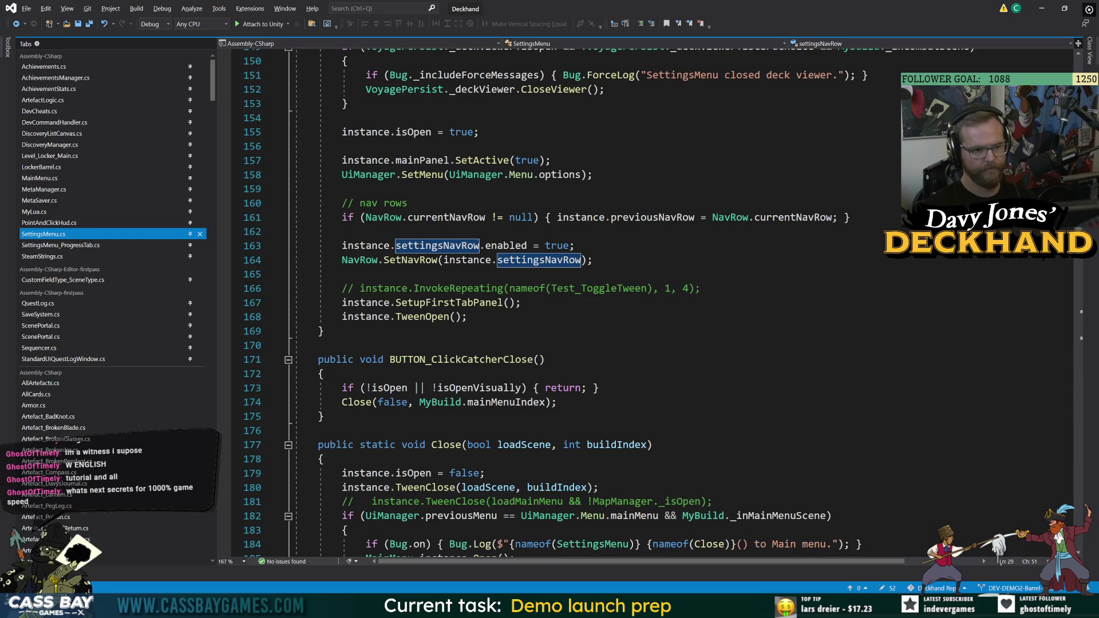
scroll(596, 304, up, 3)
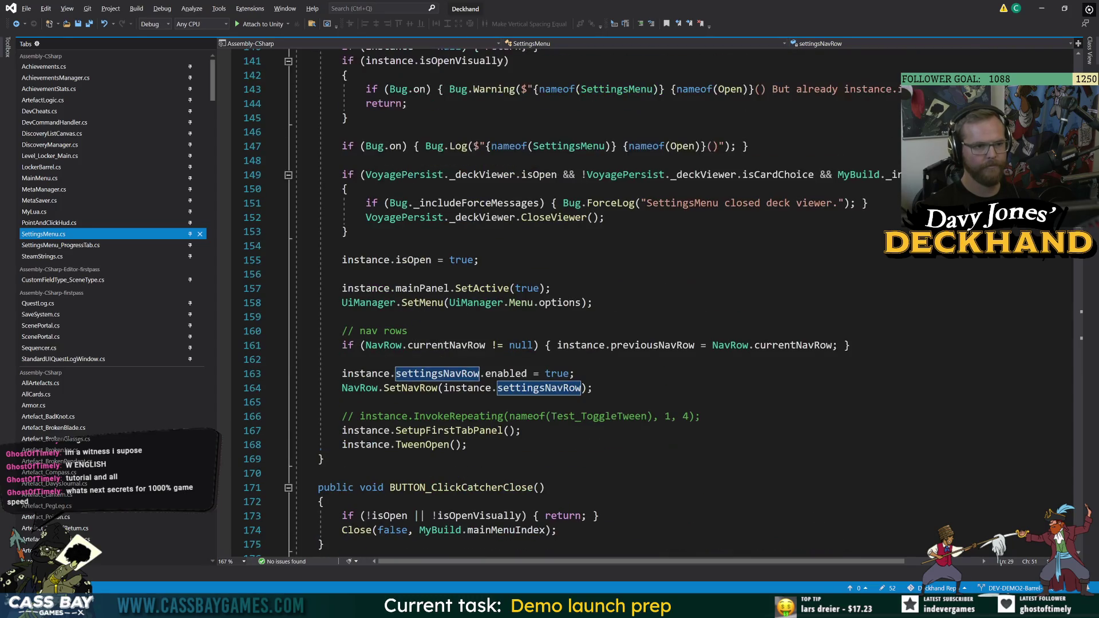
mouse_move(557, 303)
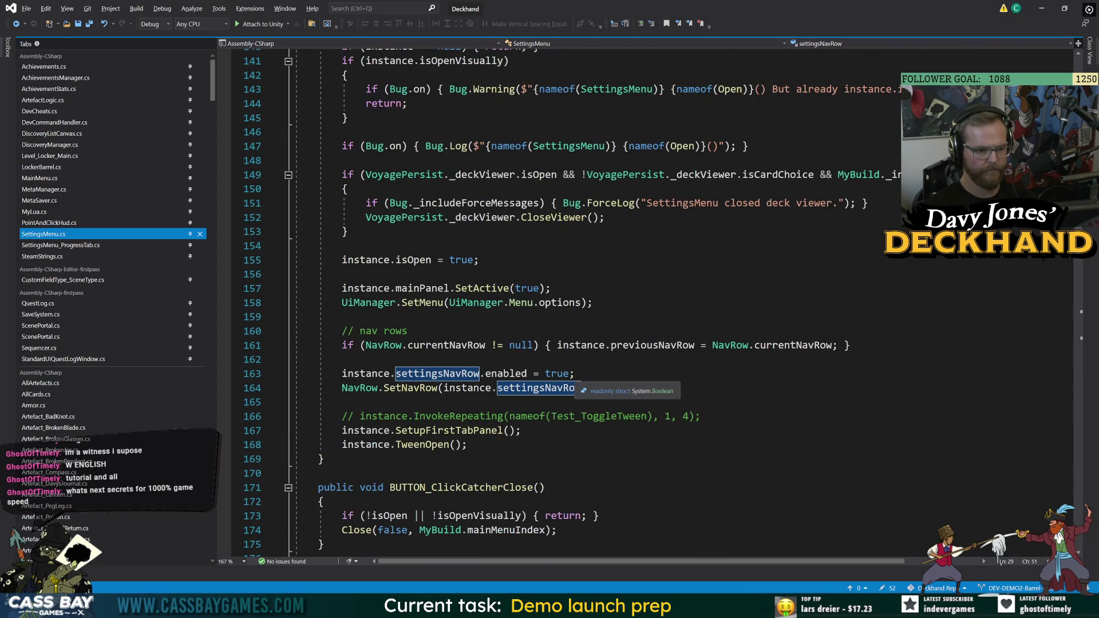
mouse_move(567, 388)
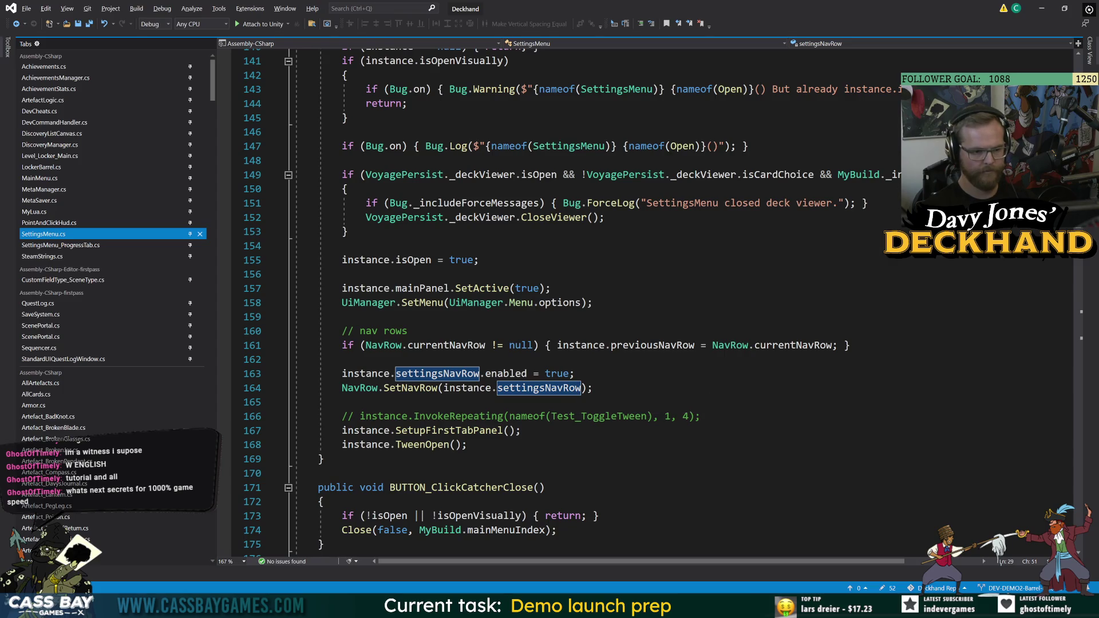
scroll(572, 298, down, 10)
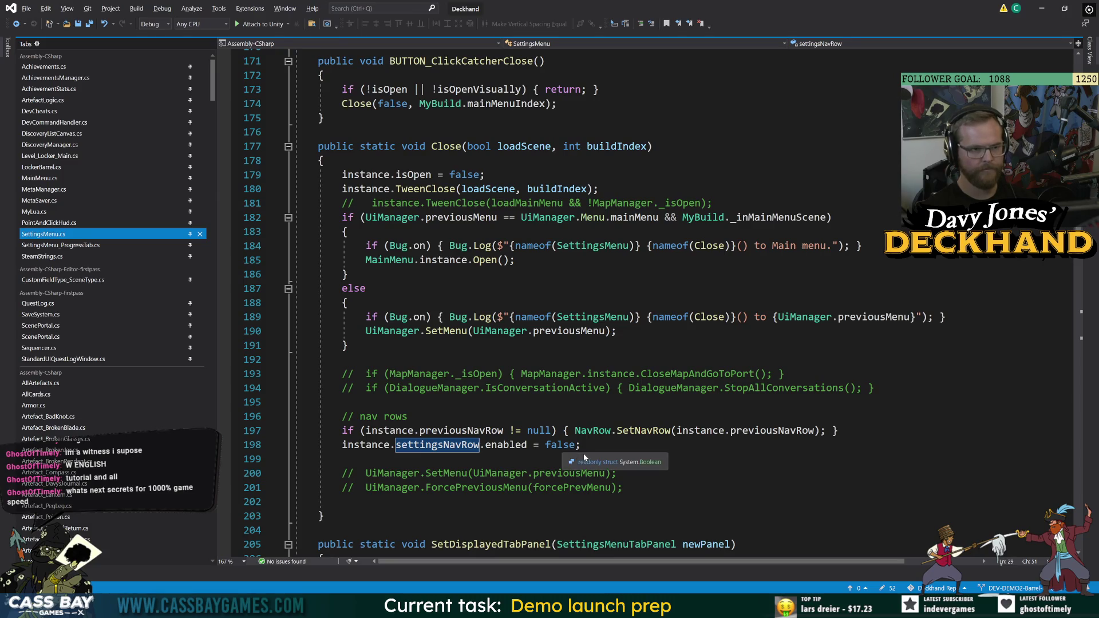
scroll(583, 454, down, 6)
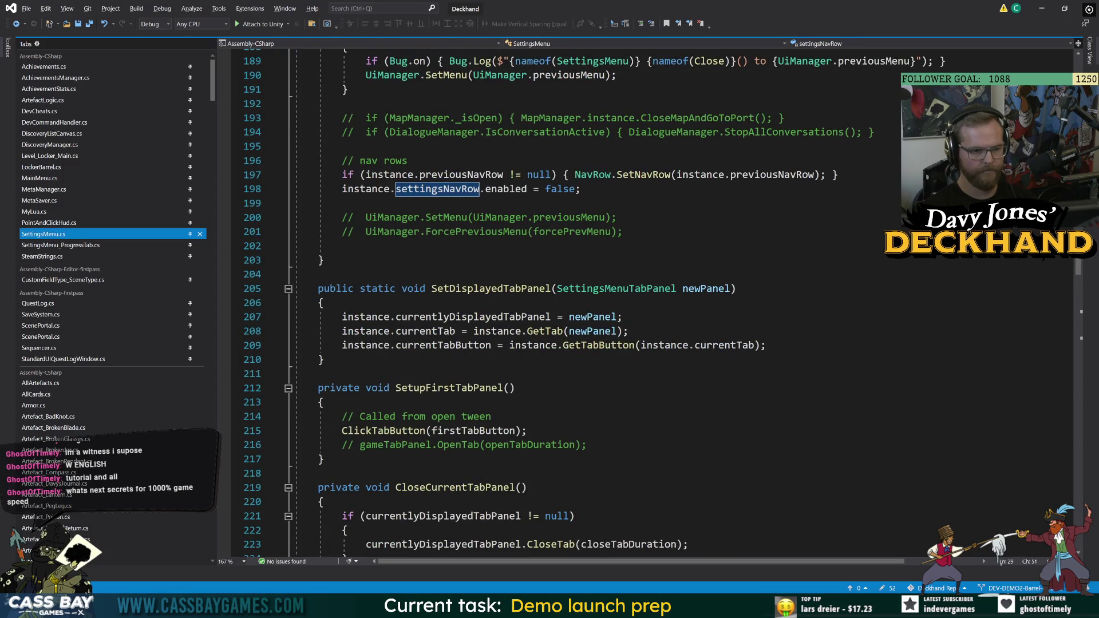
key(alt+Tab)
click(7, 64)
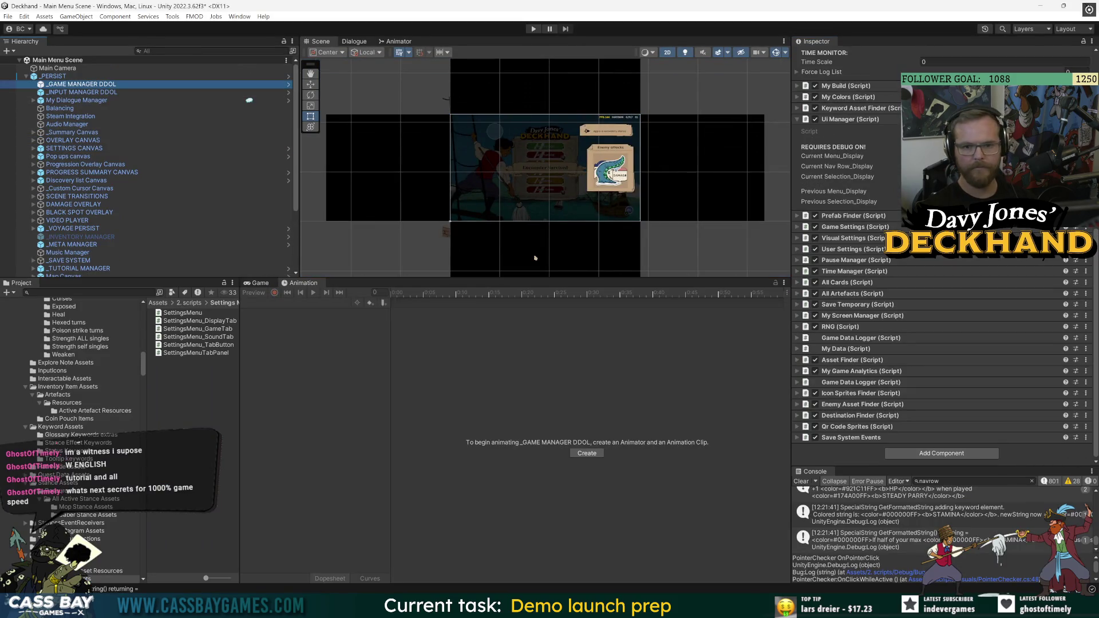
Inspect SETTINGS CANVAS down to its Nav Row (Script) component, then enter play mode
scroll(840, 114, up, 5)
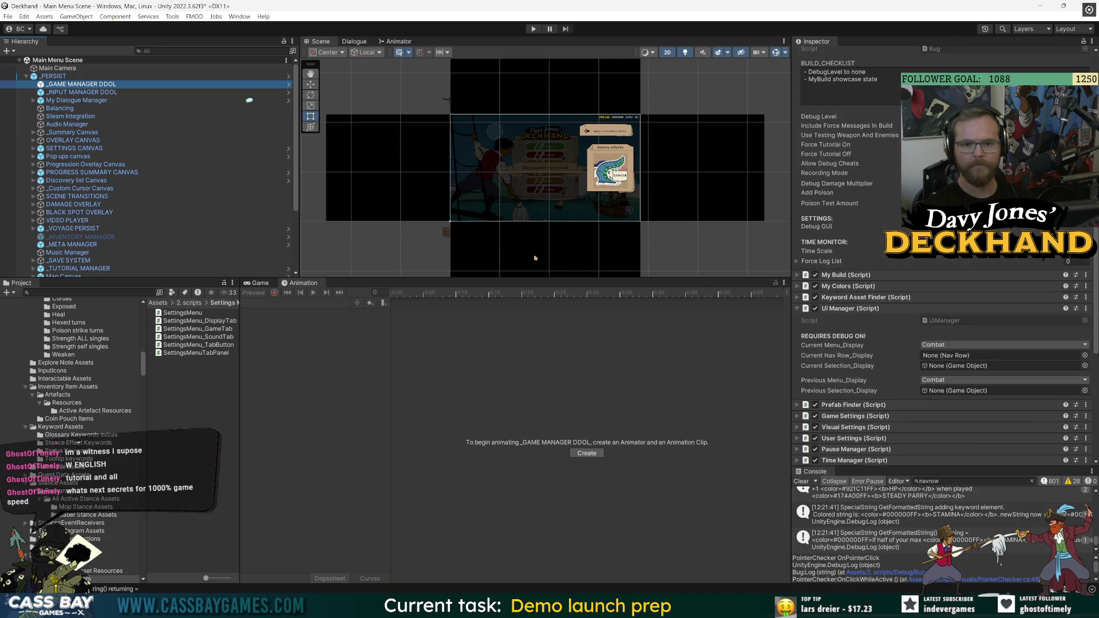
click(74, 148)
scroll(842, 241, down, 5)
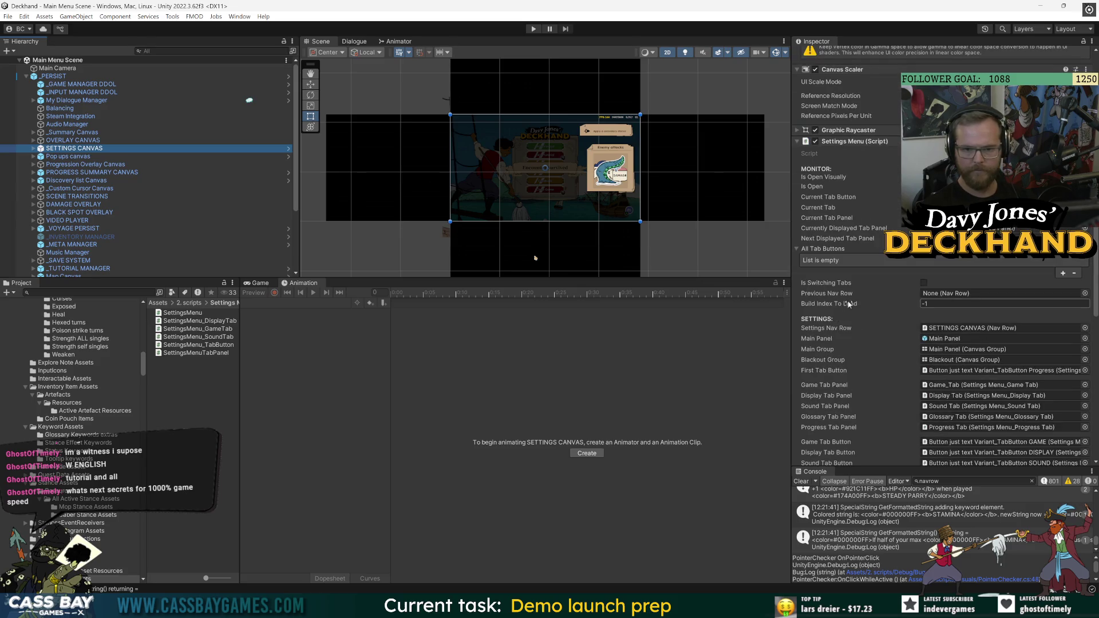
scroll(842, 304, down, 3)
click(535, 29)
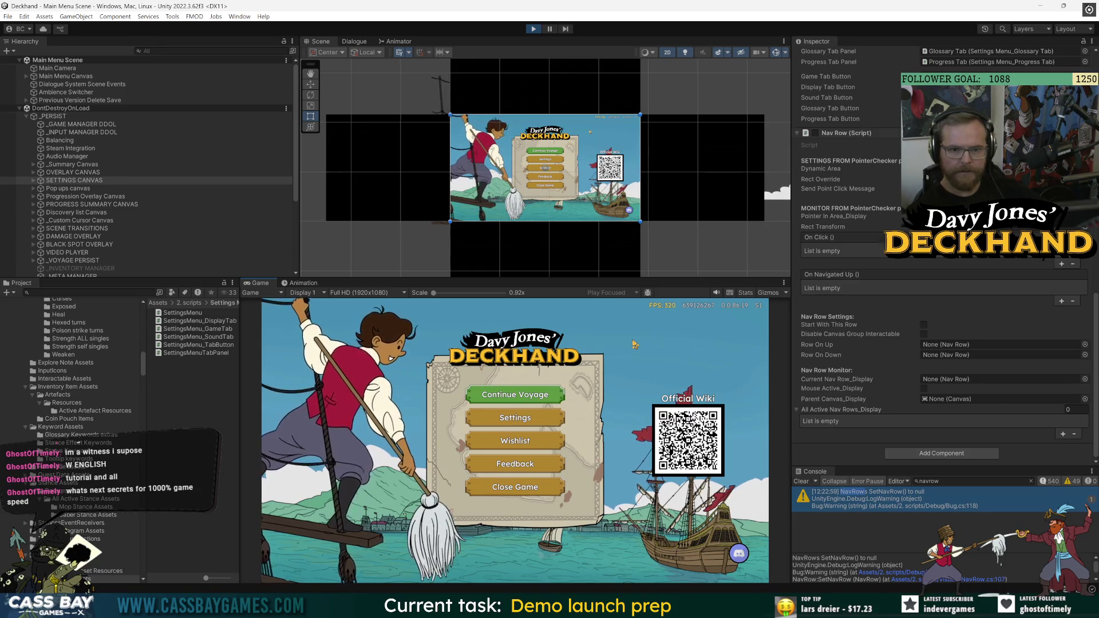
Open Settings then Discovery Progress twice from the main menu, then stop play mode
click(524, 422)
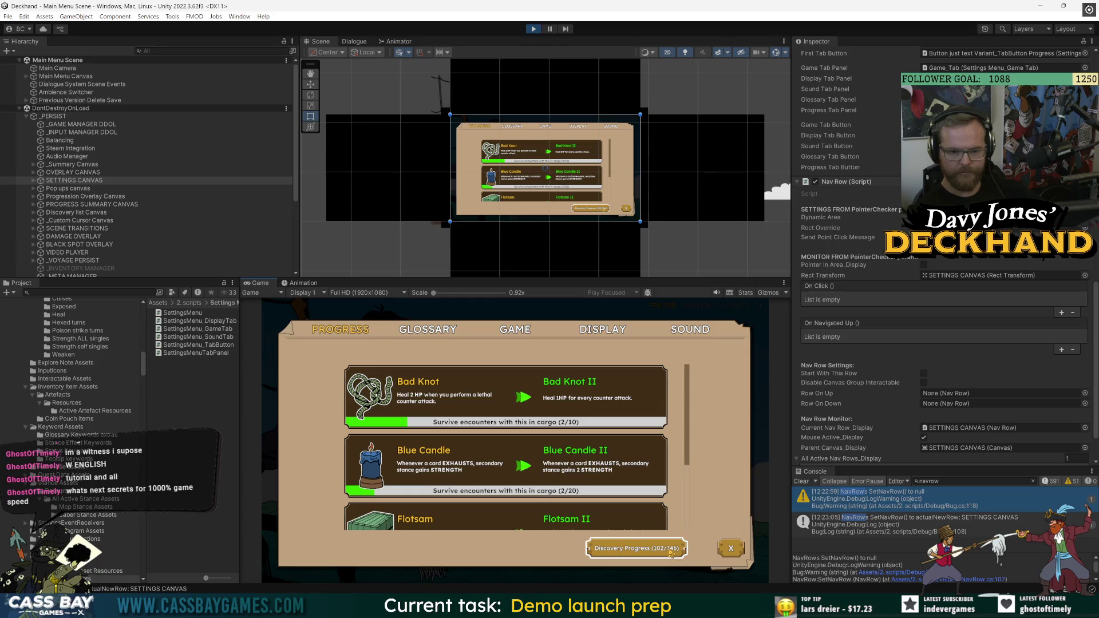
click(671, 552)
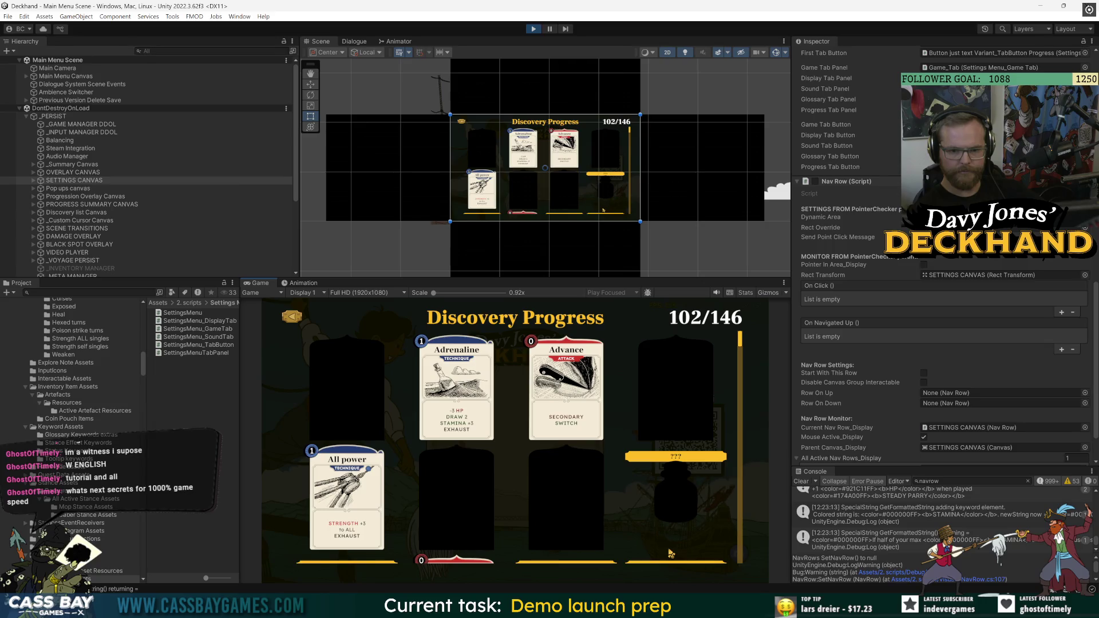
click(292, 317)
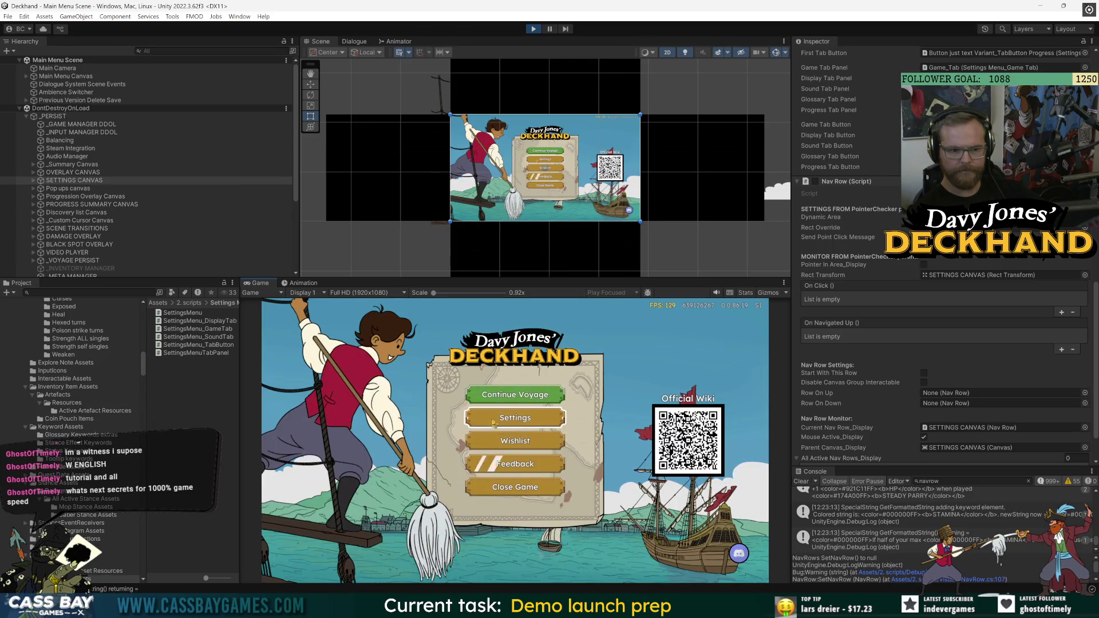
click(493, 422)
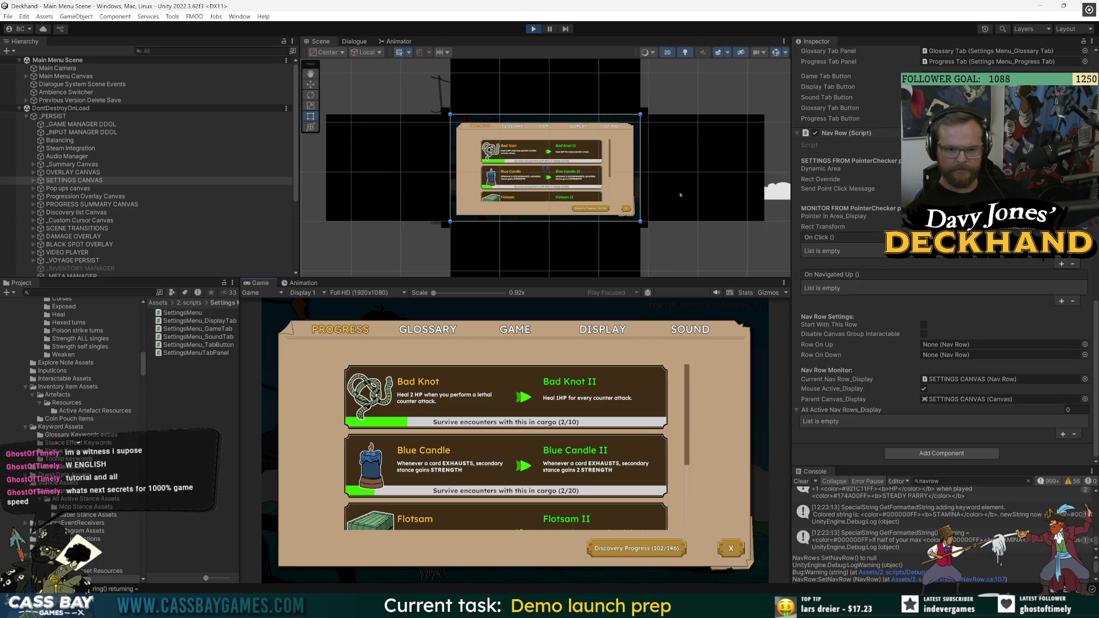
click(644, 549)
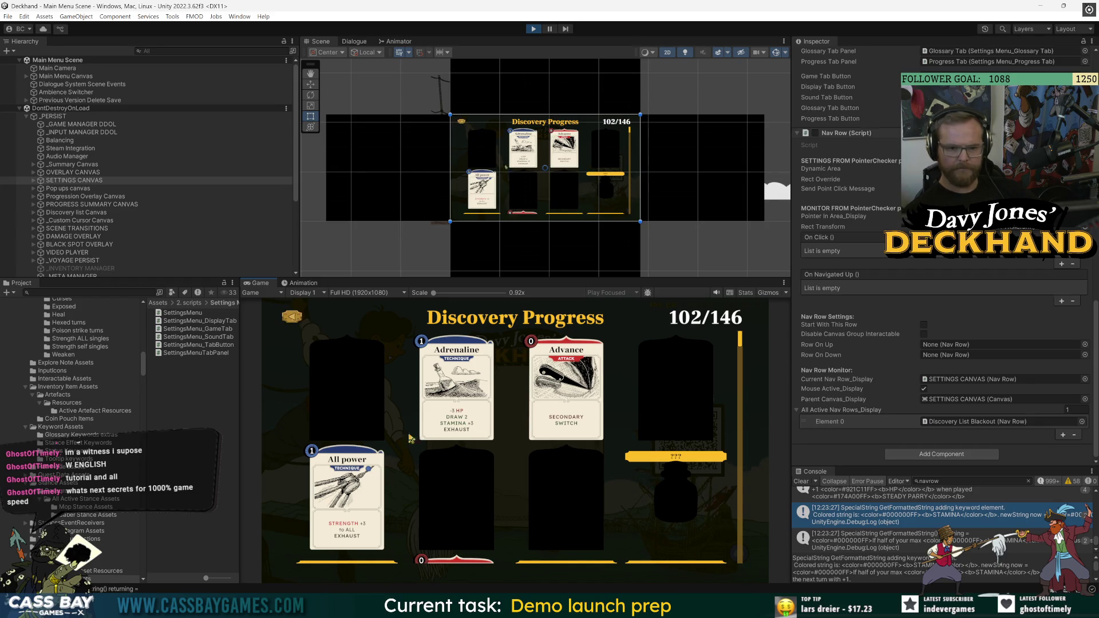
key(ctrl+p)
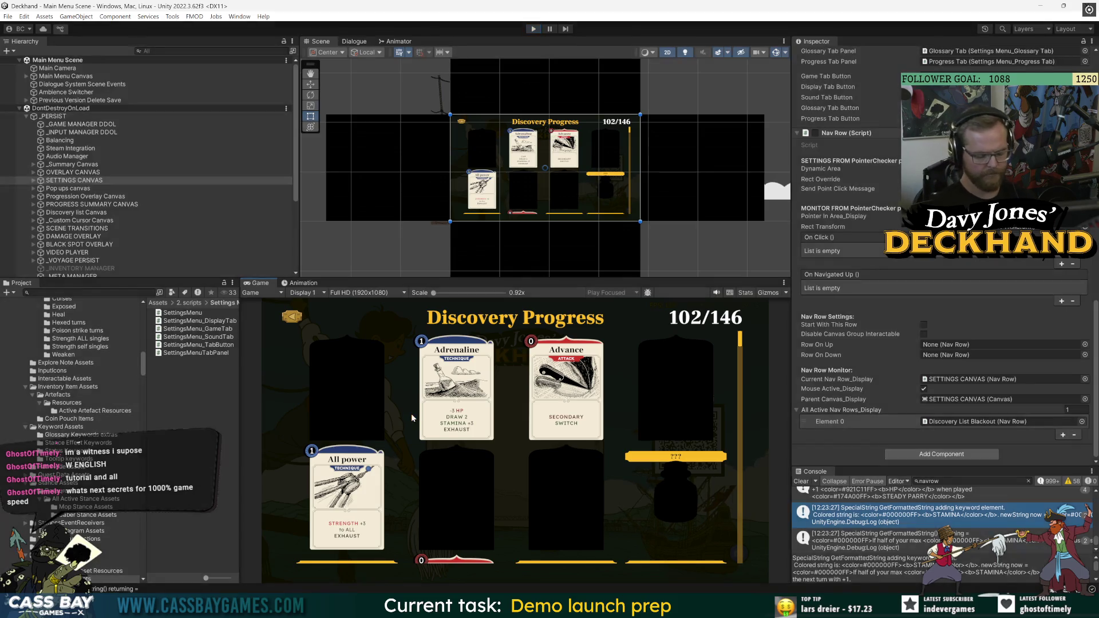
In SettingsMenu.cs Close, move the settingsNavRow disable line above the previousNavRow restore and save
key(alt+Tab)
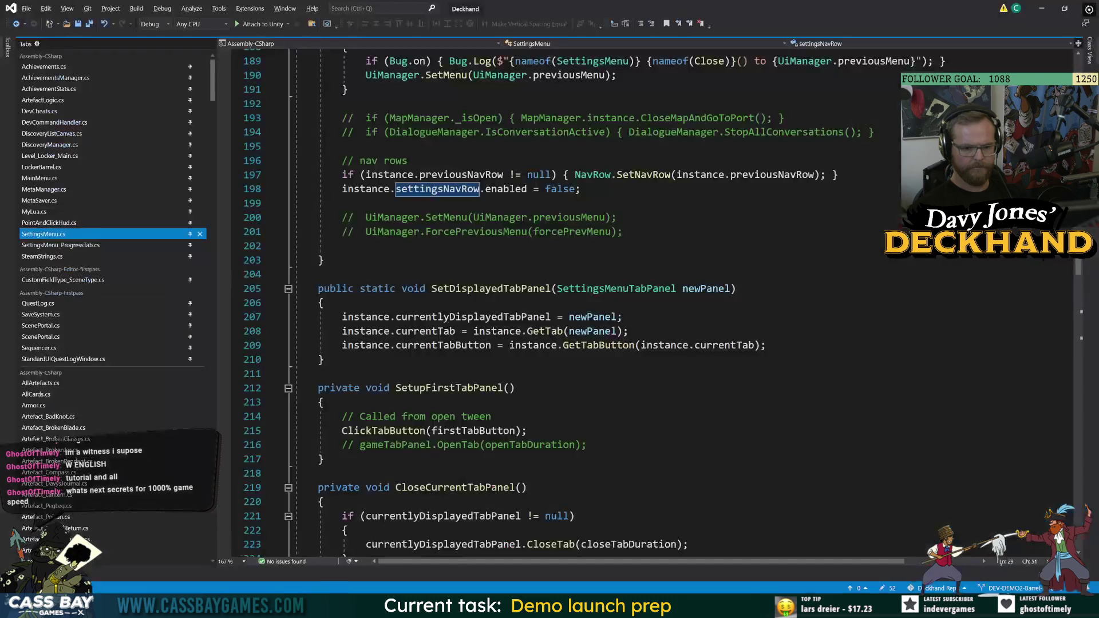
double_click(443, 193)
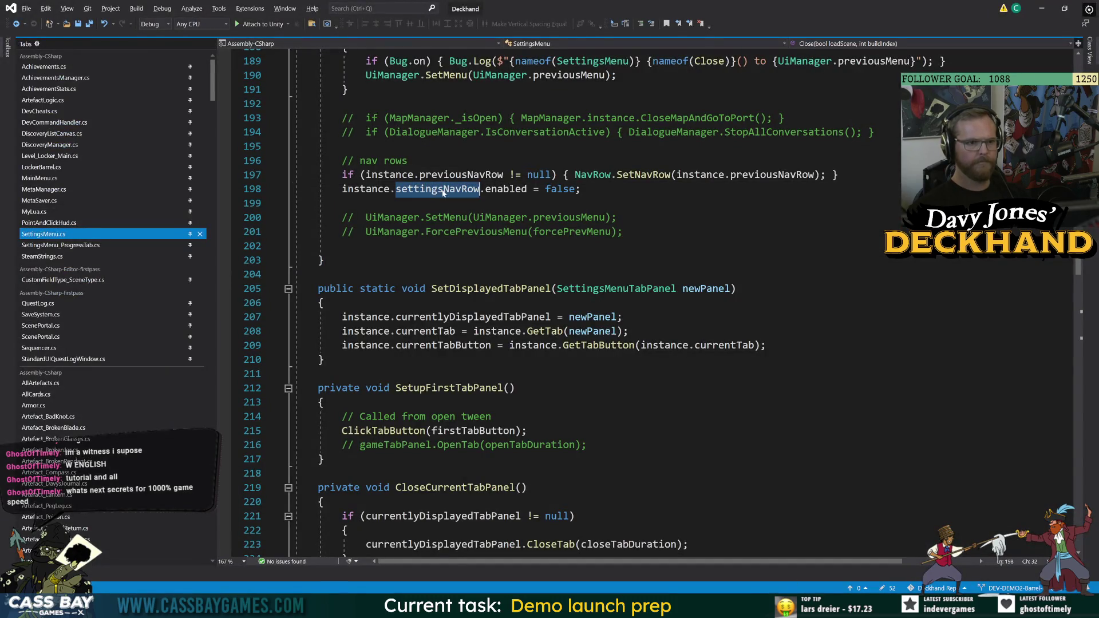
scroll(572, 286, up, 4)
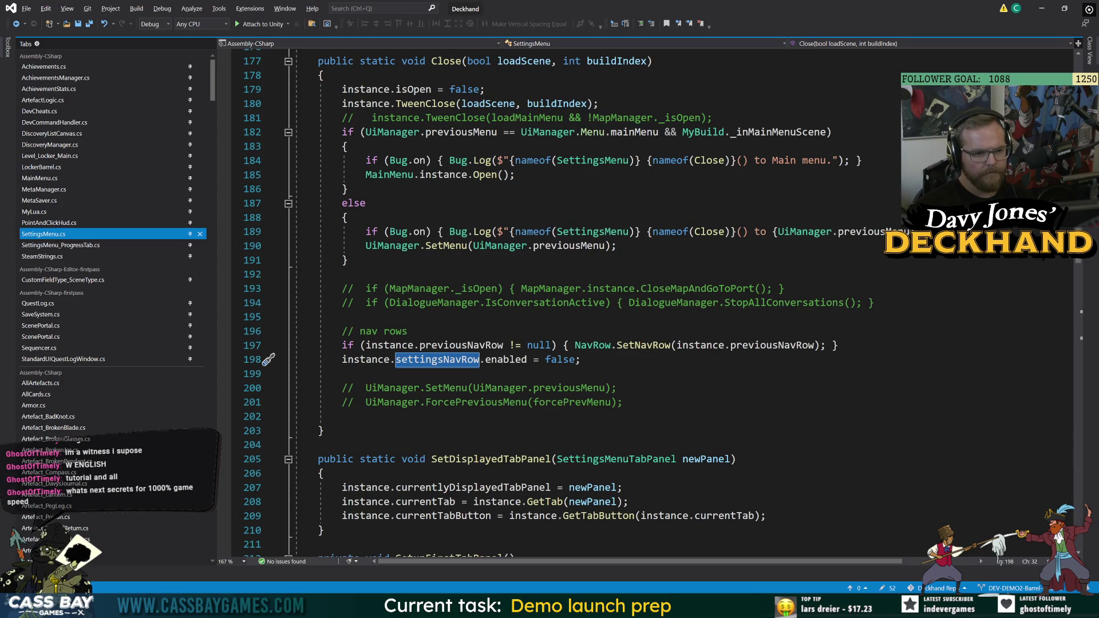
drag(583, 360, 294, 374)
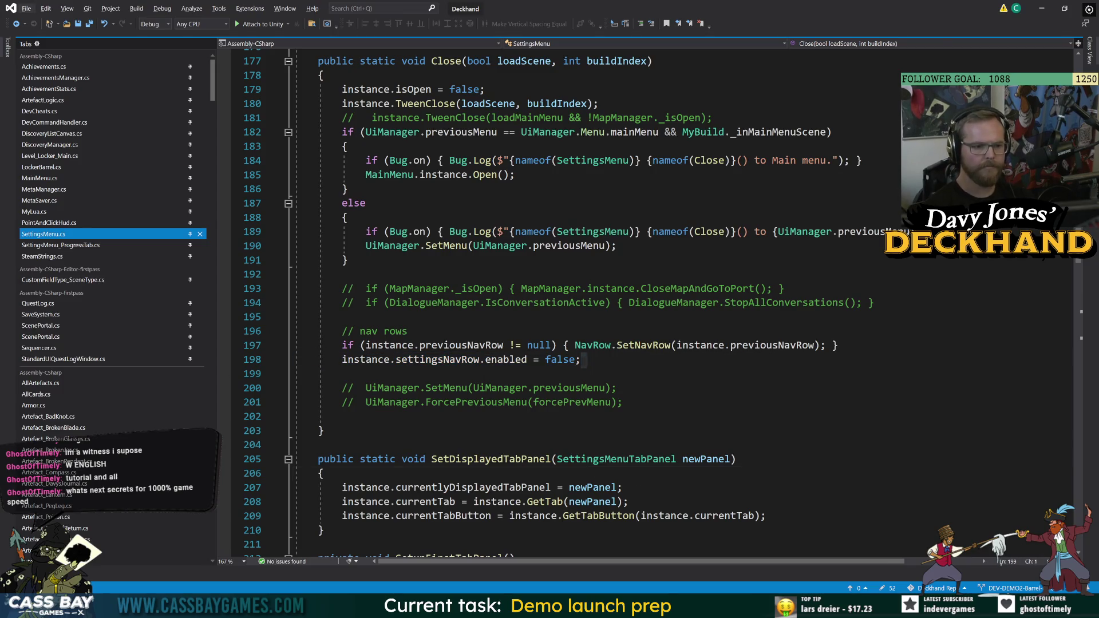
click(279, 361)
key(alt+Up)
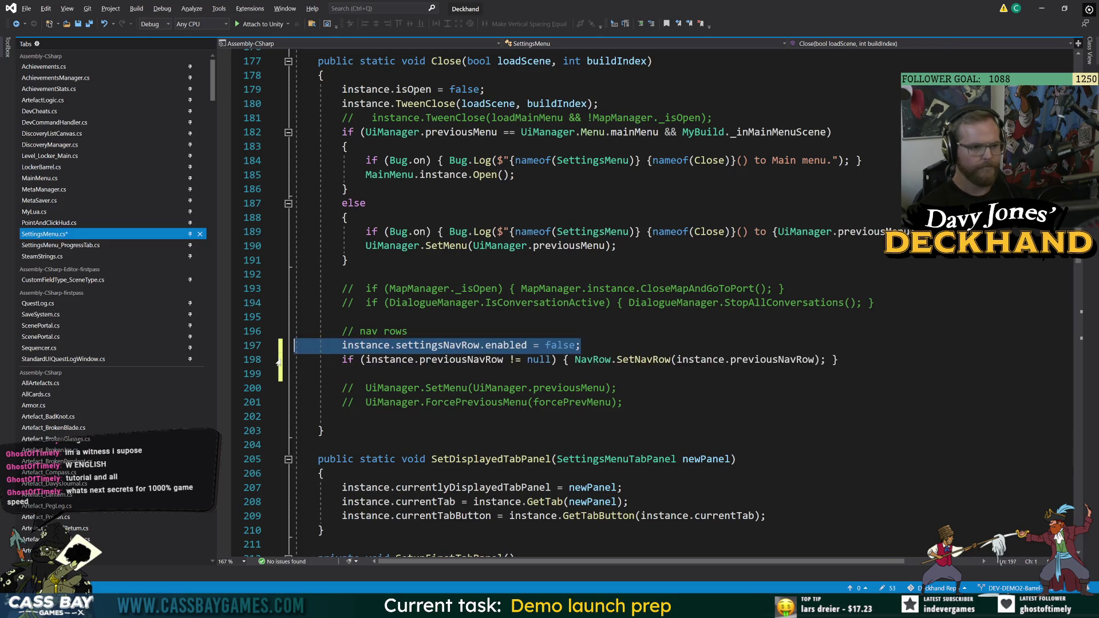
click(460, 359)
key(ctrl+s)
key(alt+Tab)
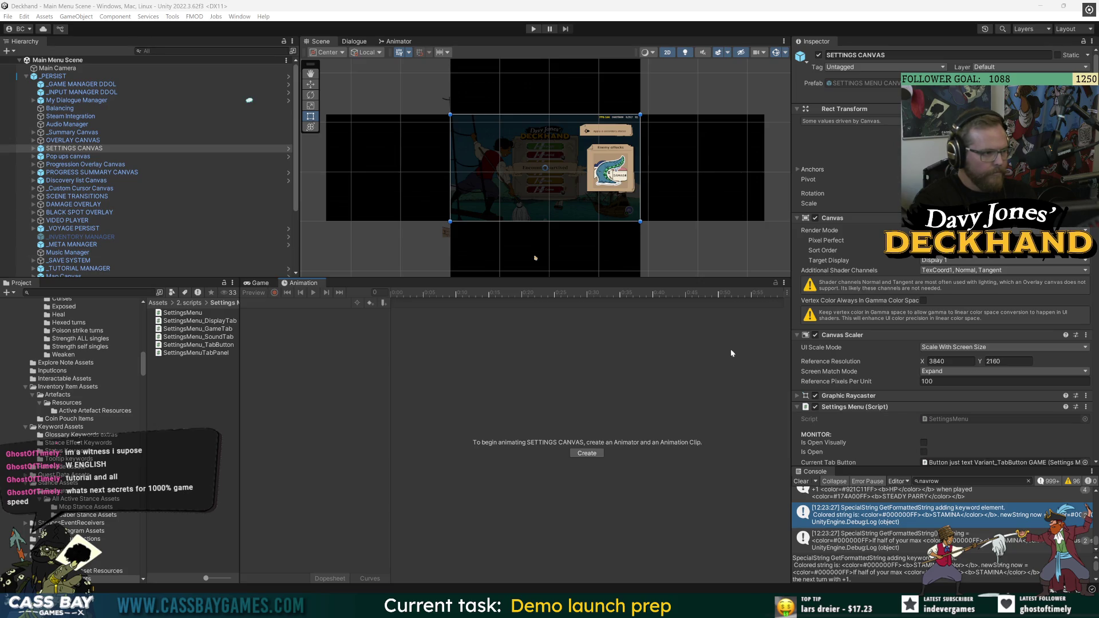
Clear the Console, enter play mode, and inspect the _GAME MANAGER DDOL object's scripts
click(799, 483)
key(ctrl+p)
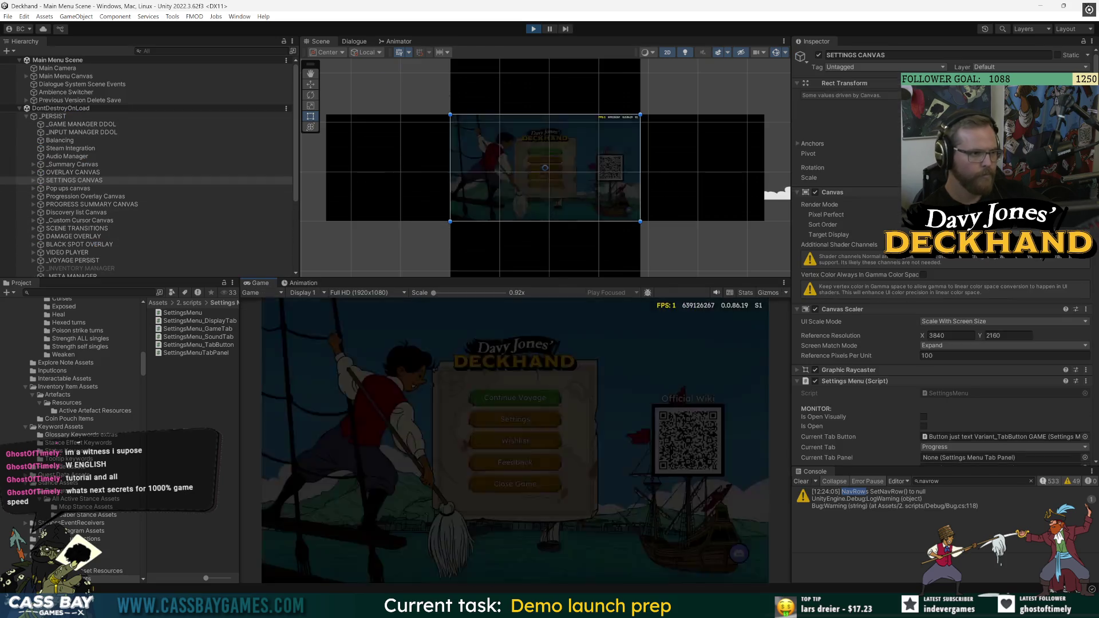
click(31, 142)
key(Up)
key(Up)
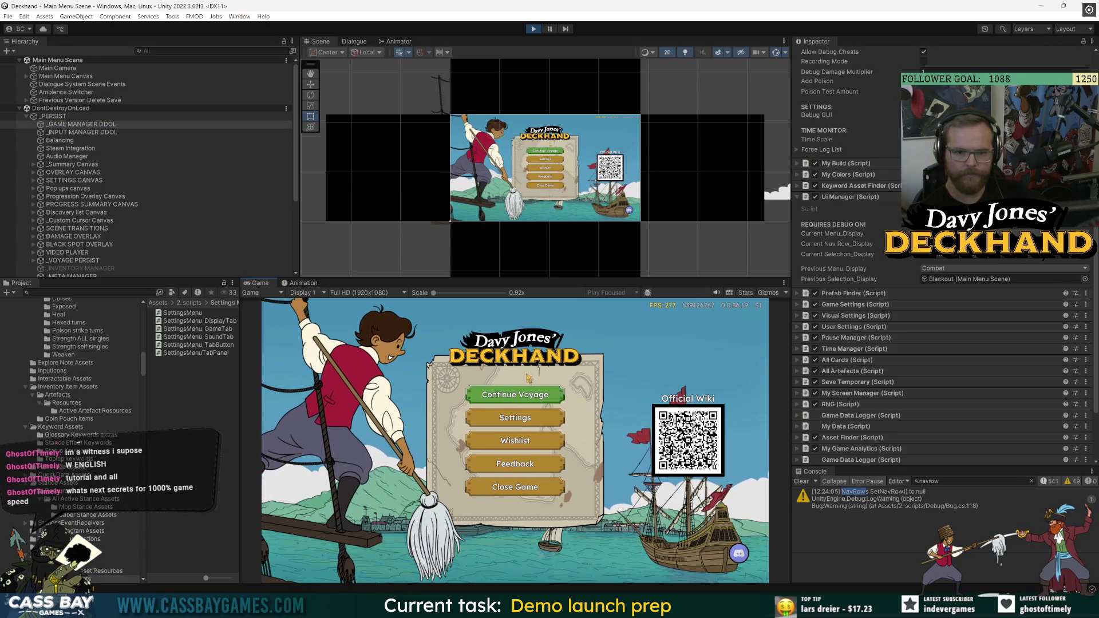
Open Settings and Discovery Progress, go back, and start the voyage into combat
click(520, 421)
scroll(607, 519, down, 2)
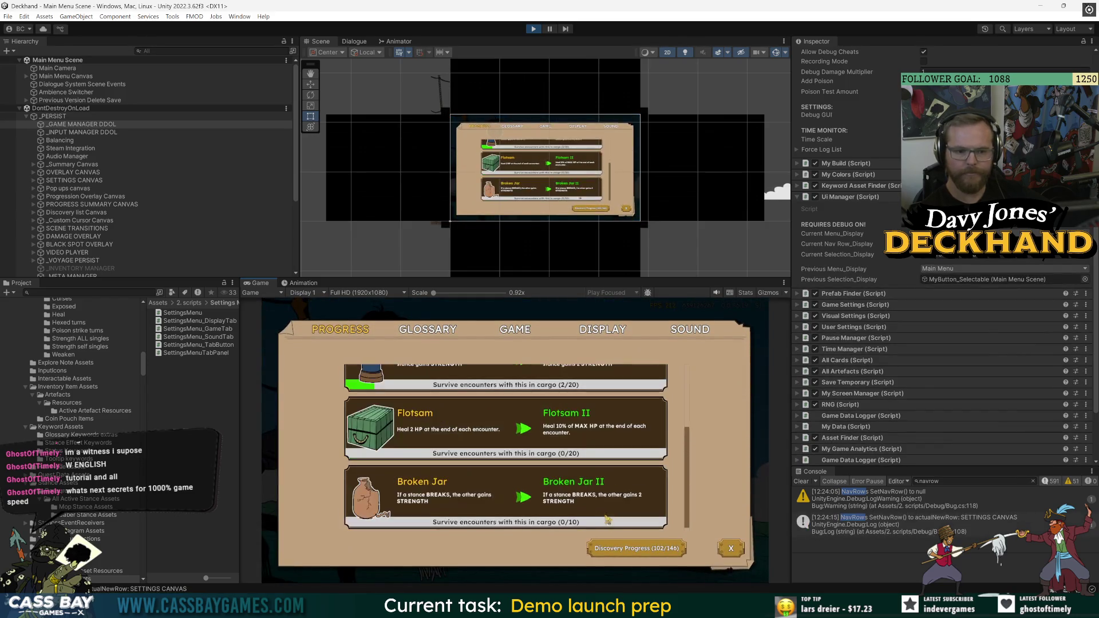
click(653, 550)
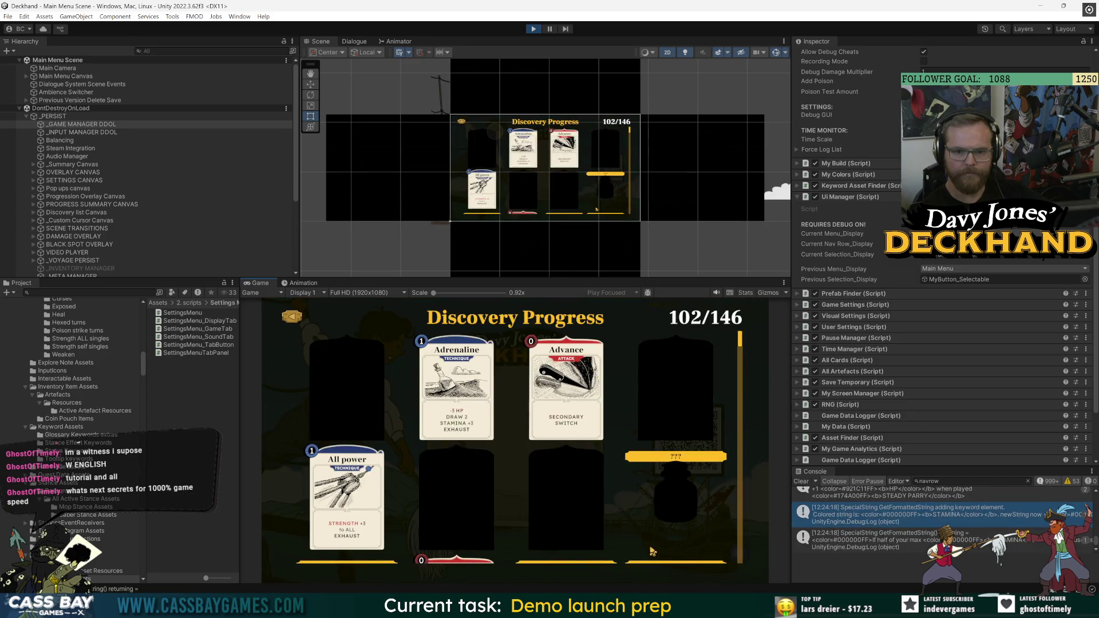
click(291, 318)
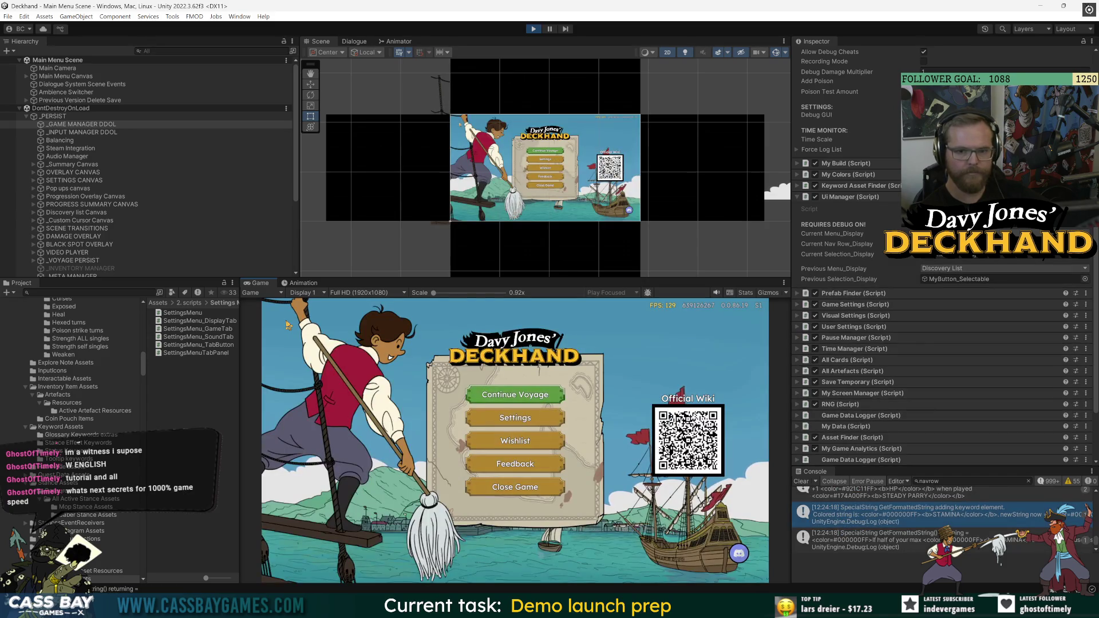
click(503, 487)
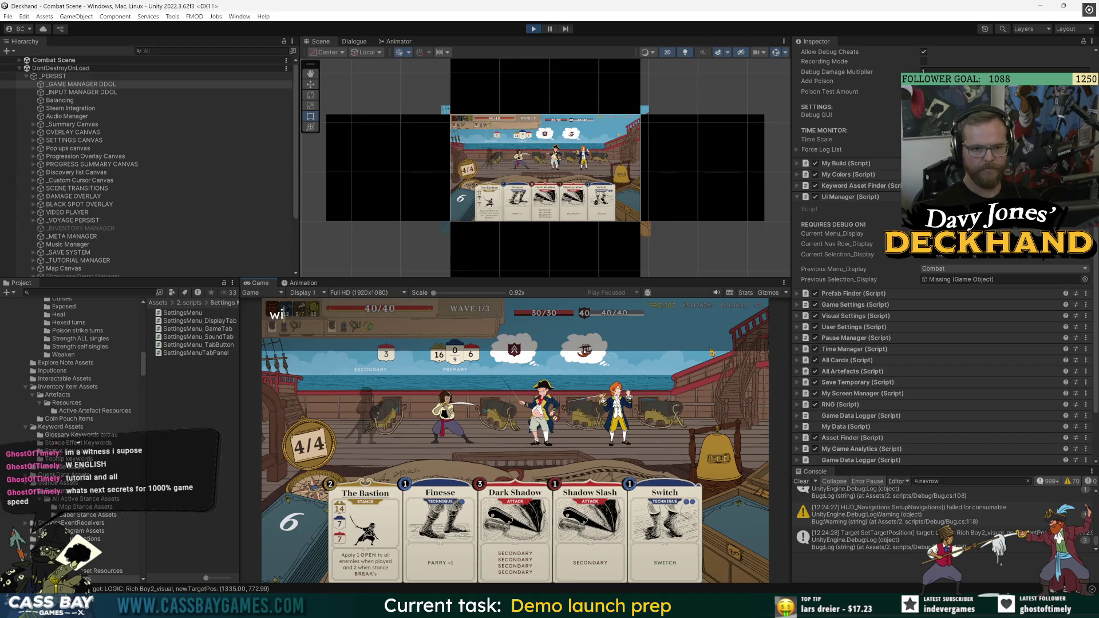
Win the fight via 'win all', view Discovery Progress, then collect the coin and skip the artefact
text(win all)
key(Return)
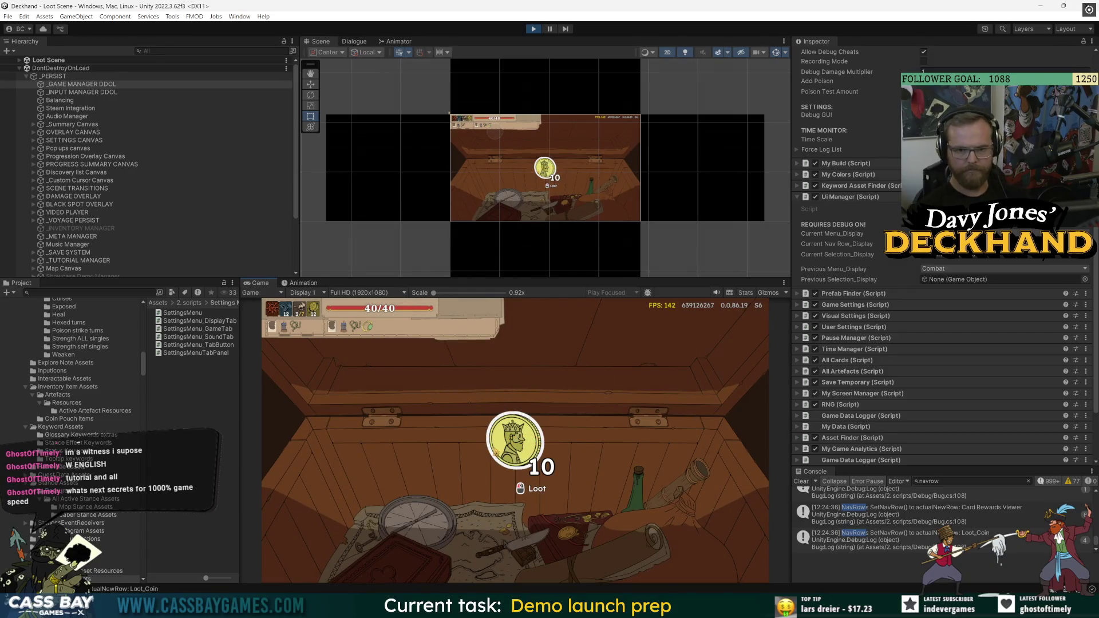
key(Escape)
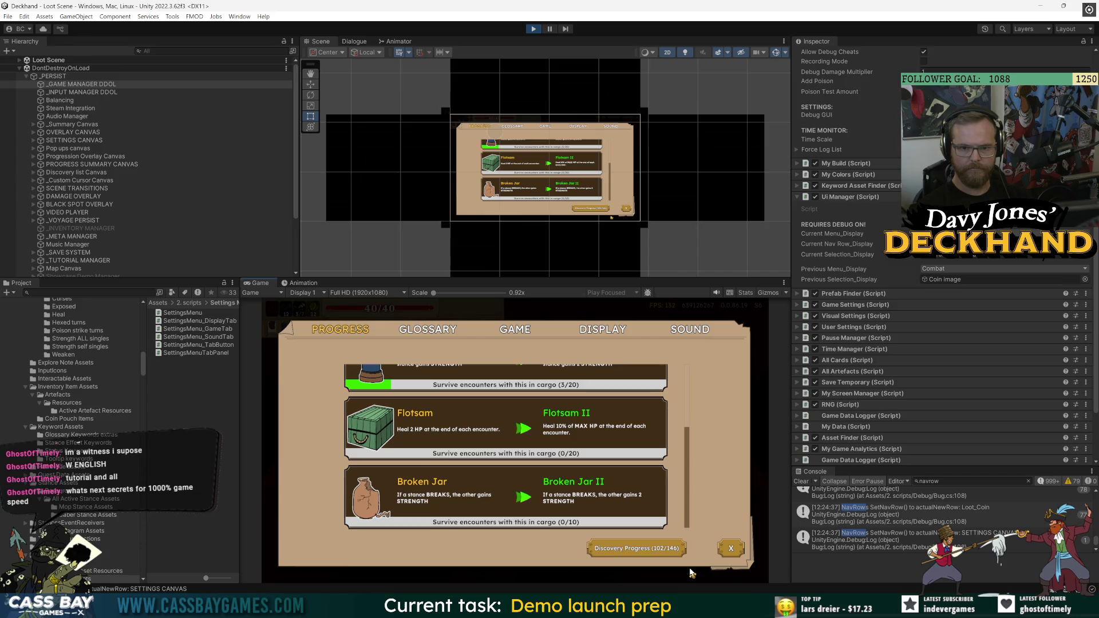
click(637, 549)
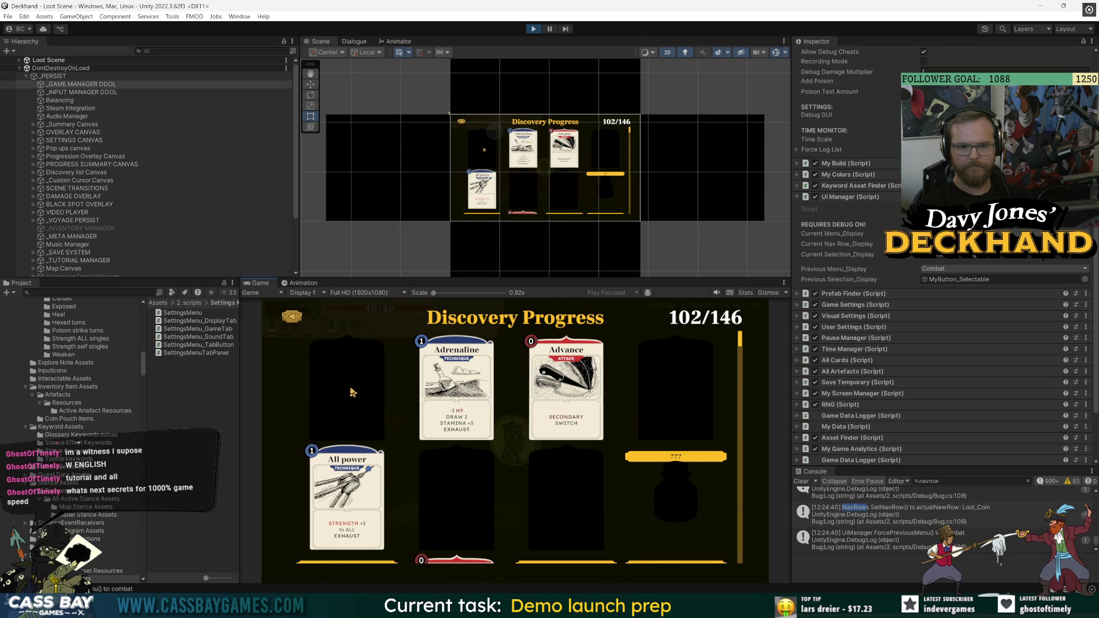
key(Escape)
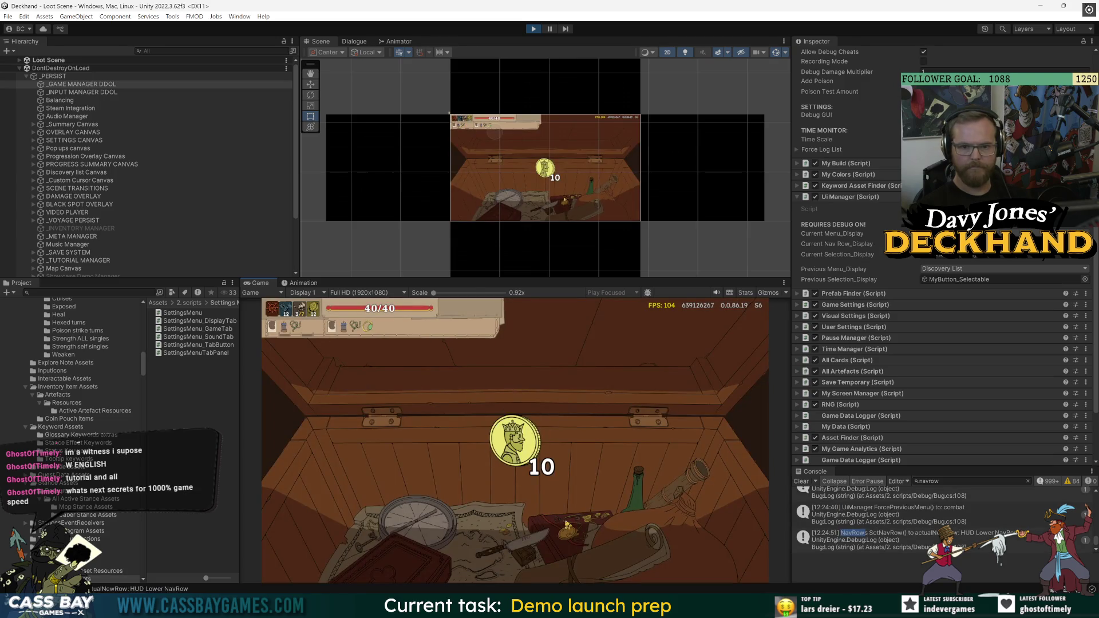
click(515, 441)
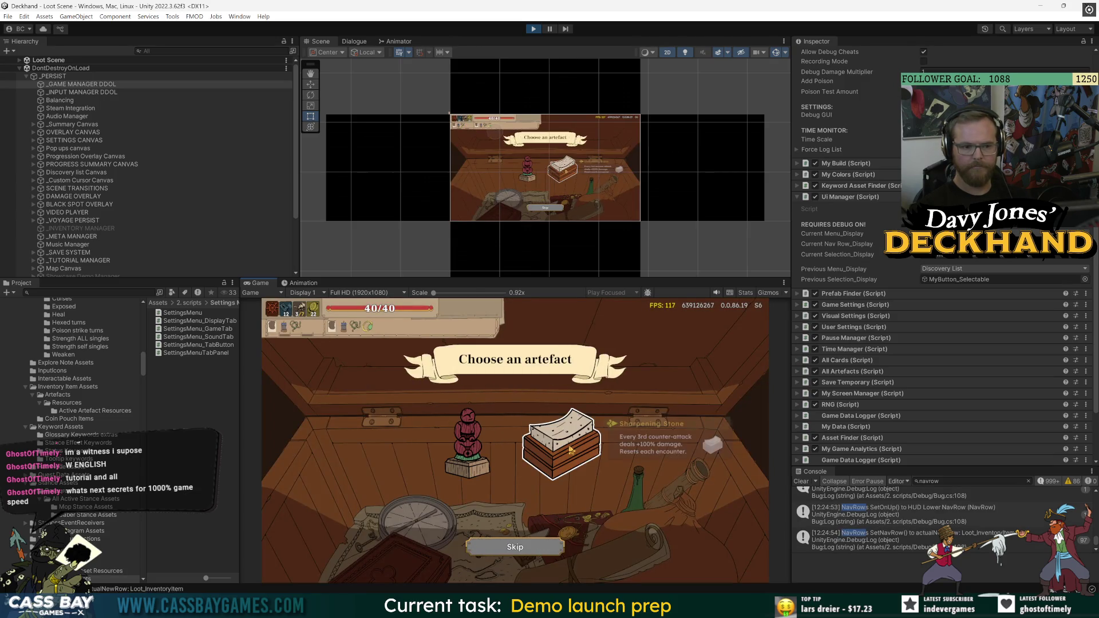
click(564, 546)
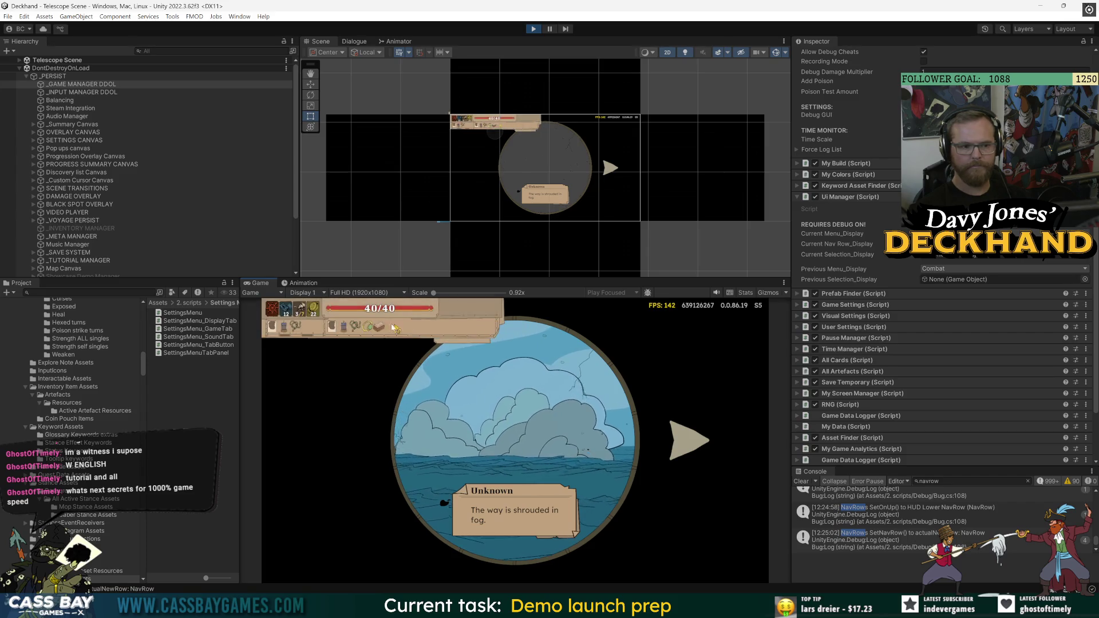
Open the settings menu over the telescope view and move keyboard focus to the GLOSSARY tab
click(305, 313)
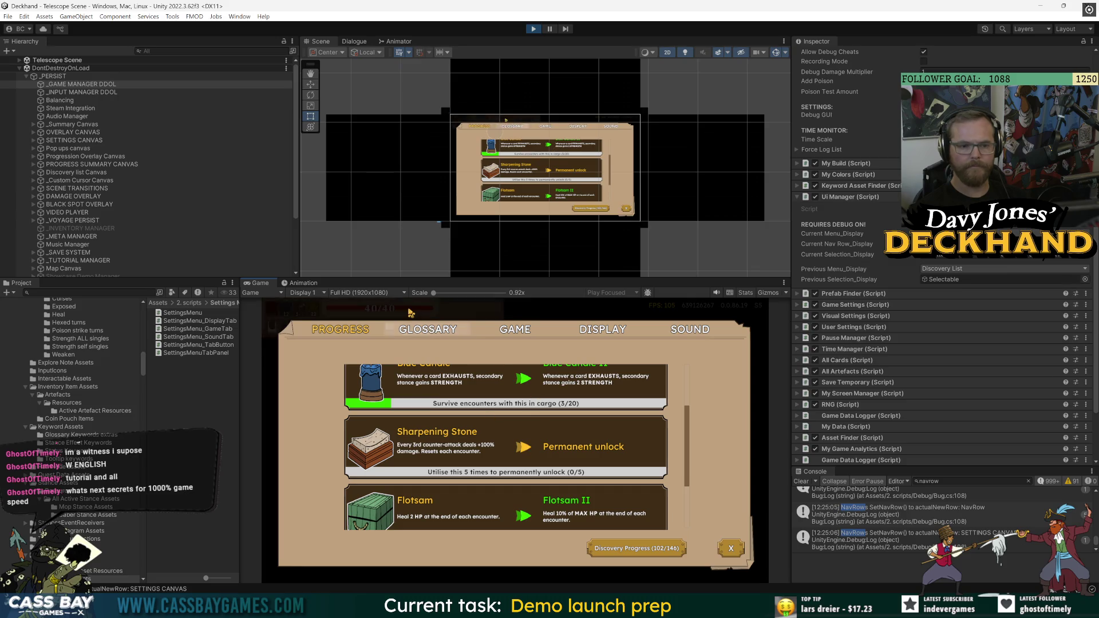
key(Down)
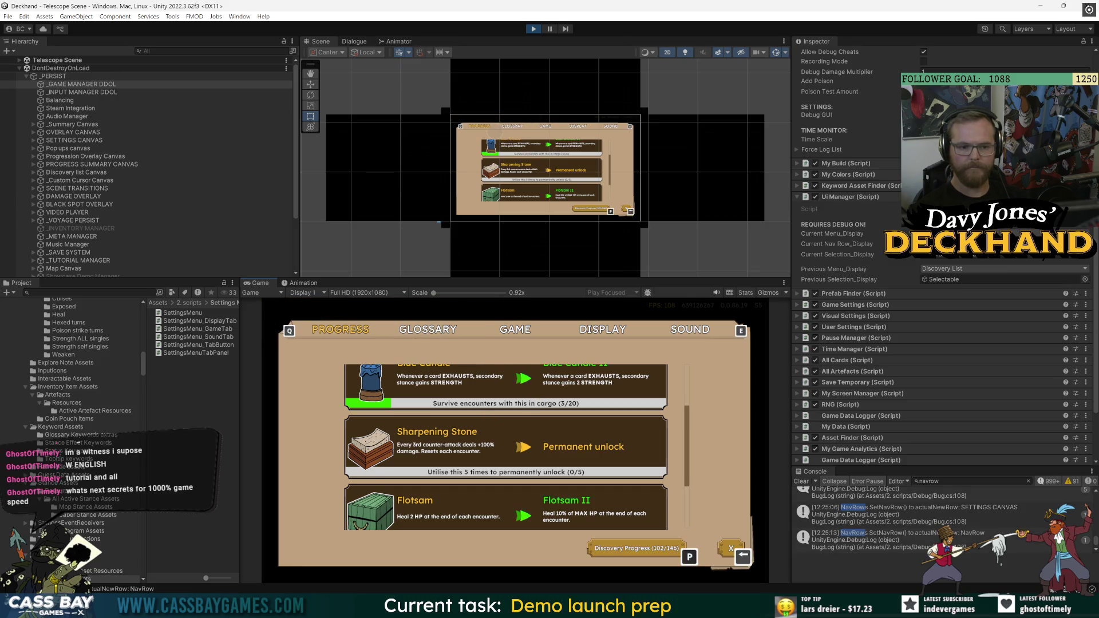
key(Up)
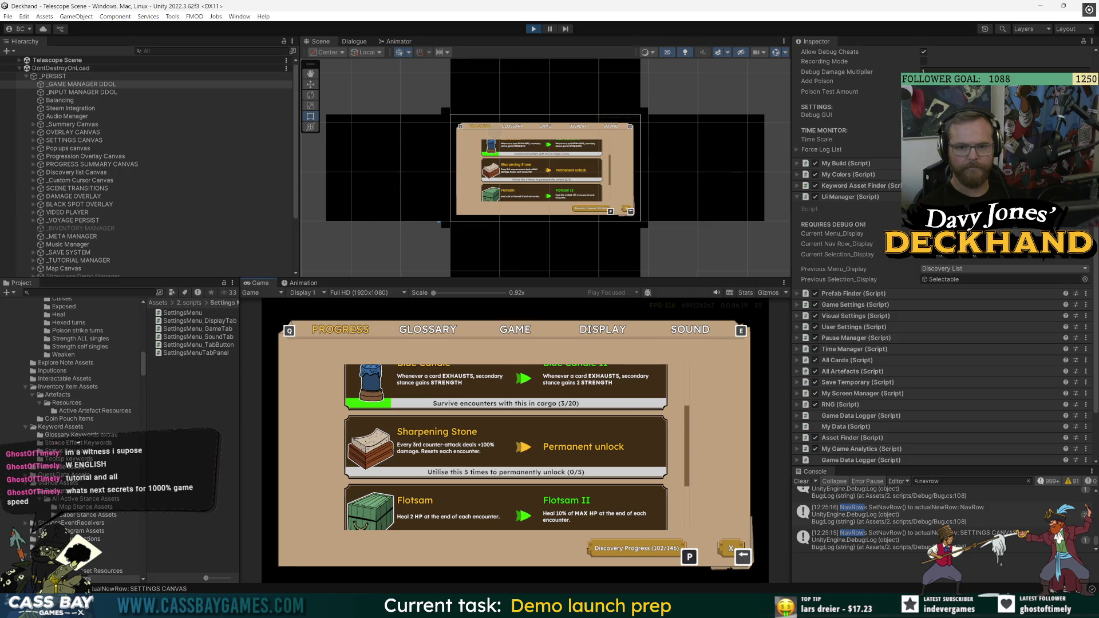
key(Up)
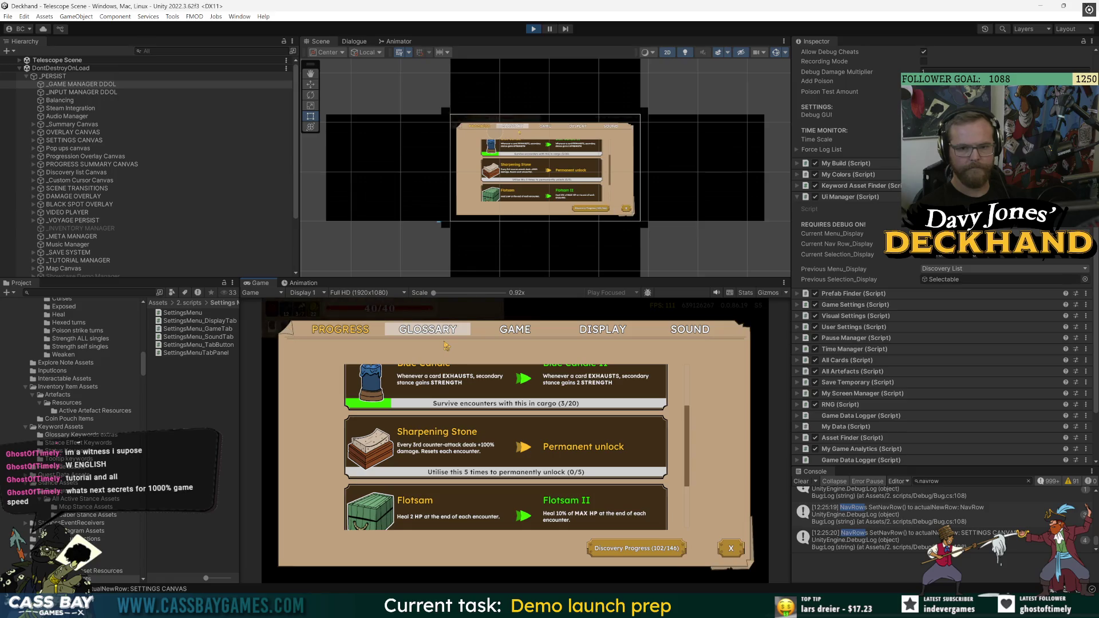
key(Up)
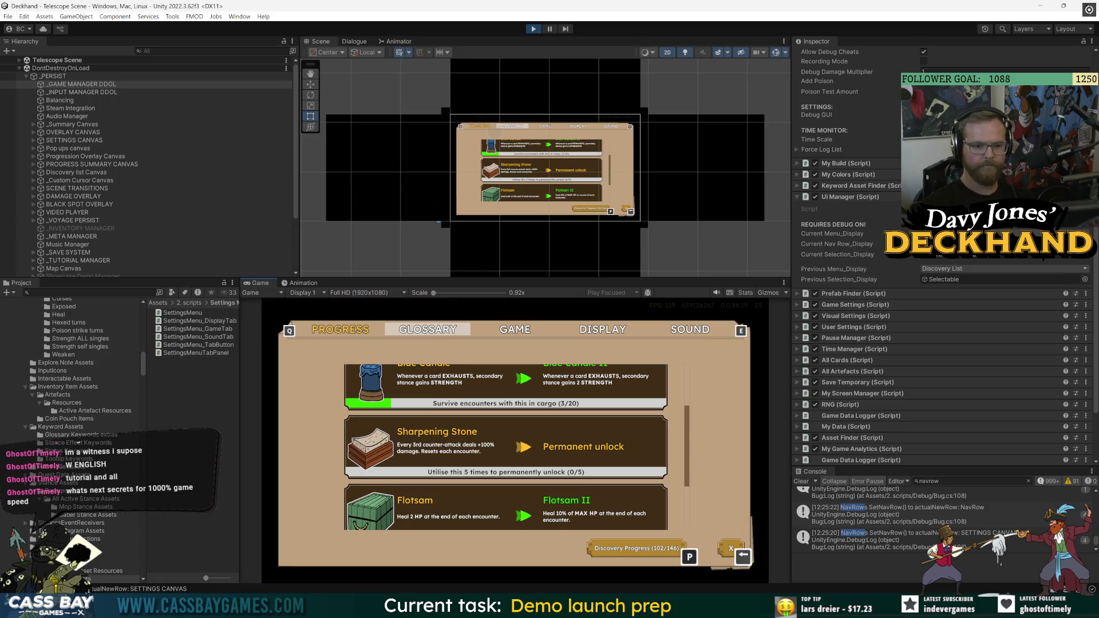
Step up and down the Progress upgrade list between Sharpening Stone, Bad Knot, and Flotsam and Broken Jar
key(Down)
key(Down)
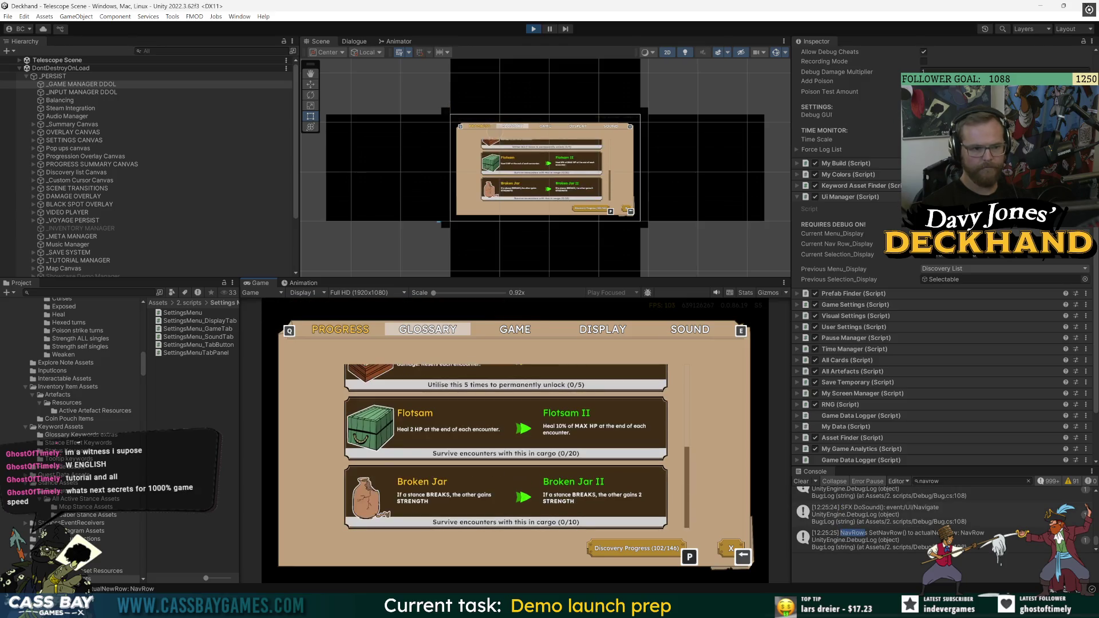
key(Up)
key(Up)
key(Up)
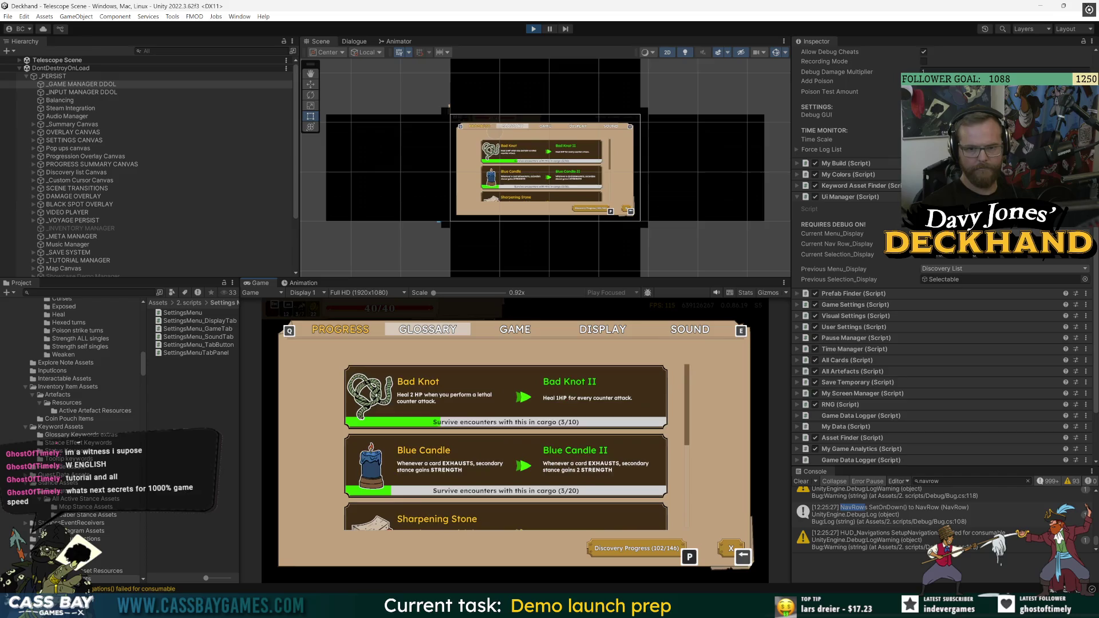
key(Down)
key(Down)
key(Up)
key(Up)
key(Up)
key(Down)
key(Down)
key(Up)
key(Up)
key(Up)
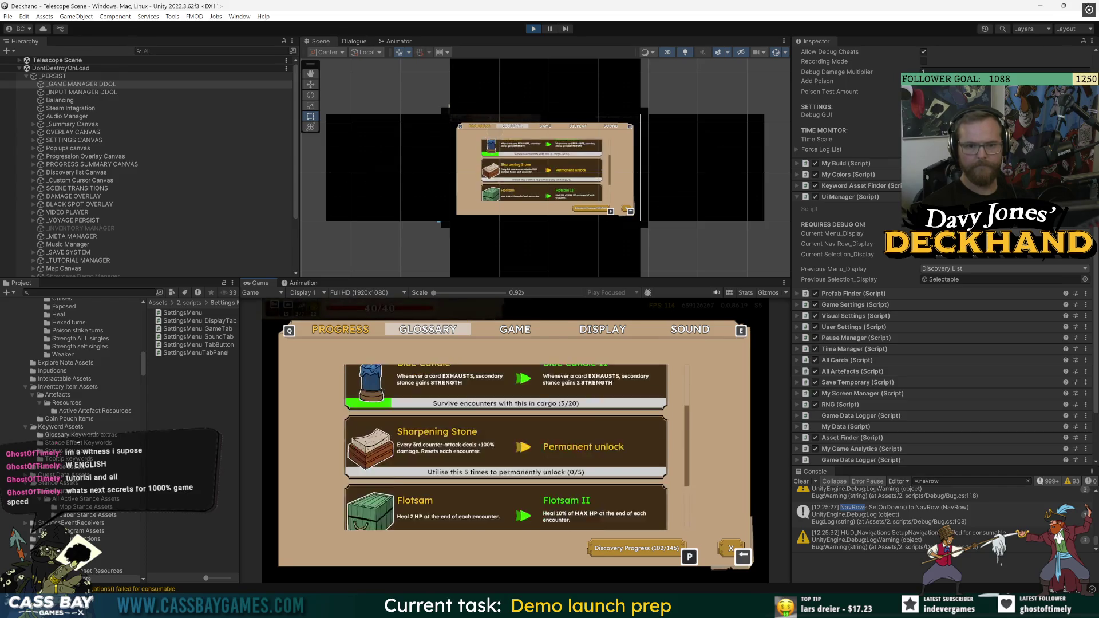
key(Down)
key(Down)
key(Down)
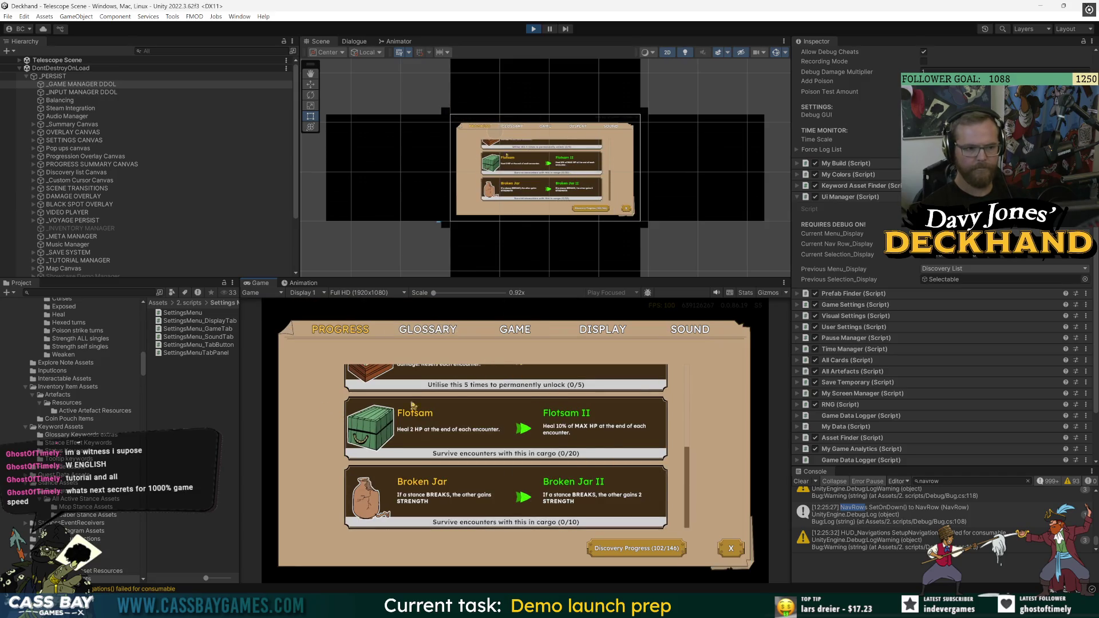
key(Up)
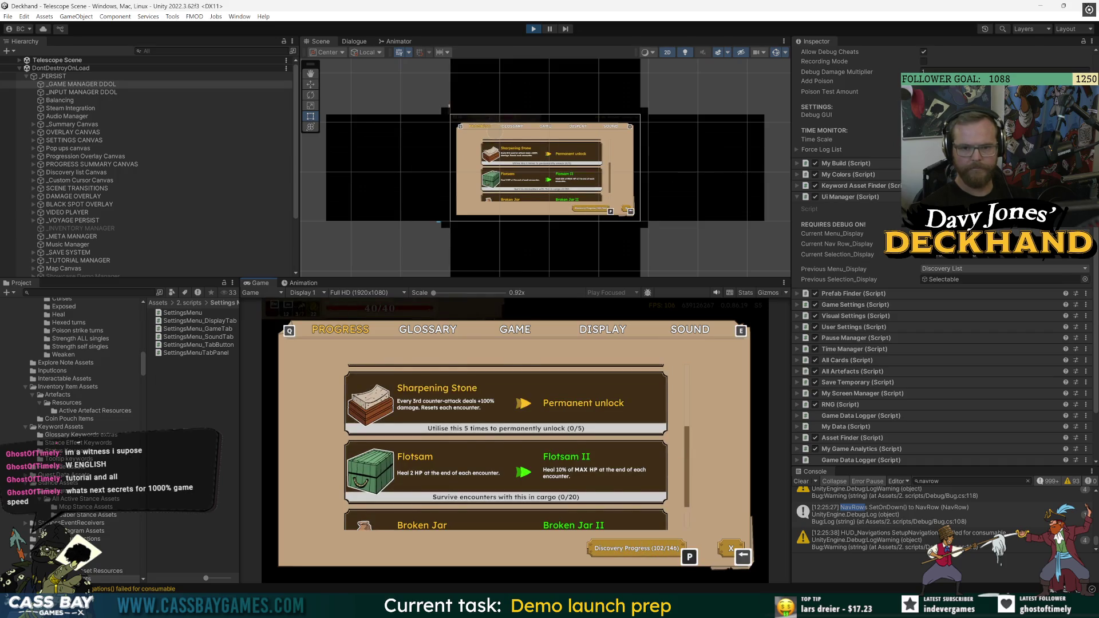
key(Down)
key(Up)
key(Down)
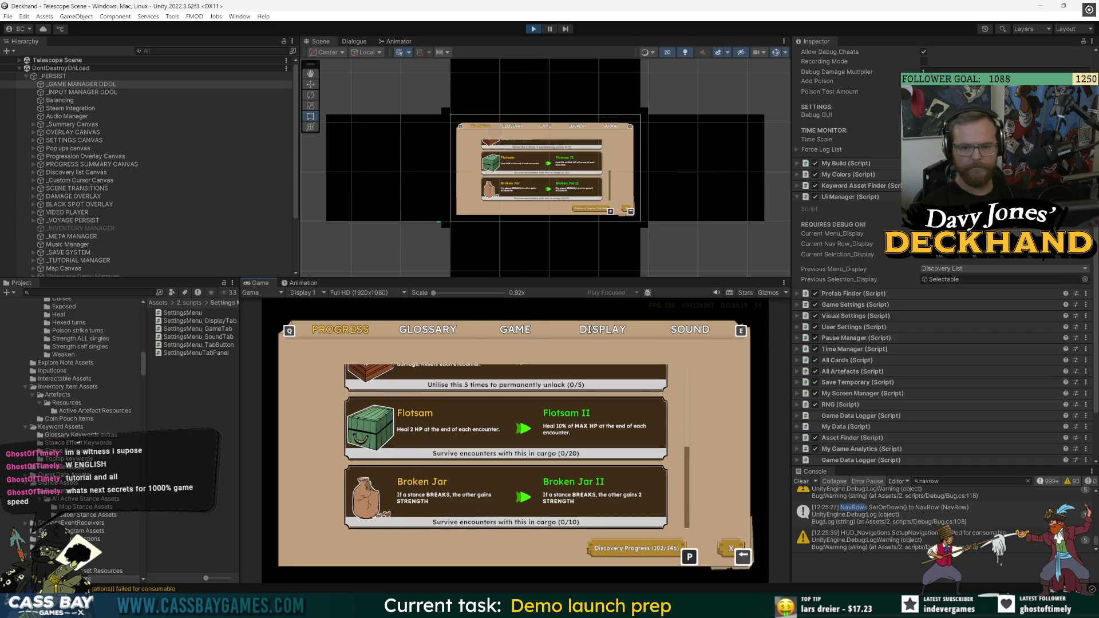
key(Up)
key(Up)
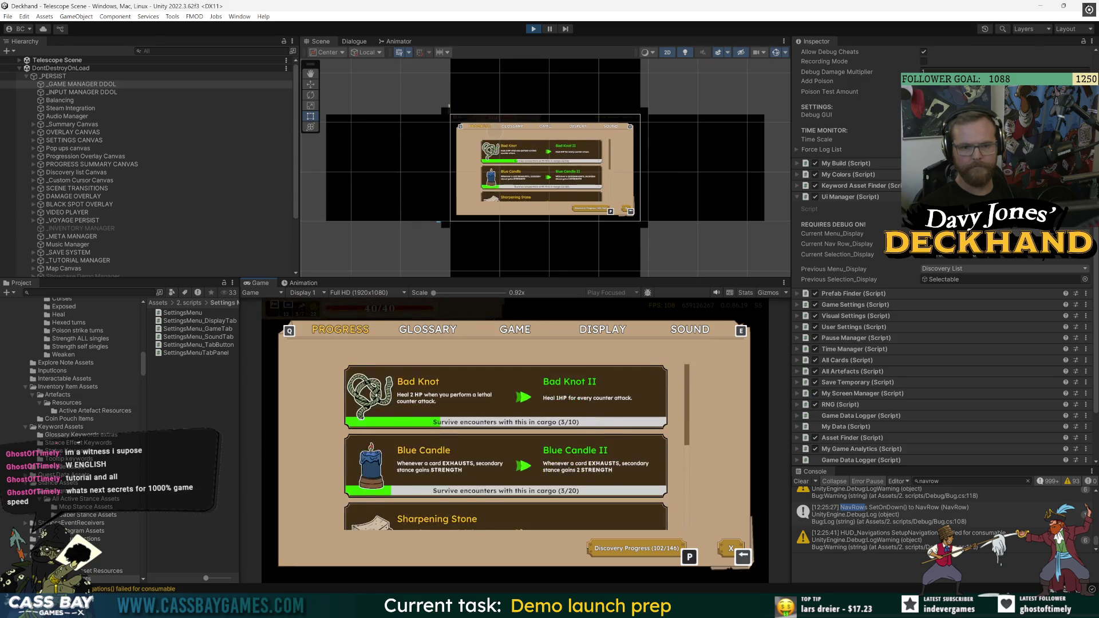
key(Down)
key(Down)
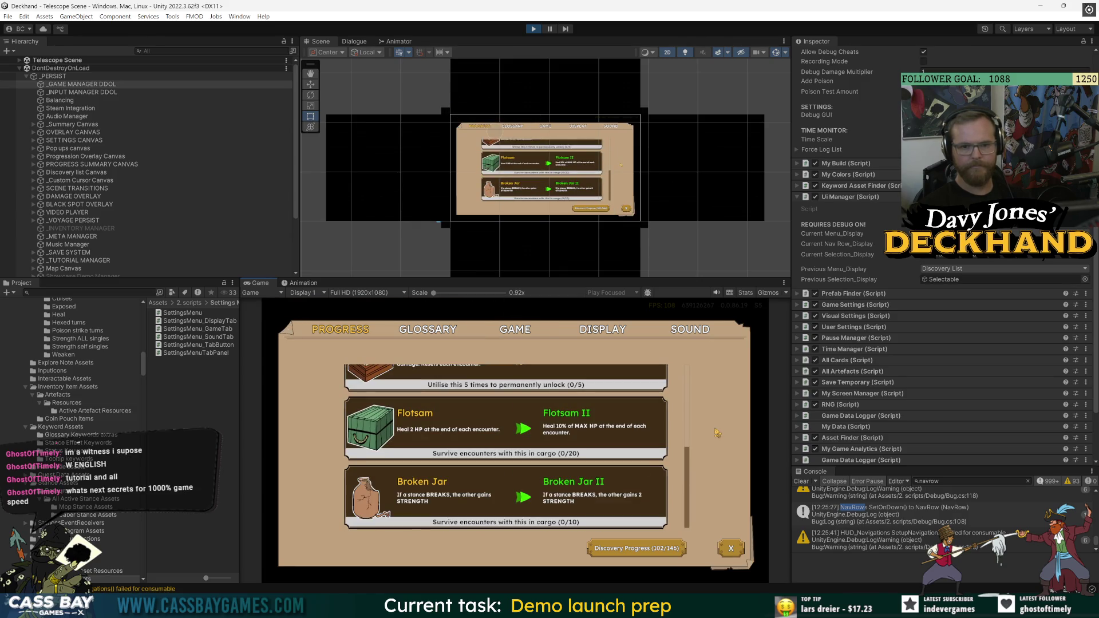
key(Up)
key(Up)
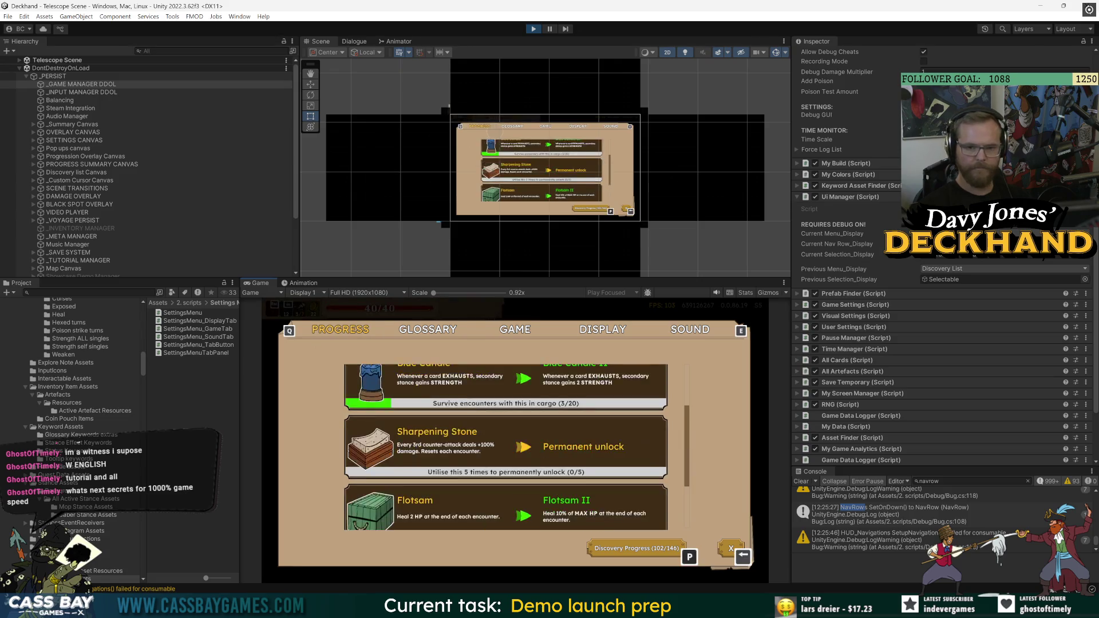
key(Down)
key(Down)
key(Up)
key(Up)
key(Down)
key(Down)
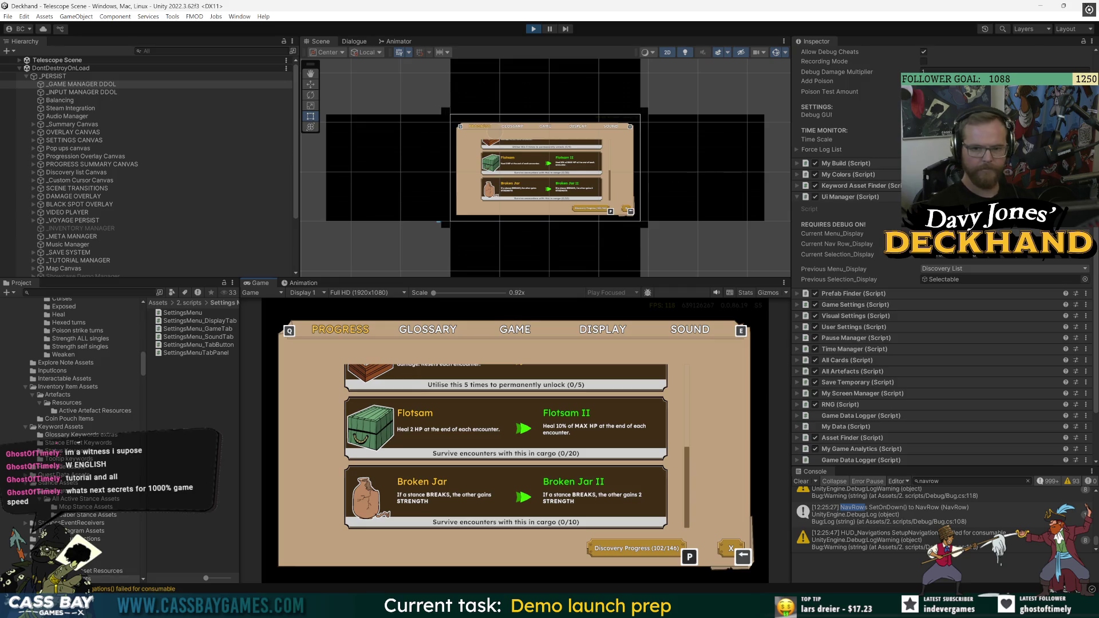
Clear the Console, test a click and the Up key in the game, and view a navigation warning
click(801, 481)
click(324, 424)
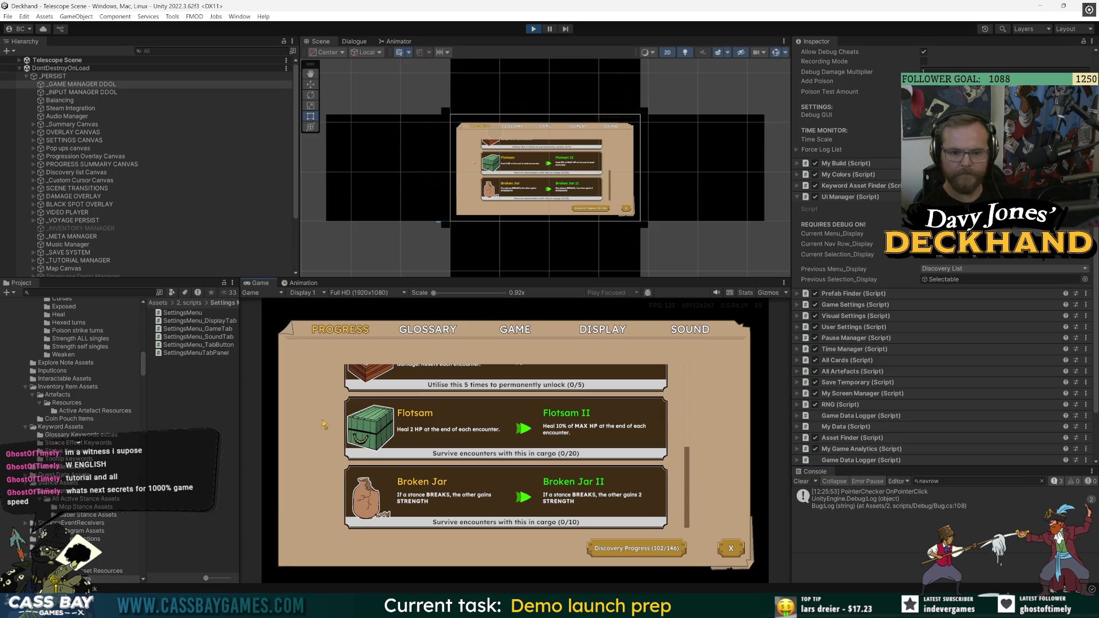
key(Up)
click(953, 521)
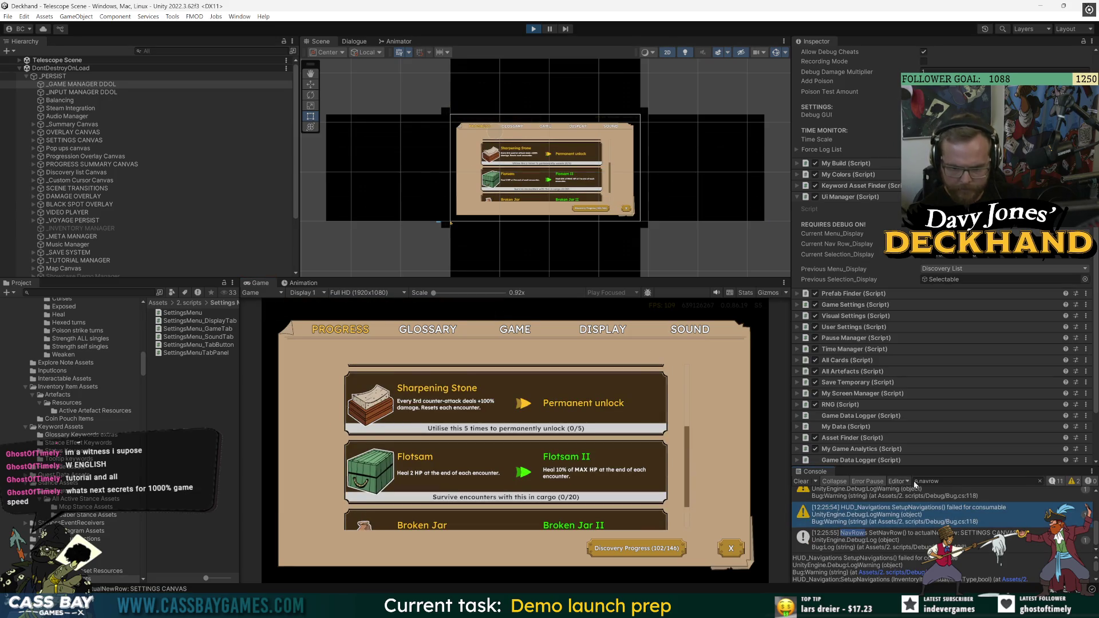
Filter the Console to 'nav', enlarge it, read the NavRows logs, and select SETTINGS CANVAS
click(916, 482)
key(BackSpace)
key(BackSpace)
key(BackSpace)
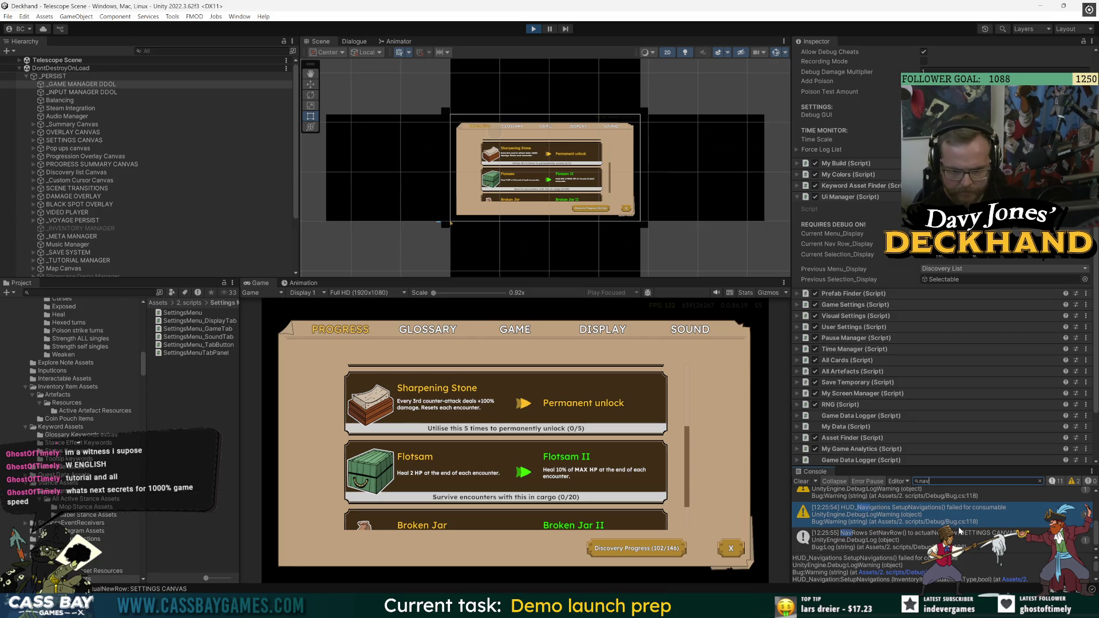
click(926, 541)
drag(978, 468, 978, 283)
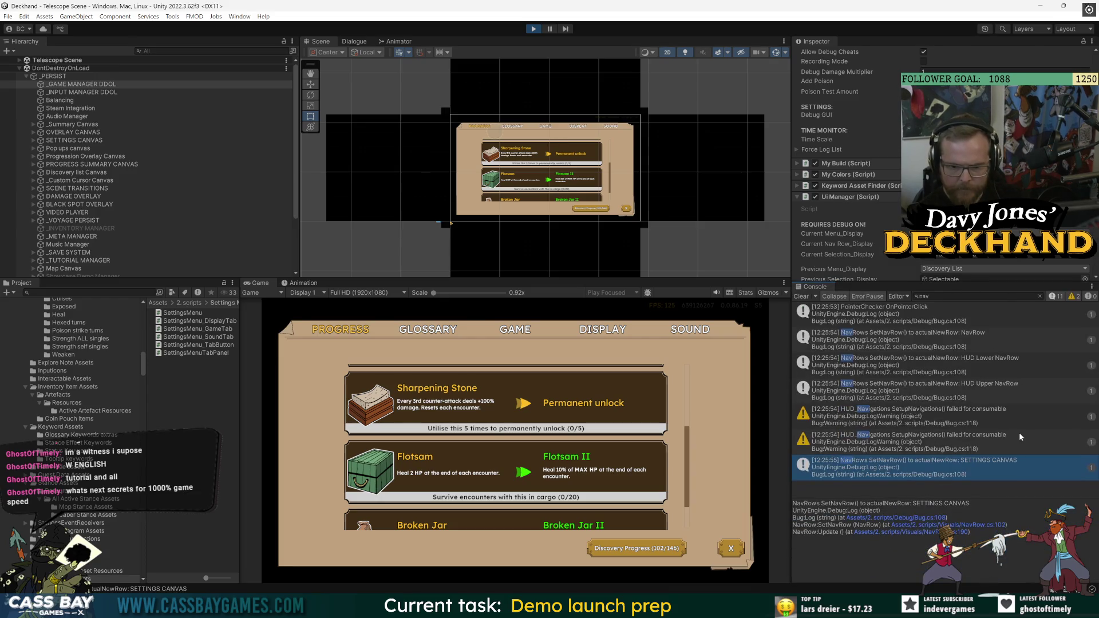
click(987, 364)
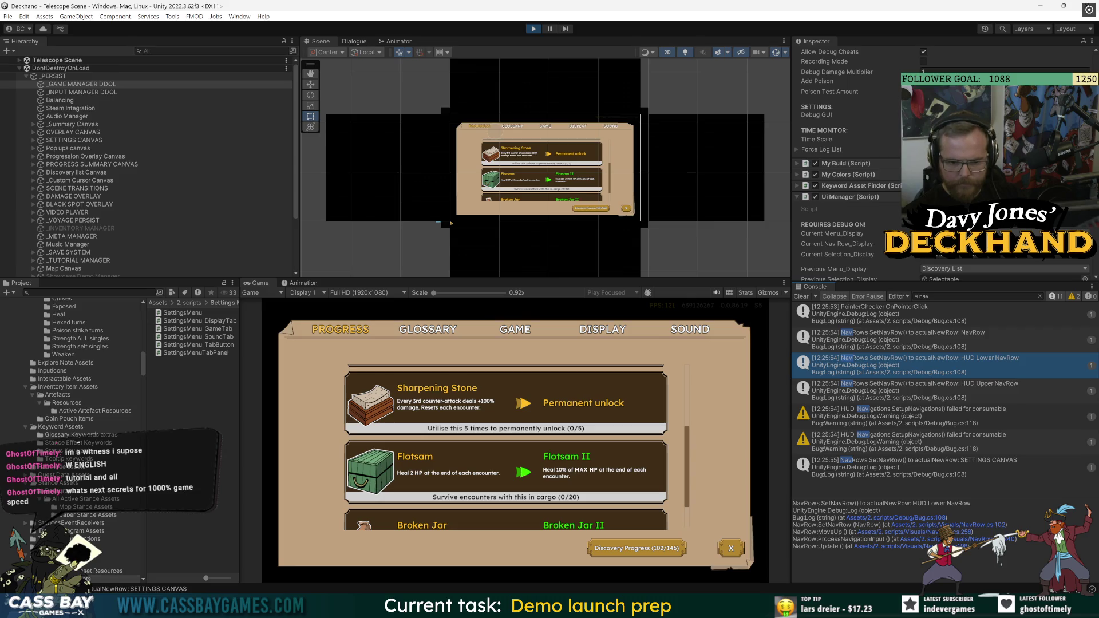
click(64, 140)
Expand SETTINGS CANVAS in the Hierarchy and inspect its Main Panel and Blackout children
scroll(877, 234, down, 5)
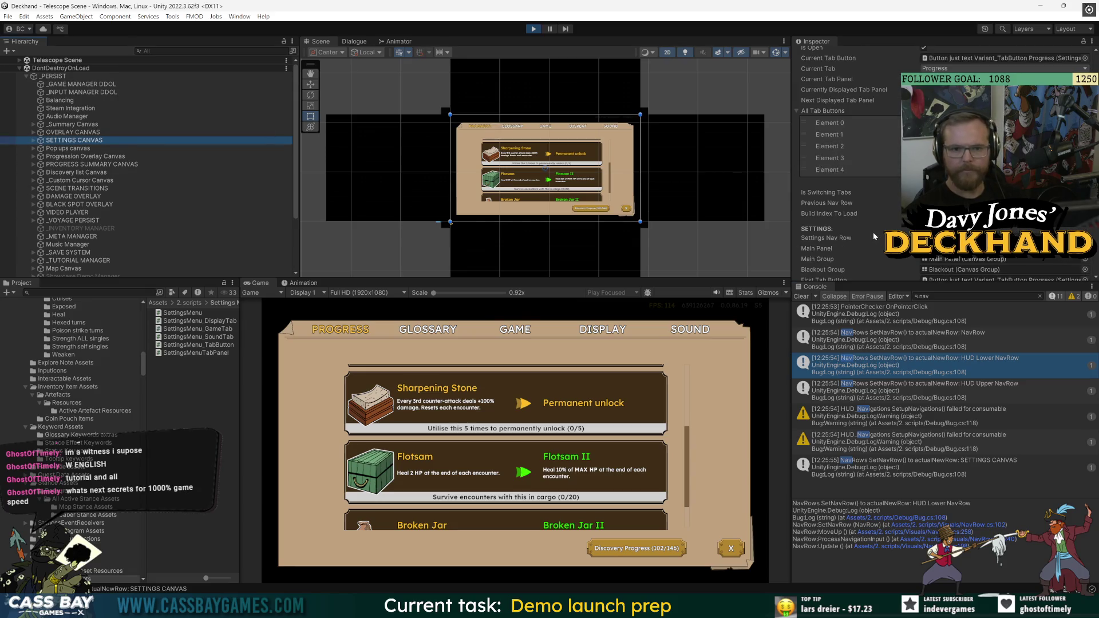
scroll(874, 232, up, 1)
scroll(821, 180, up, 1)
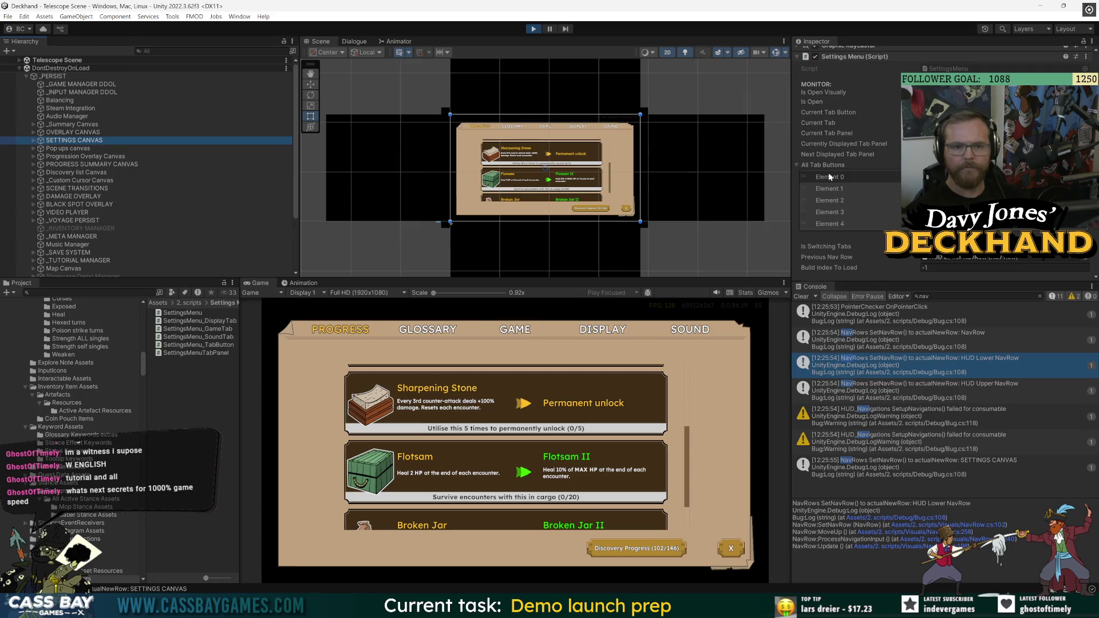
key(Right)
key(Down)
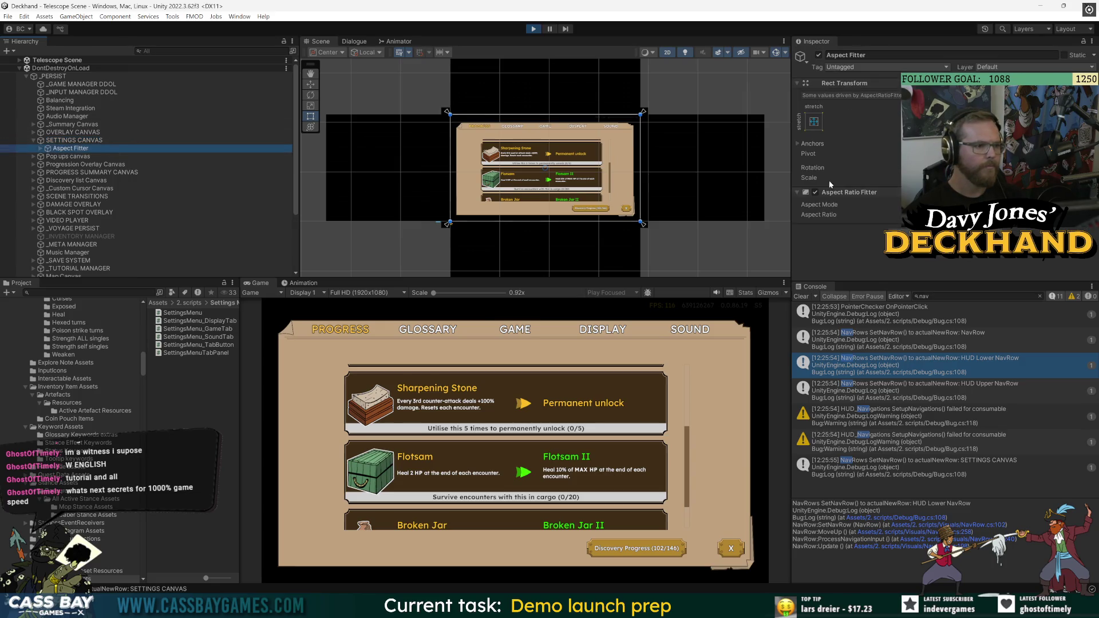
click(40, 148)
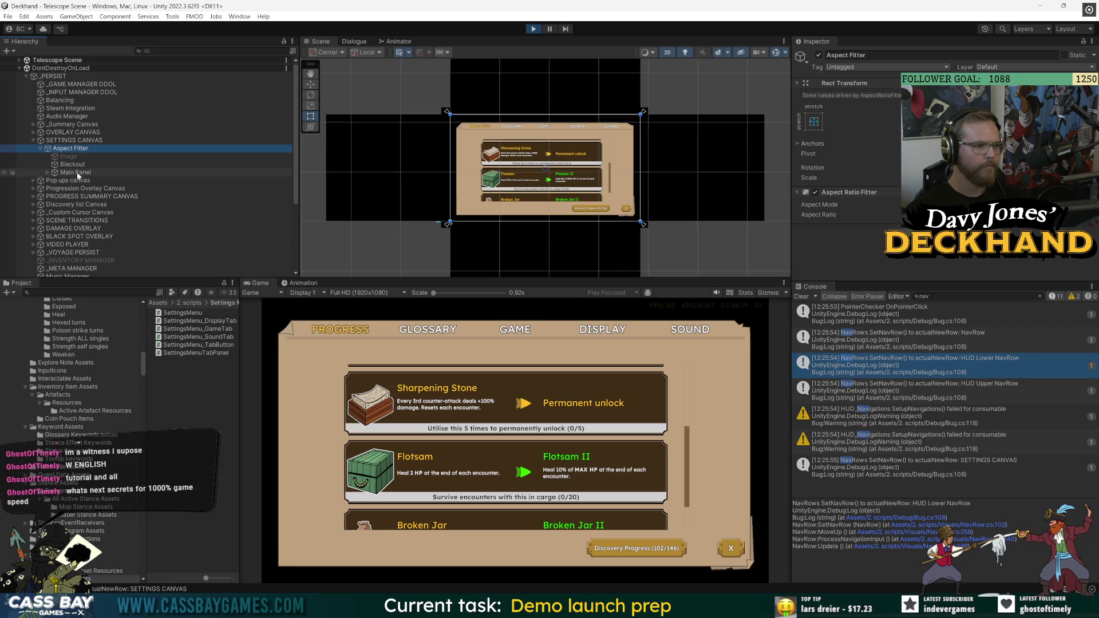
click(100, 173)
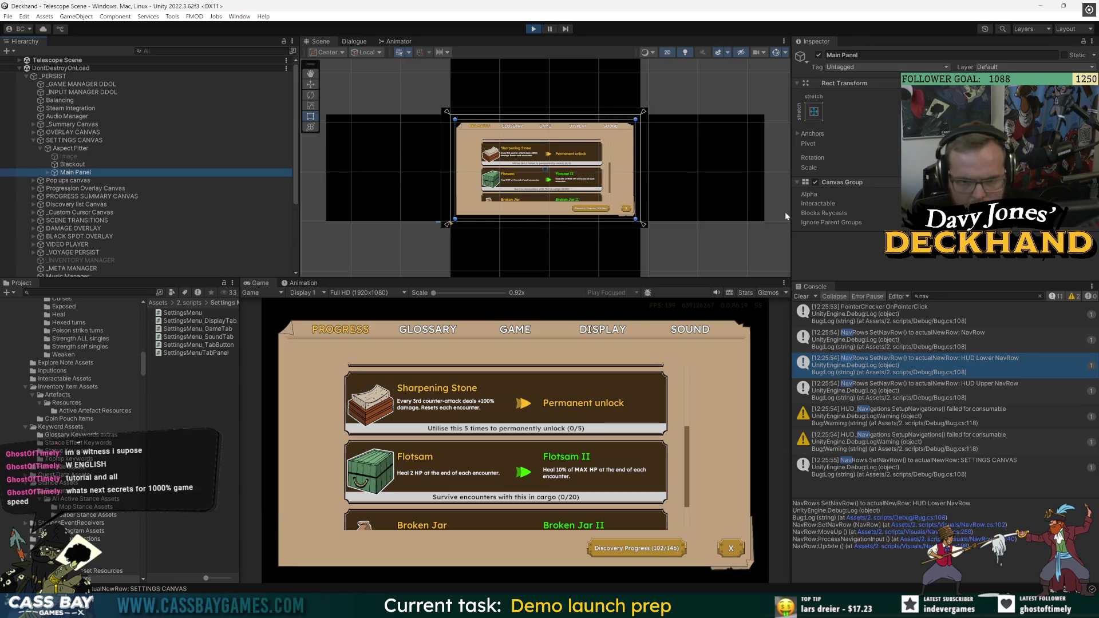
click(66, 164)
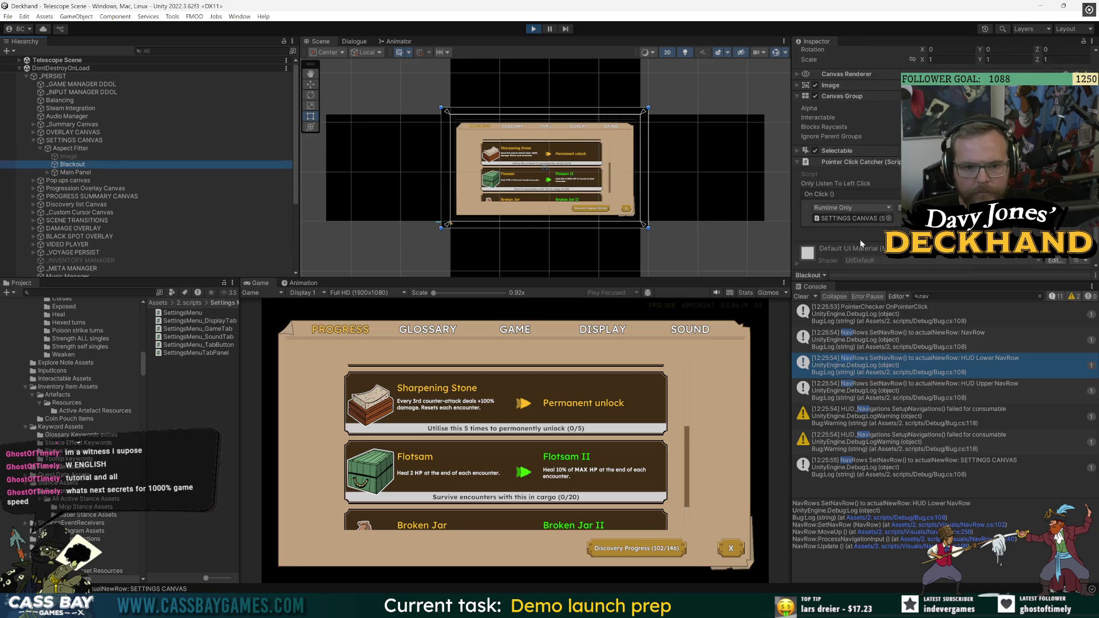
Scroll the SETTINGS CANVAS Inspector to Nav Row Settings and check the HUD Upper NavRow log
click(74, 141)
scroll(844, 209, down, 5)
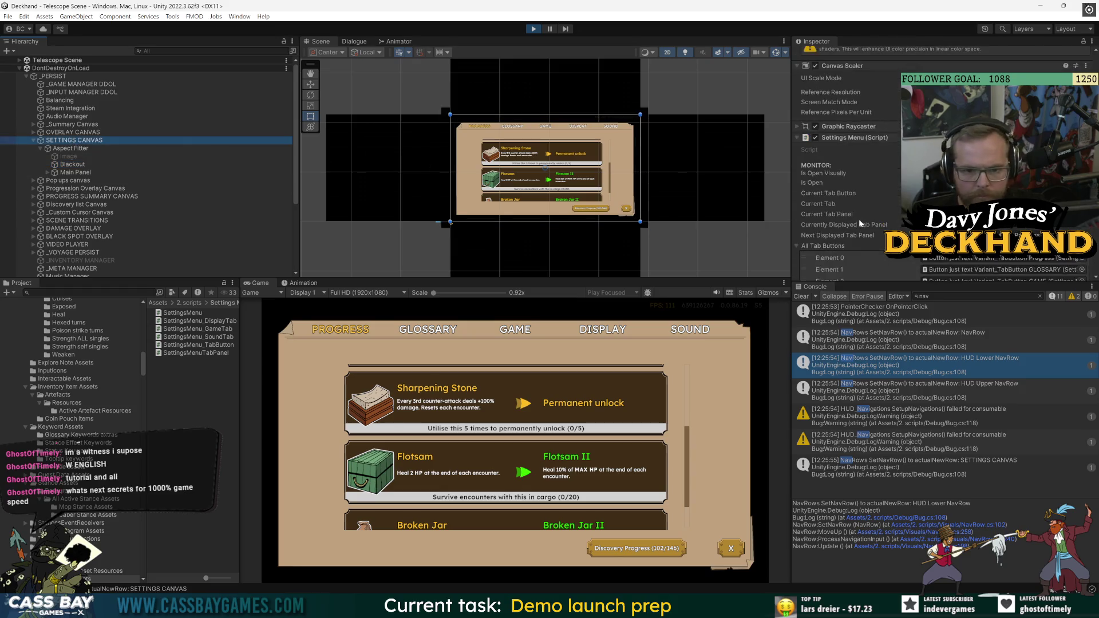
scroll(857, 159, down, 10)
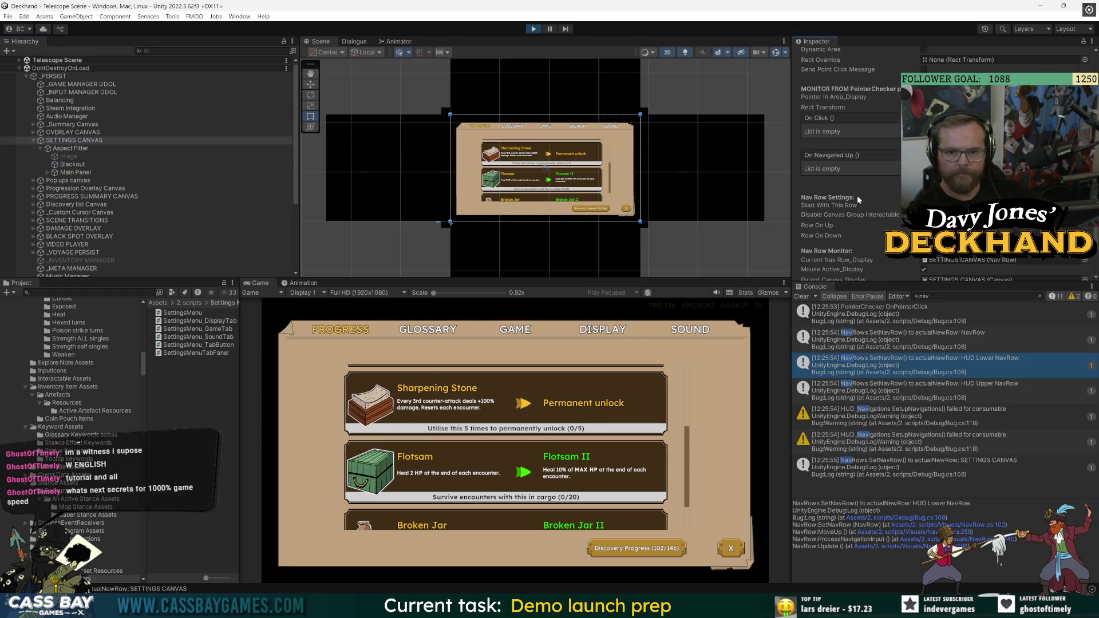
scroll(853, 224, down, 3)
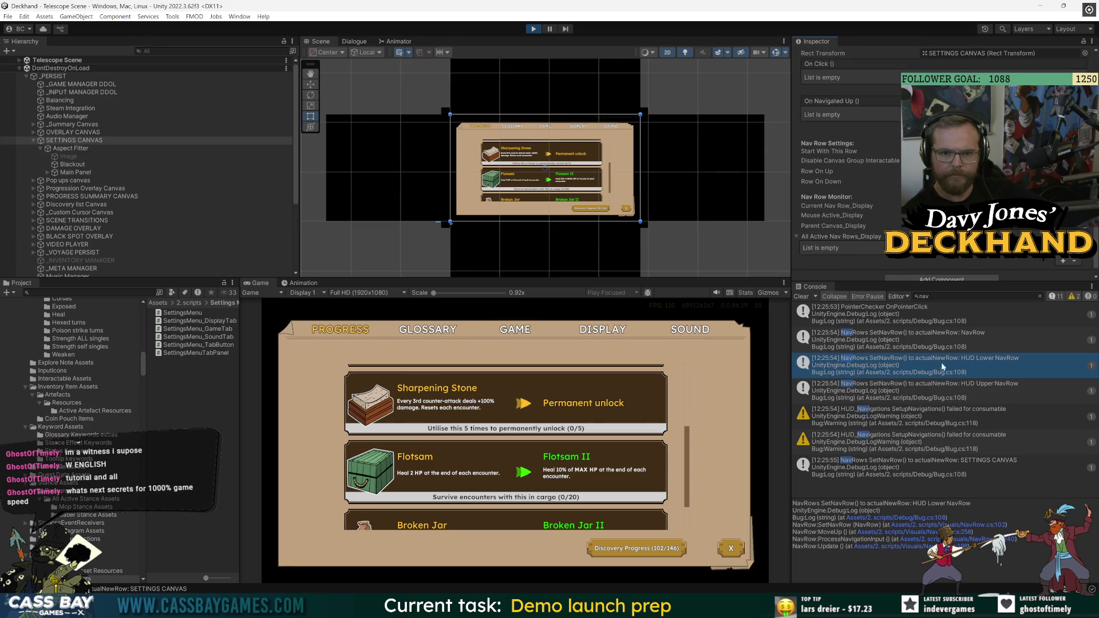
double_click(716, 430)
click(813, 389)
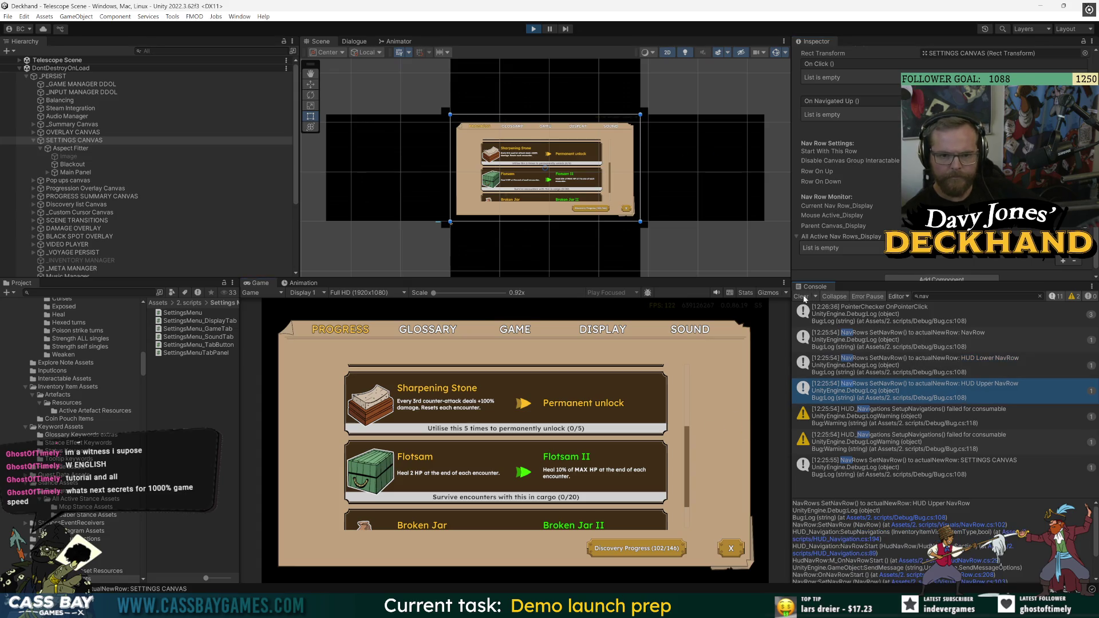
click(923, 296)
Filter the Console on 'SetNavRow()', clear it, and trace the new logs to TelescopeManager.cs
text(Set)
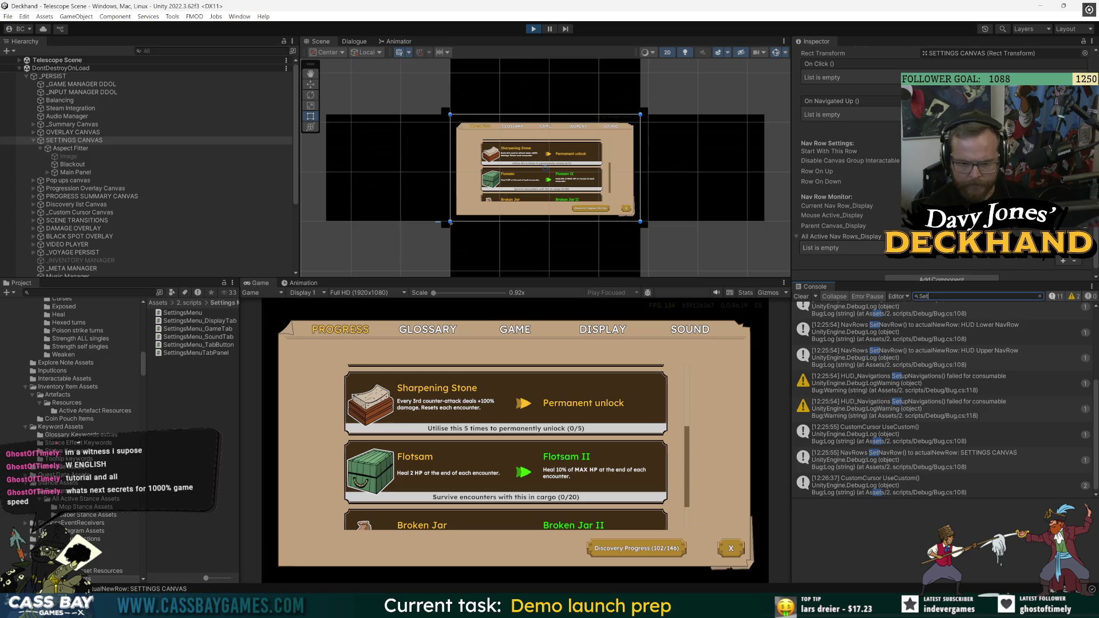
text(NavRow())
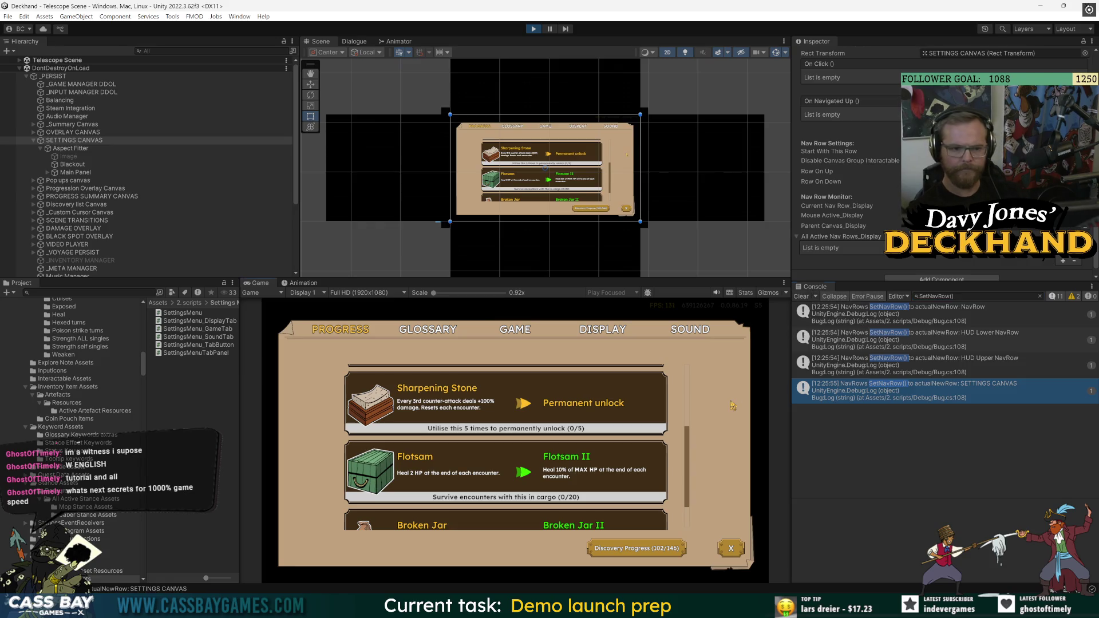
click(900, 289)
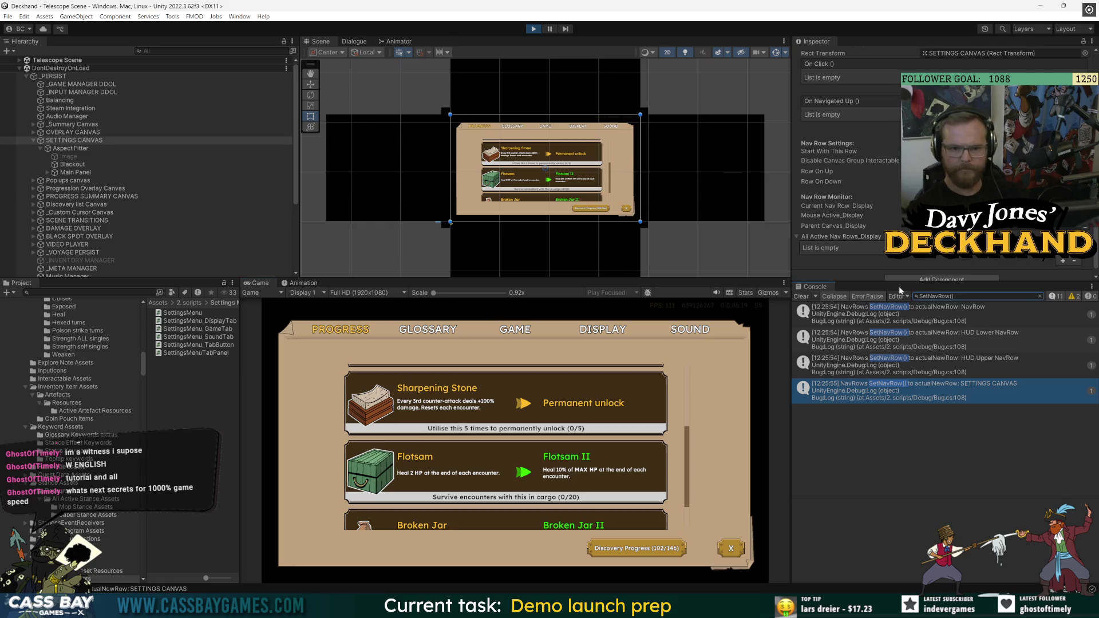
click(797, 297)
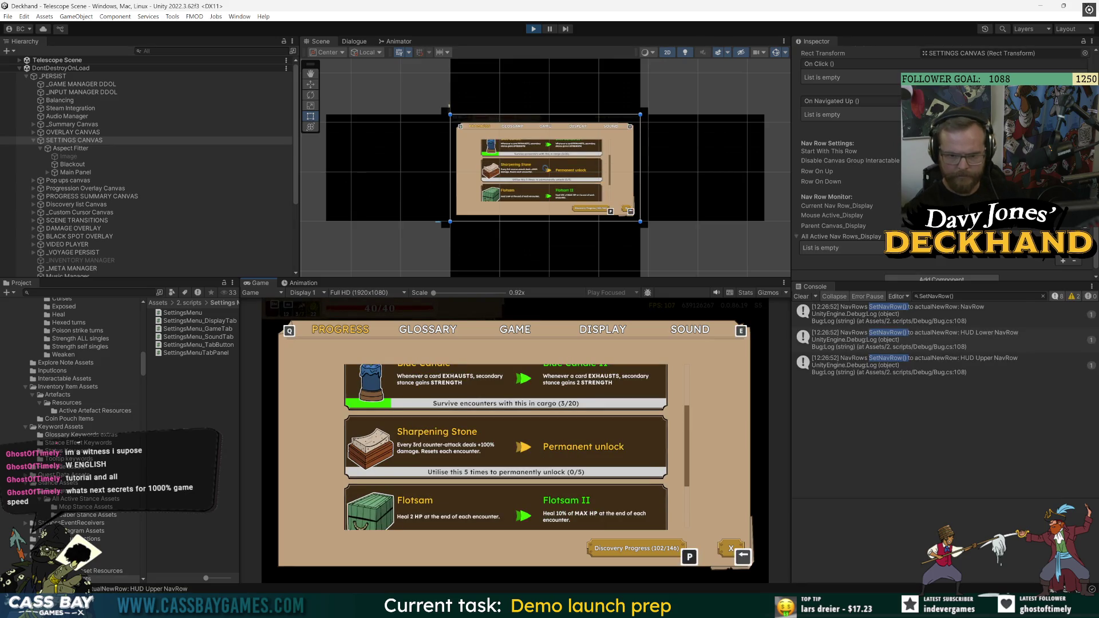
click(1093, 399)
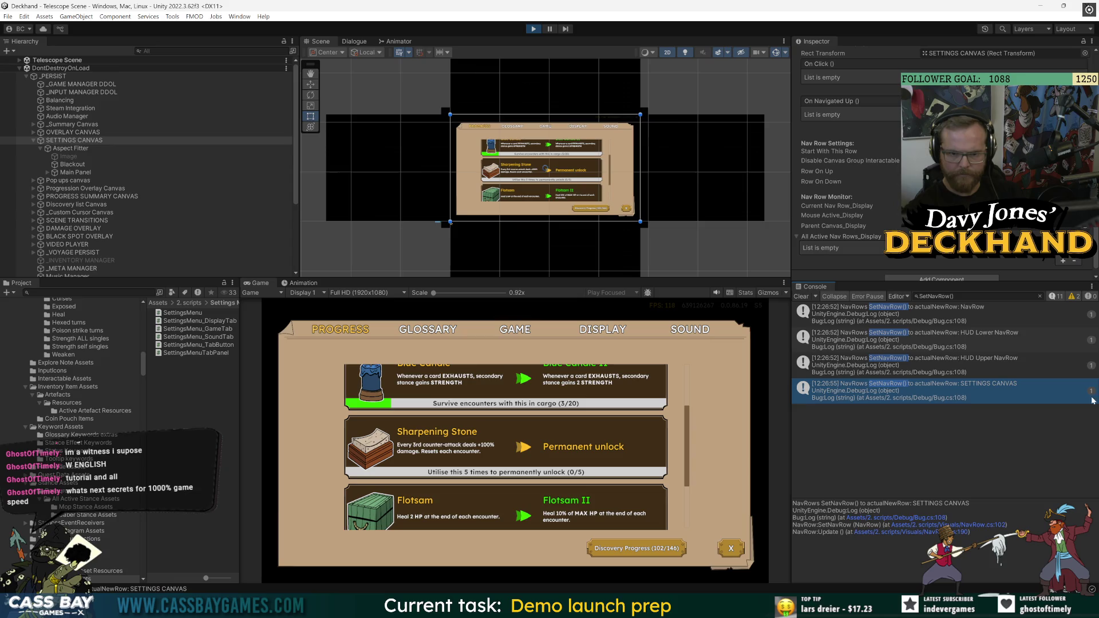
click(956, 314)
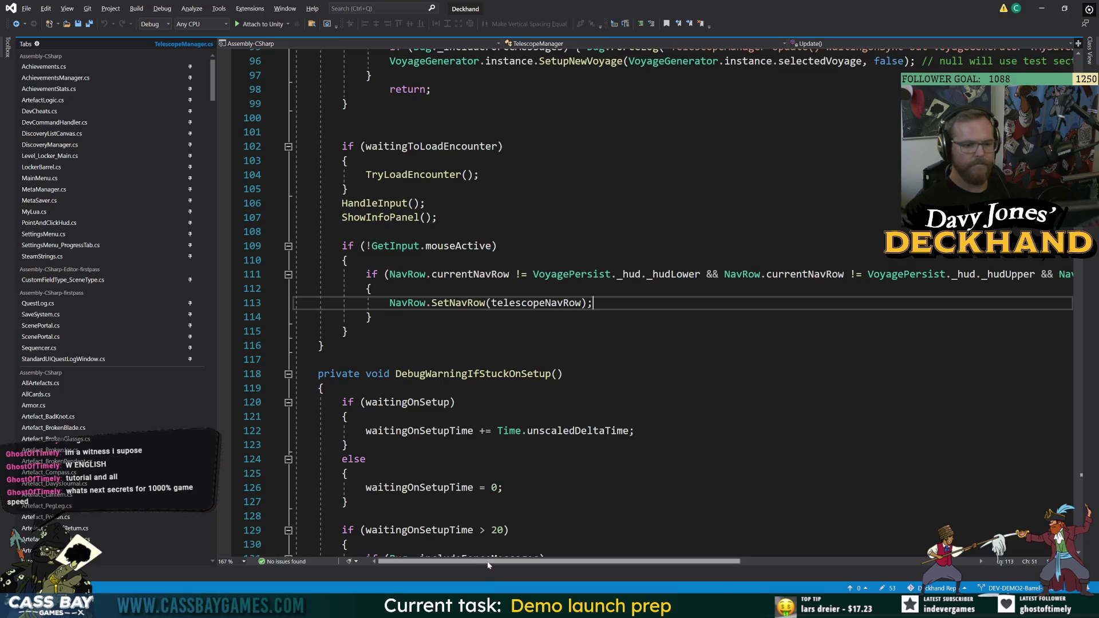
On line 109, append && !SettingsMenu.instance after the mouseActive condition
mouse_move(487, 566)
mouse_down()
mouse_move(715, 570)
mouse_move(456, 571)
mouse_up()
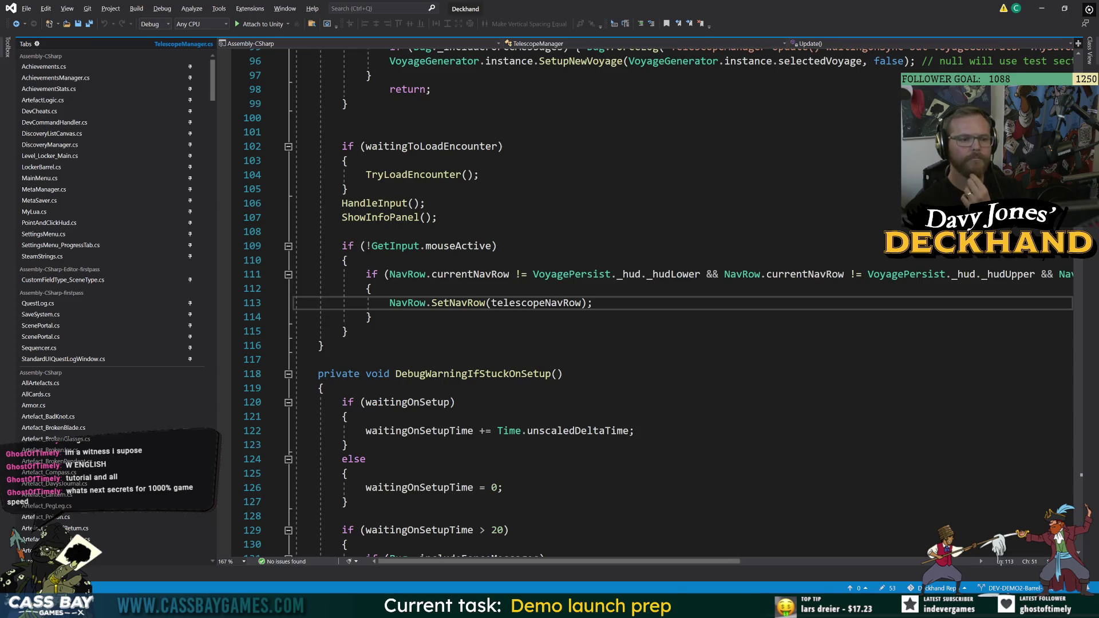
double_click(458, 246)
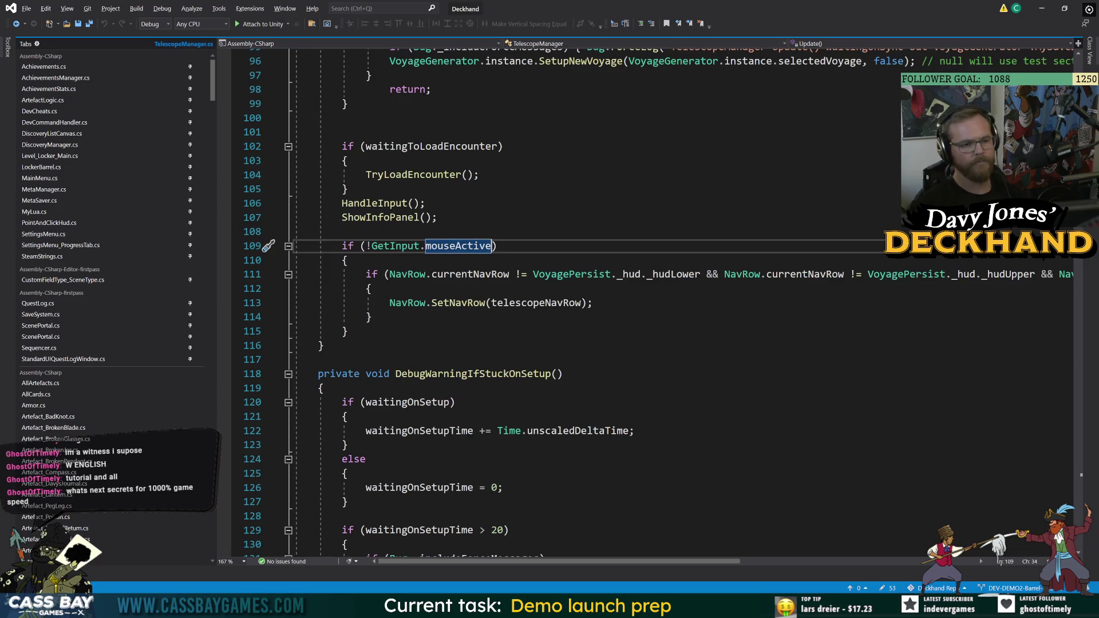
key(Right)
text(&& !)
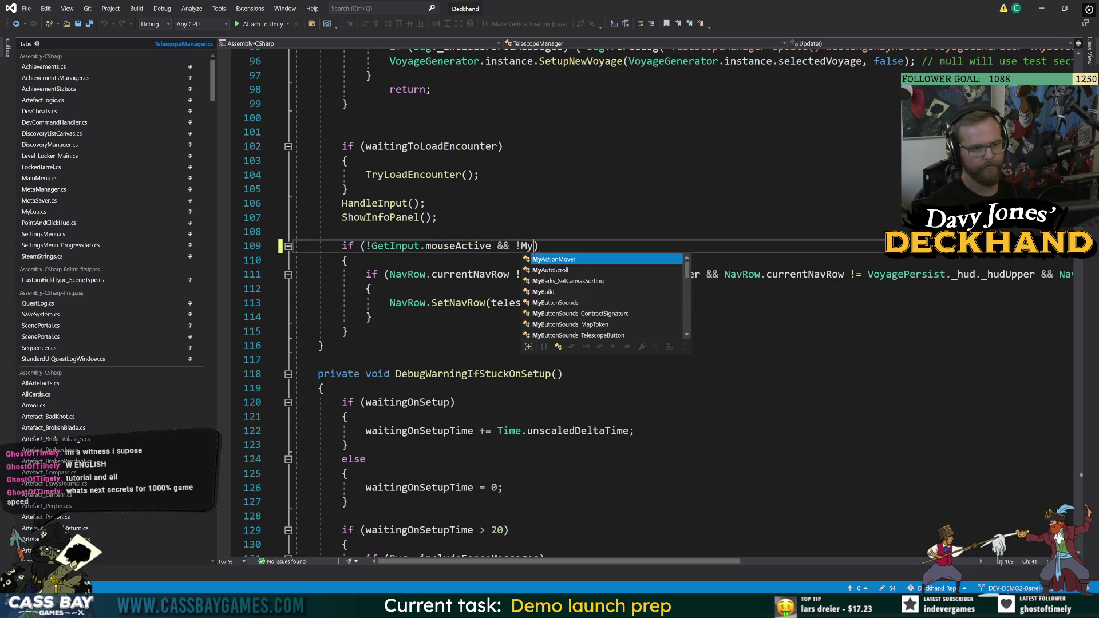
text(SettingsMenu.is)
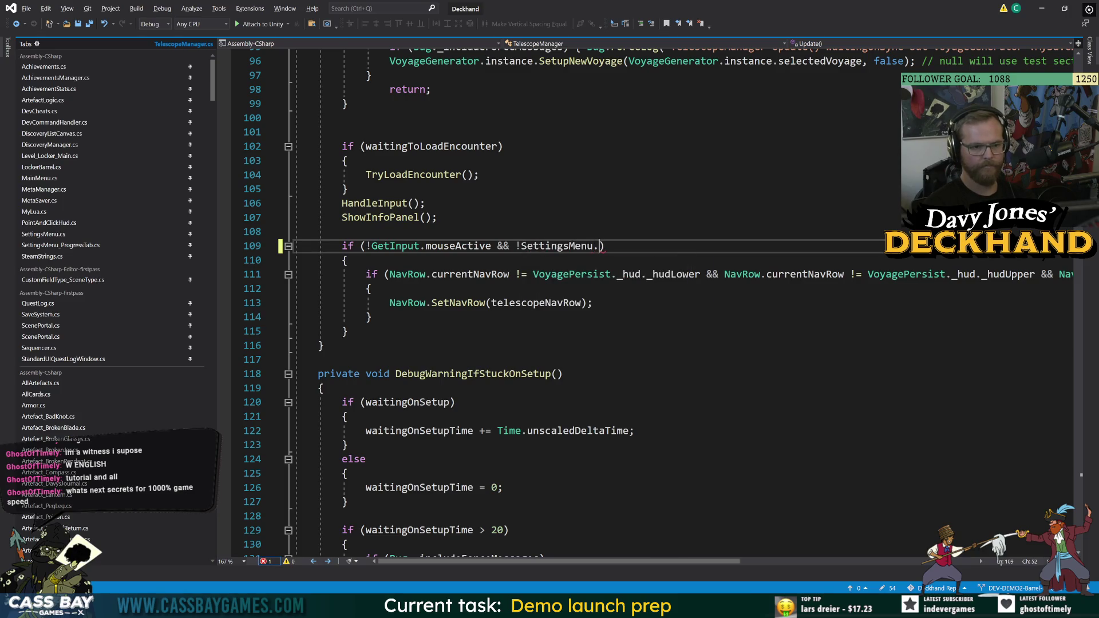
key(BackSpace)
key(BackSpace)
text(ope)
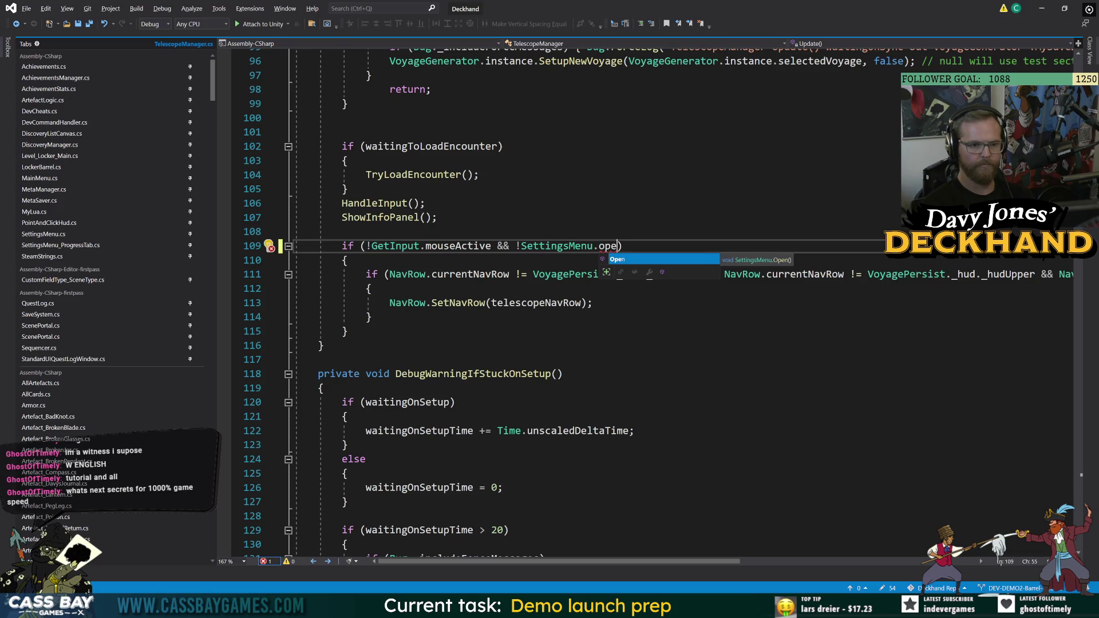
key(BackSpace)
key(BackSpace)
key(BackSpace)
text(in)
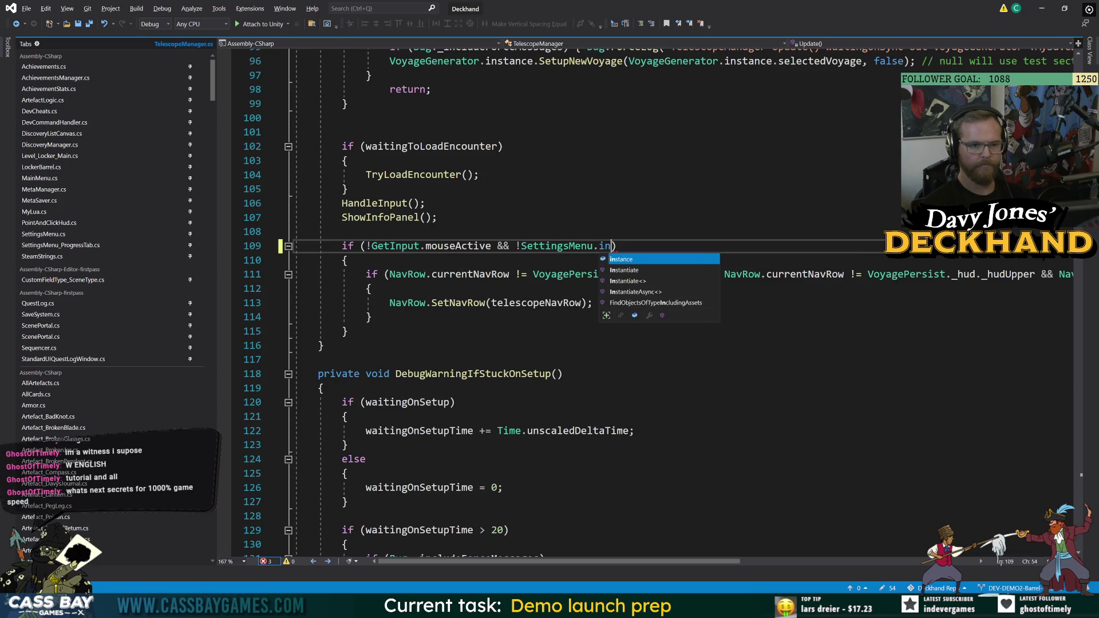
key(Tab)
Complete it with .isOpen && !DiscoveryListCanvas.instance.isOpen so both menus block the nav row
text(.is )
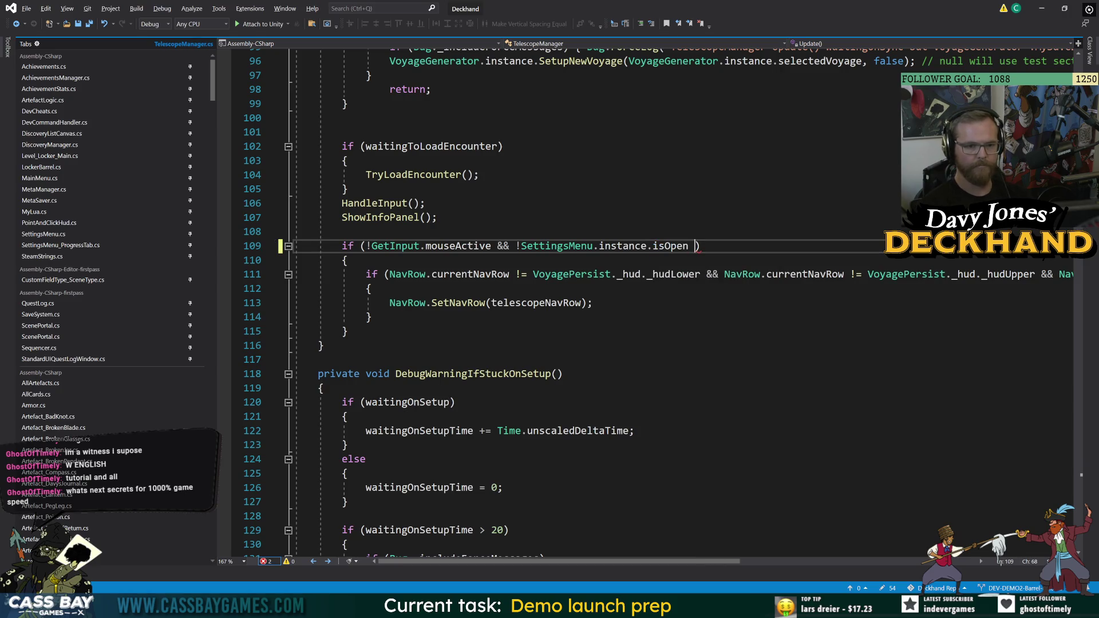
text(&& Discov)
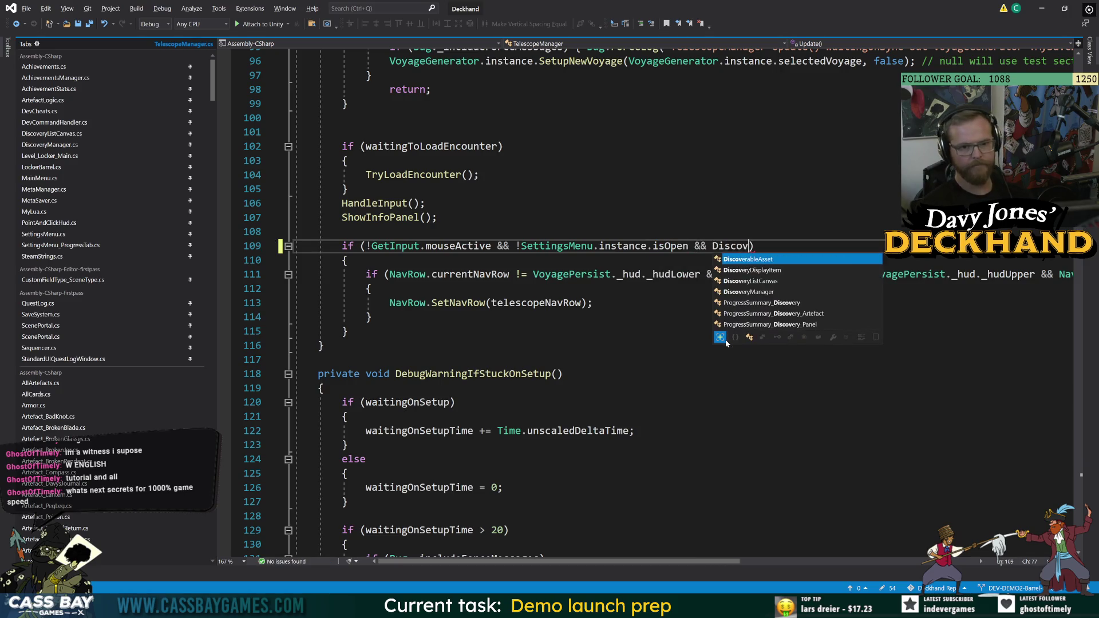
text(eryL.)
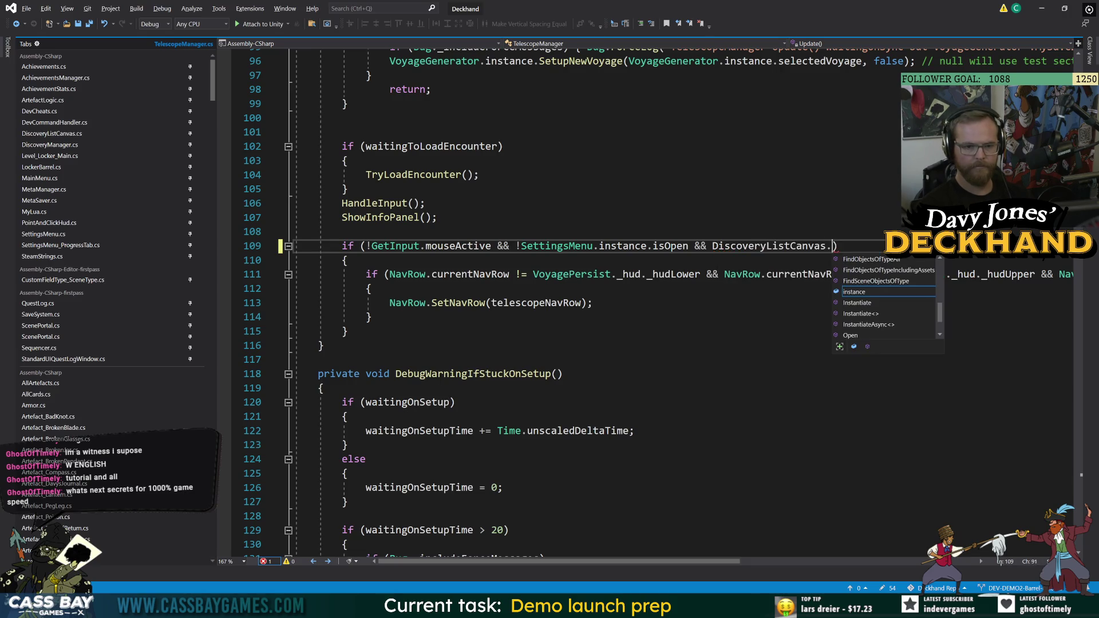
text(in.is)
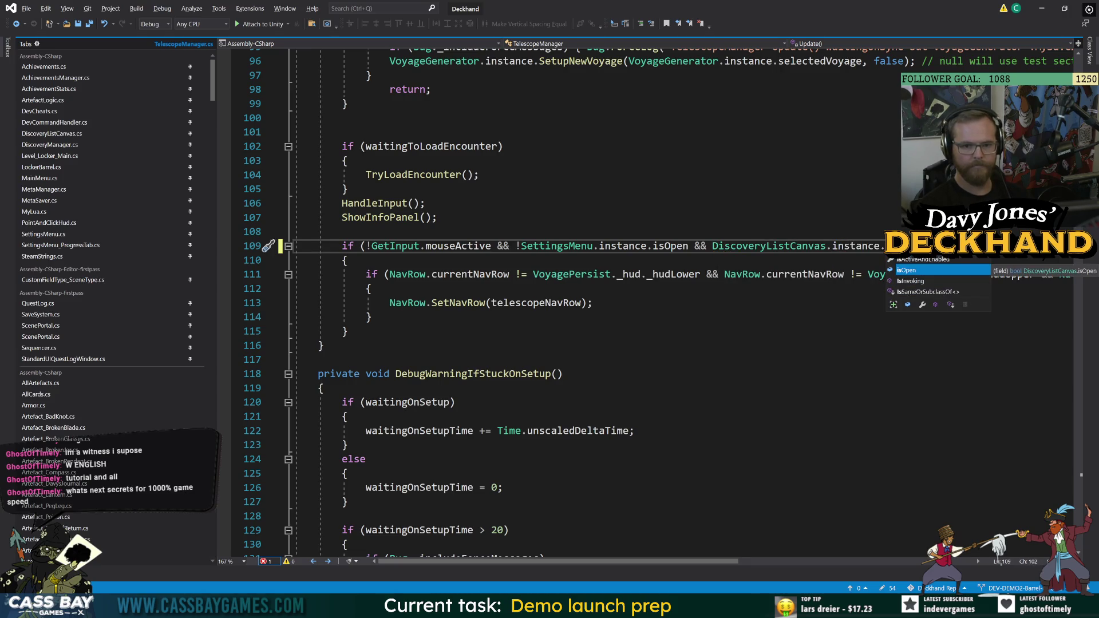
key(Tab)
click(712, 246)
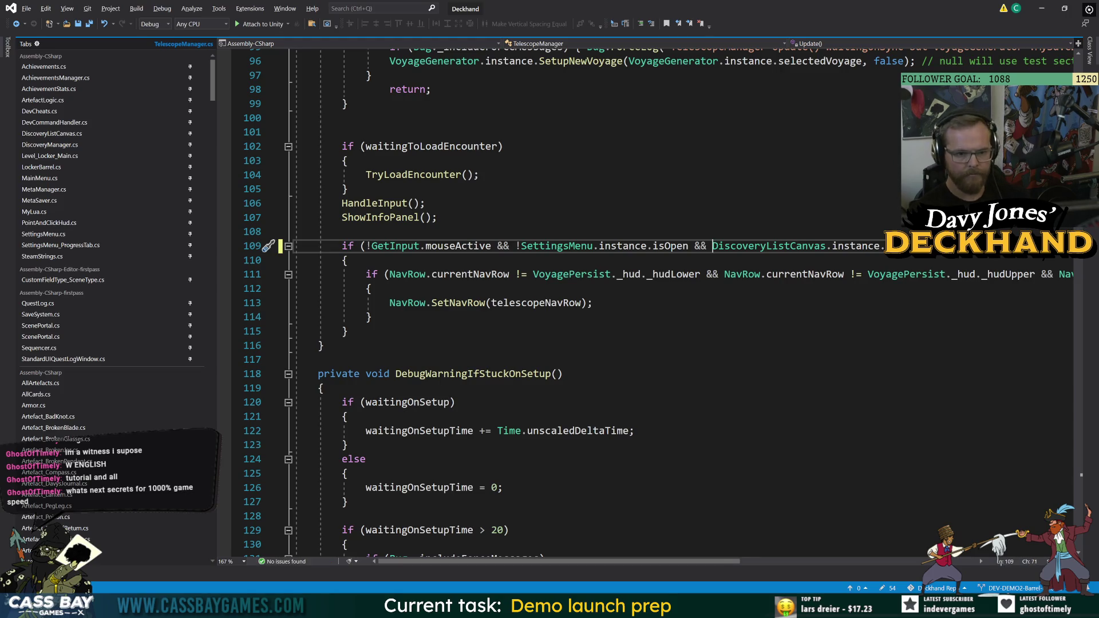
text(!)
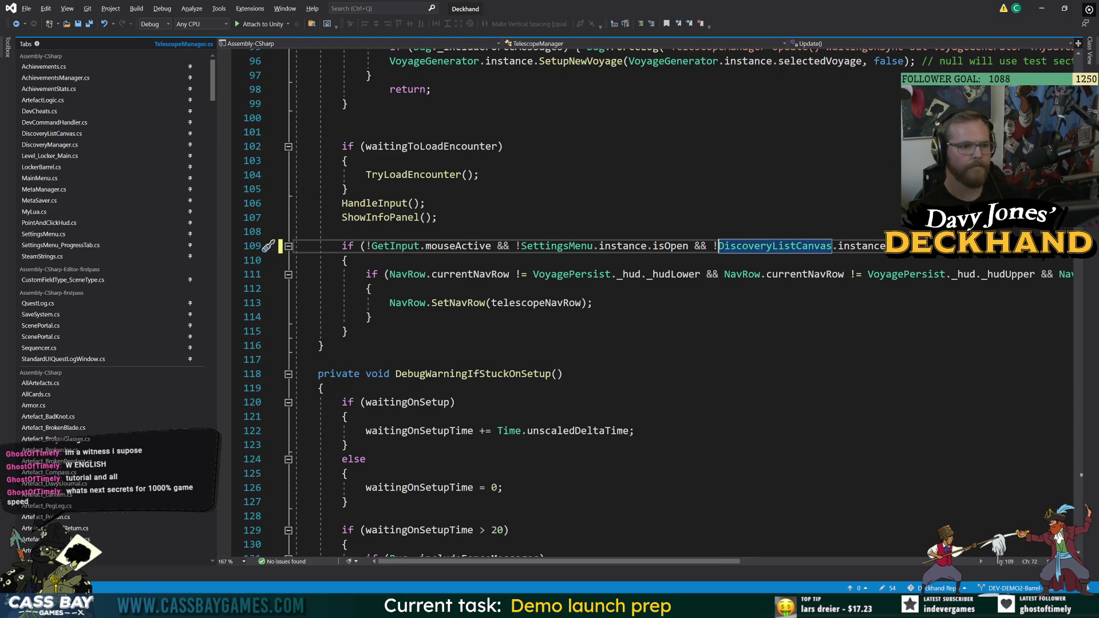
click(438, 217)
Save the TelescopeManager script, then stop and restart play mode so it recompiles
key(ctrl+s)
key(alt+Tab)
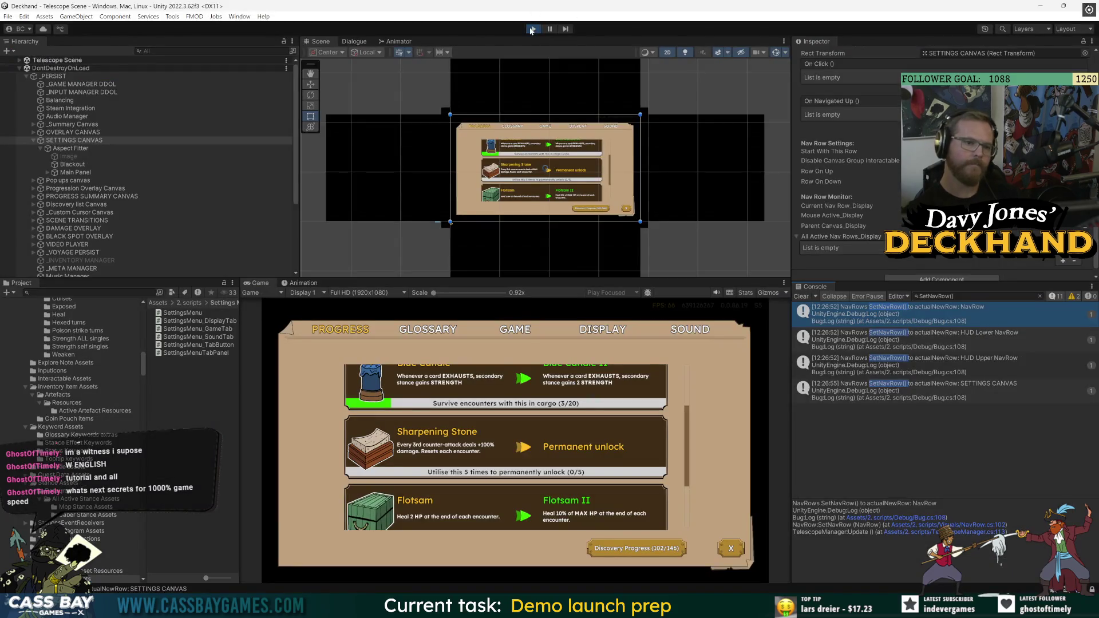
click(531, 30)
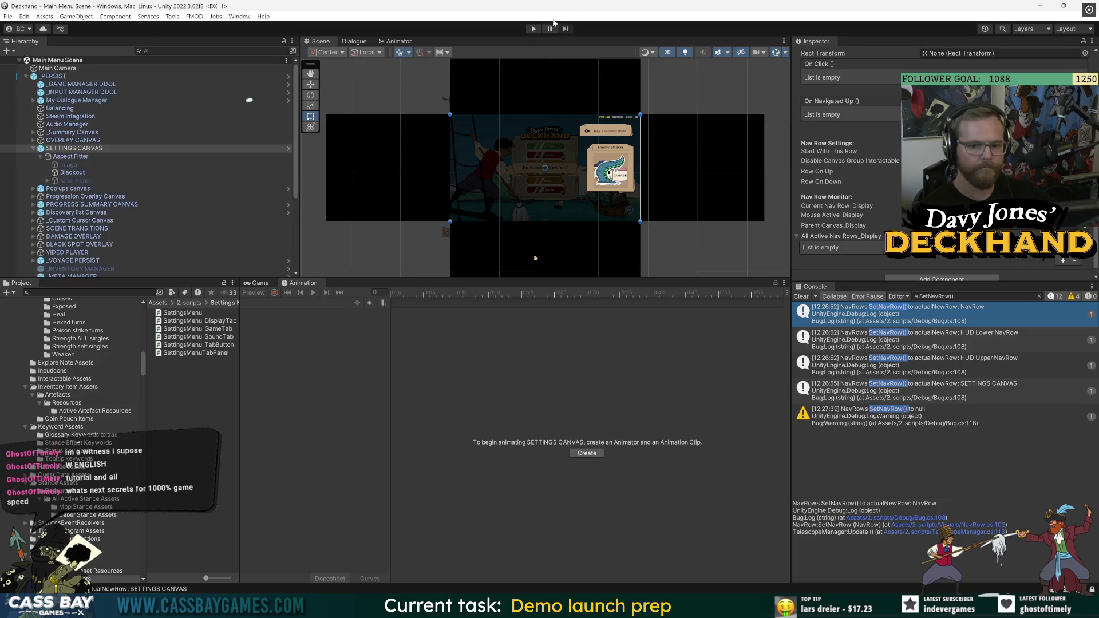
click(534, 29)
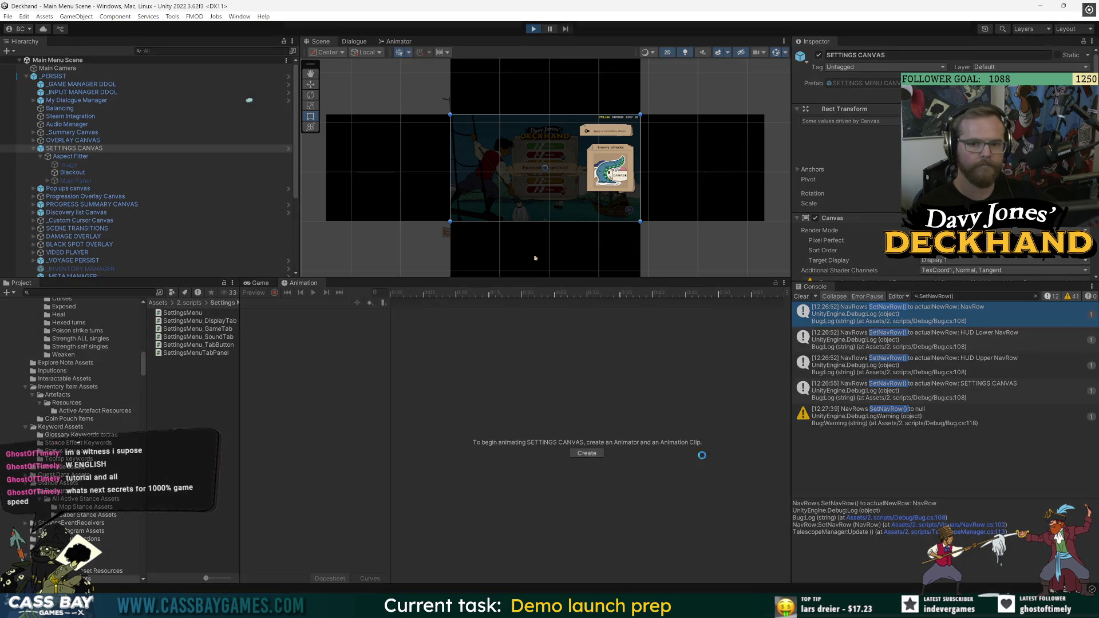
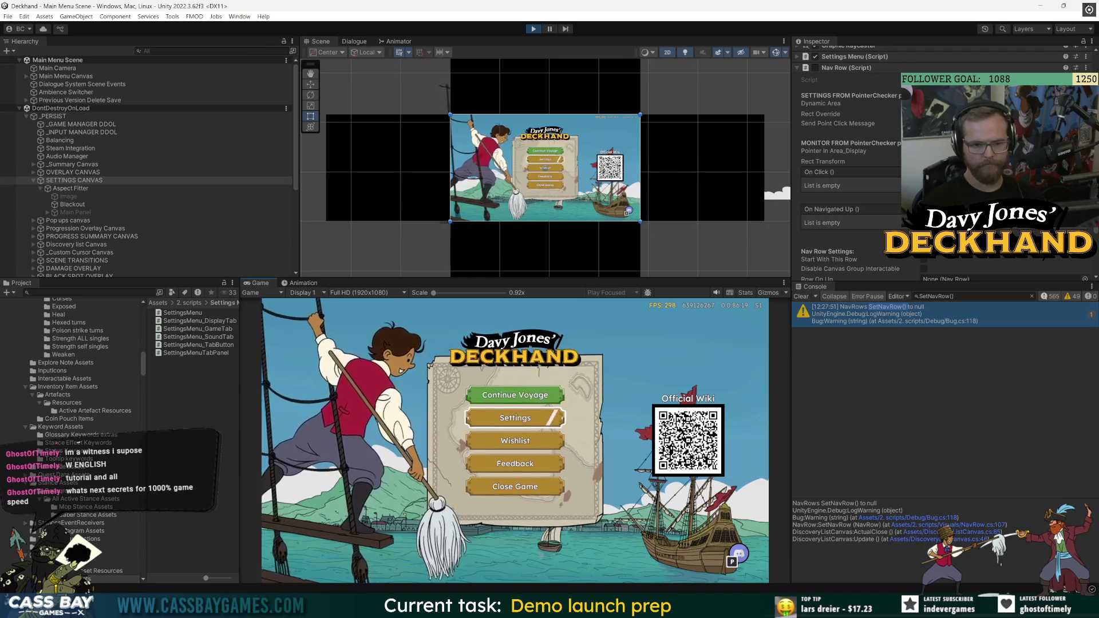
Enter the game from the main menu, open Settings on the Progress page and scroll its list
key(Return)
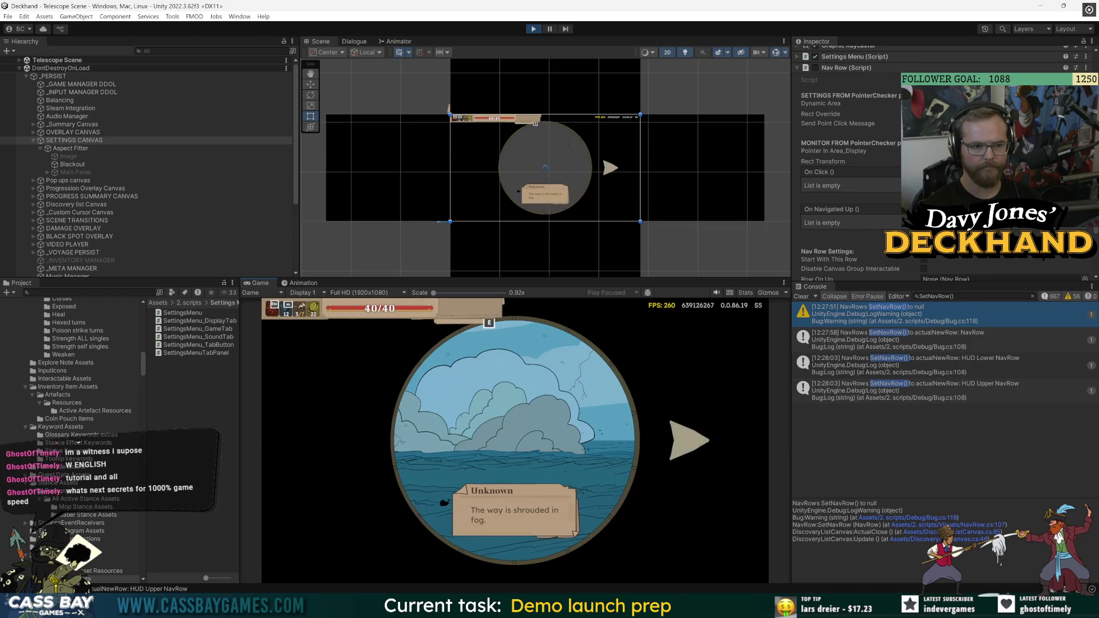
click(472, 452)
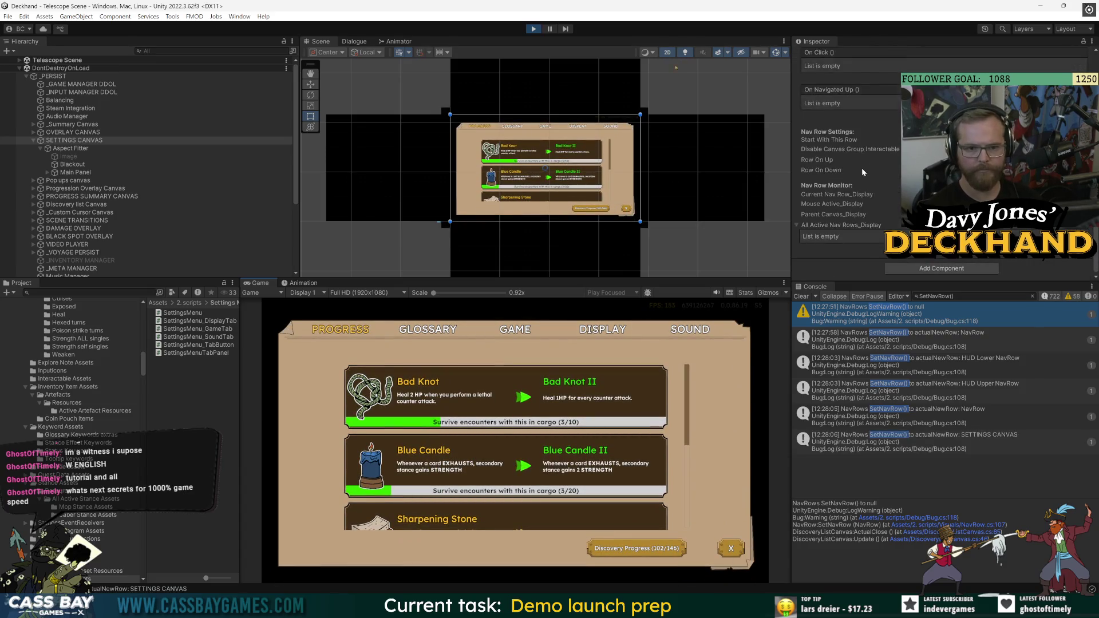
scroll(473, 455, down, 1)
scroll(505, 447, up, 1)
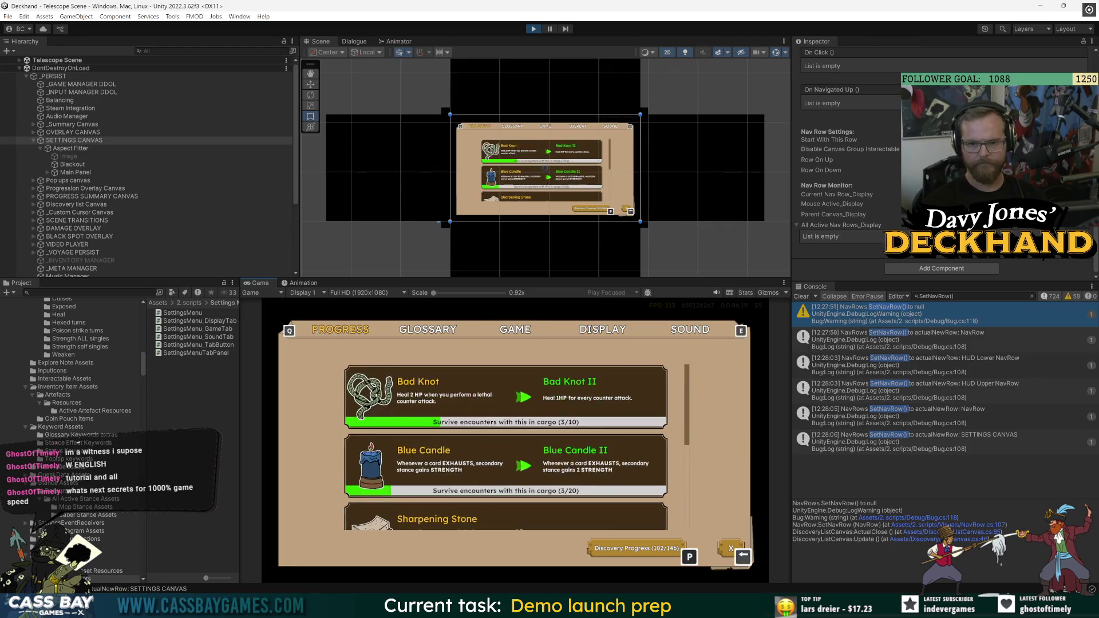
scroll(505, 447, down, 4)
scroll(506, 446, up, 4)
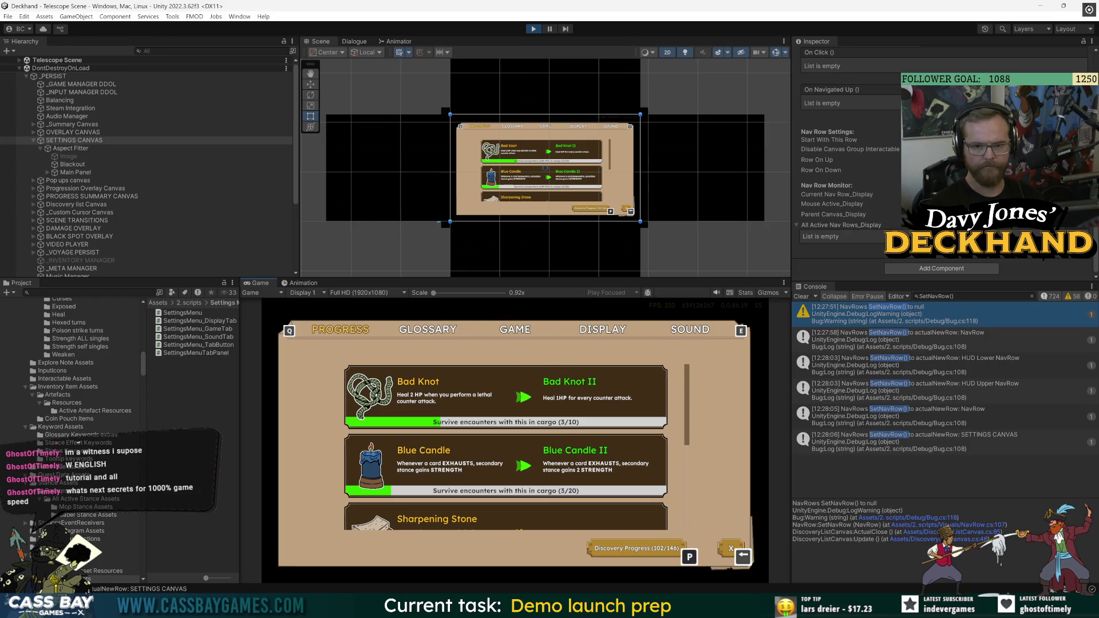
Open and scroll the Discovery Progress grid, close it, then clear the fog to reveal the ship
key(p)
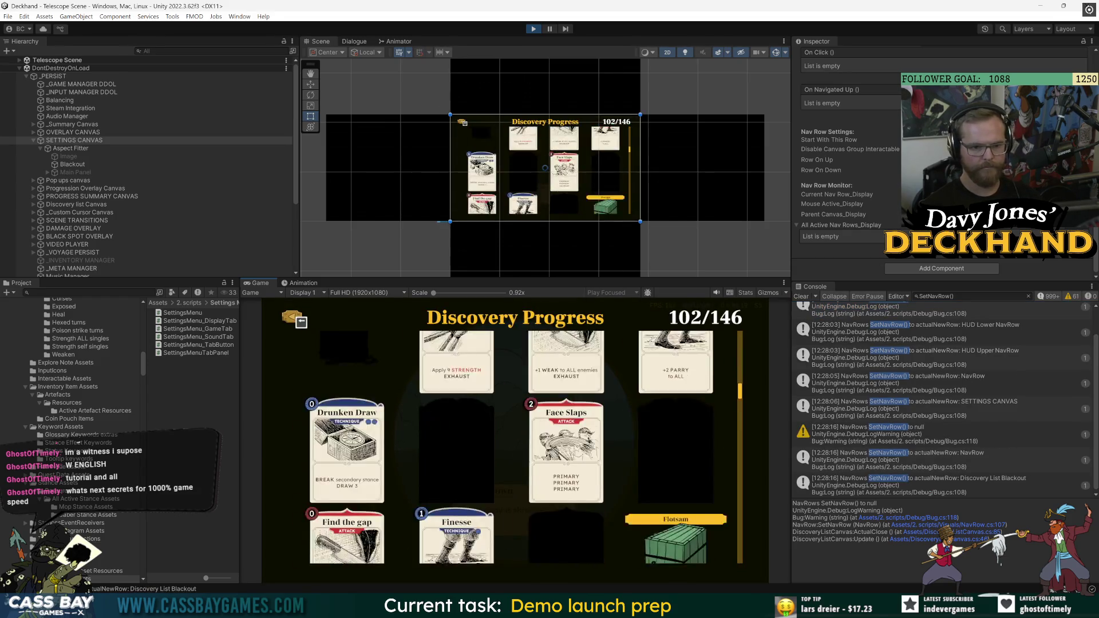
scroll(506, 447, down, 3)
scroll(516, 441, down, 3)
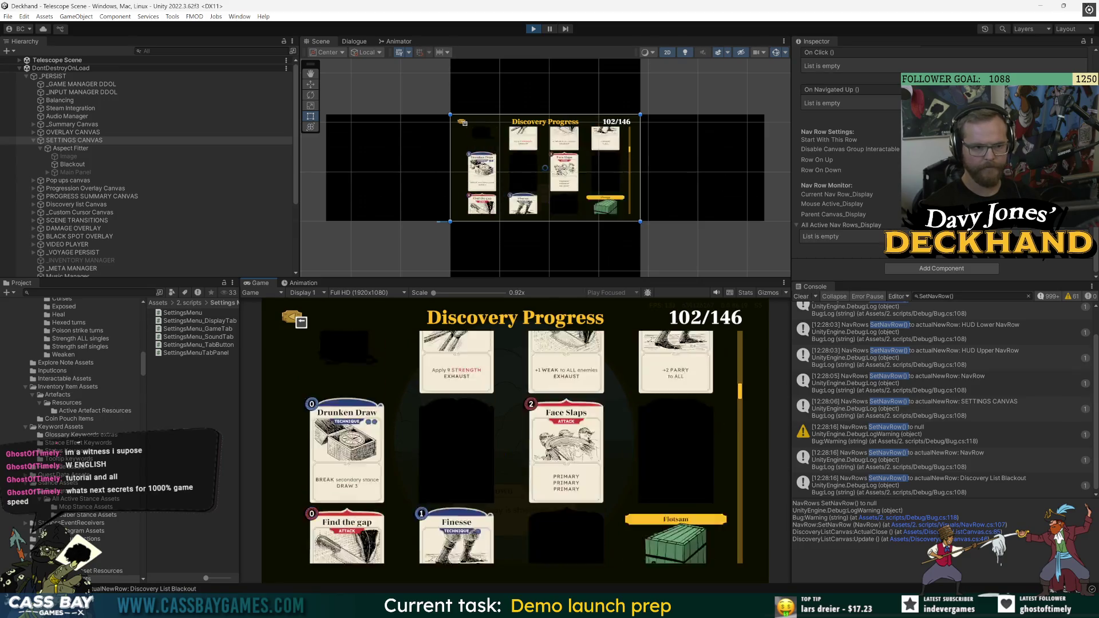
key(Escape)
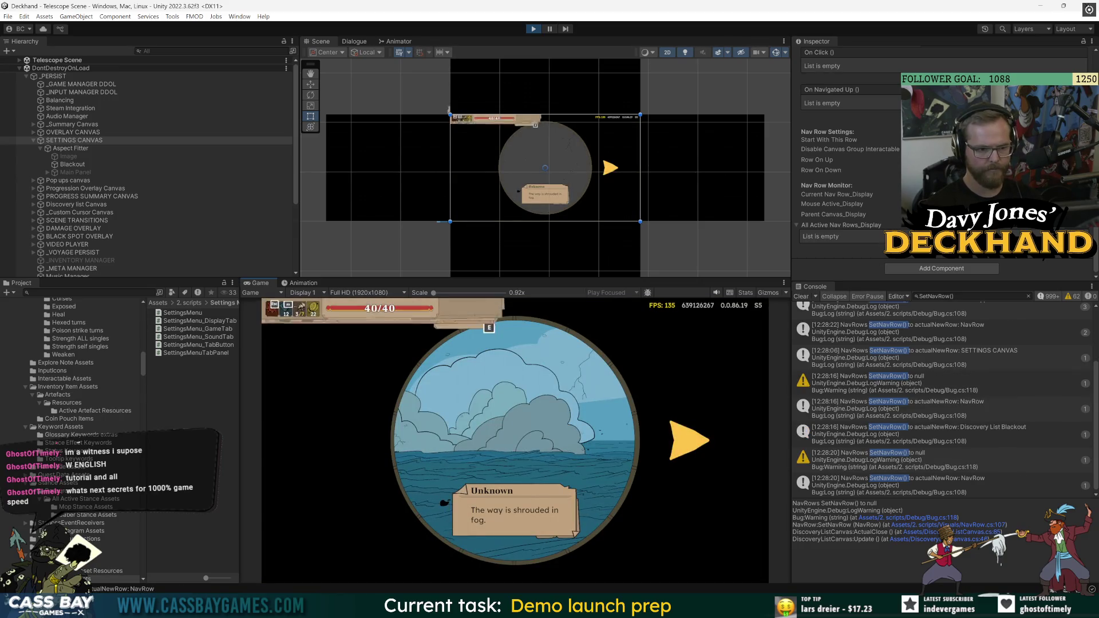
key(Return)
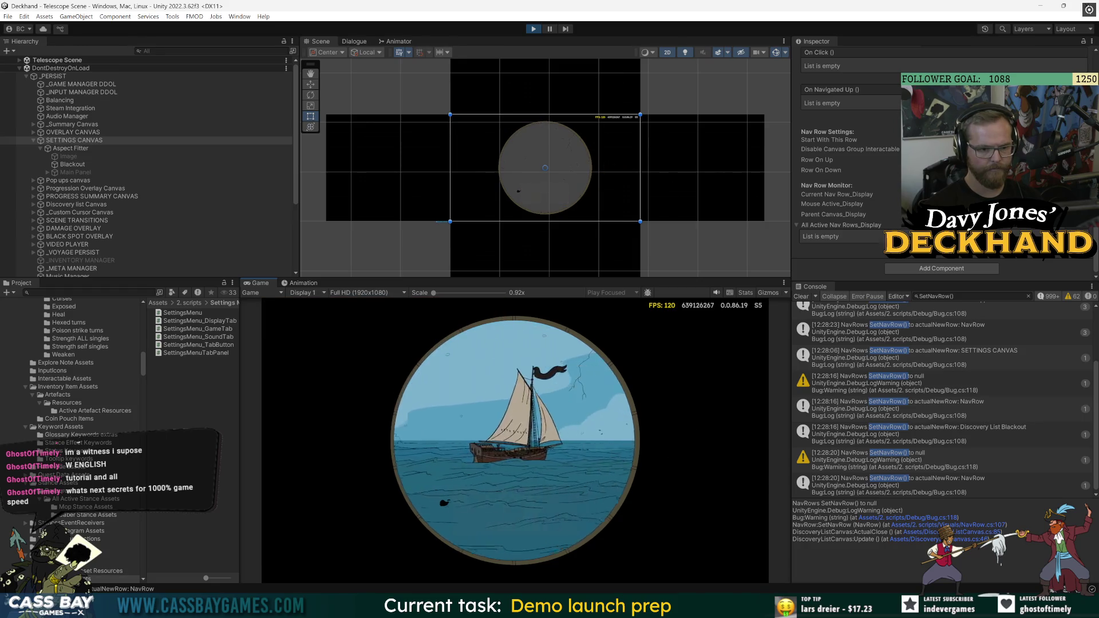
Open the settings menu and cycle its tabs with Q/E, ending on the Glossary tab
key(Escape)
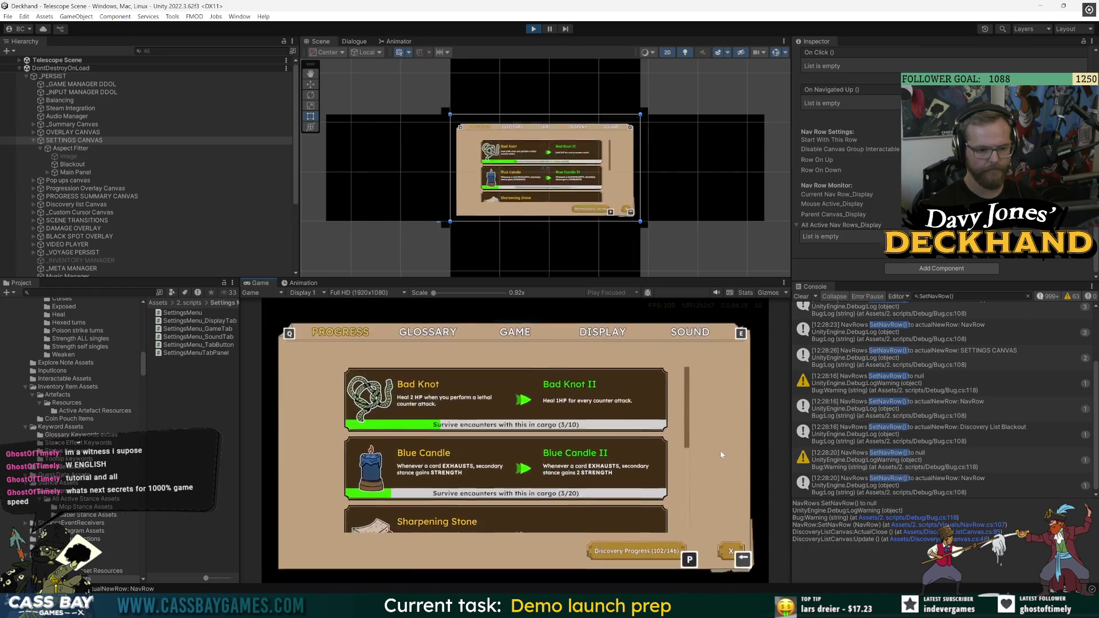
key(e)
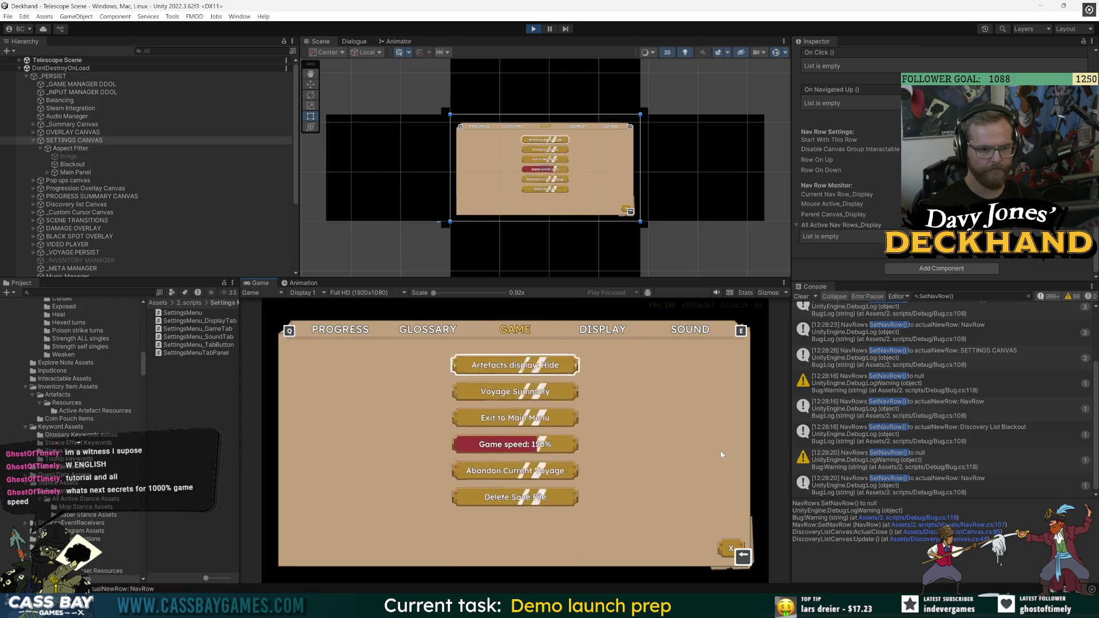
key(e)
key(e)
key(q)
key(q)
key(q)
key(q)
key(e)
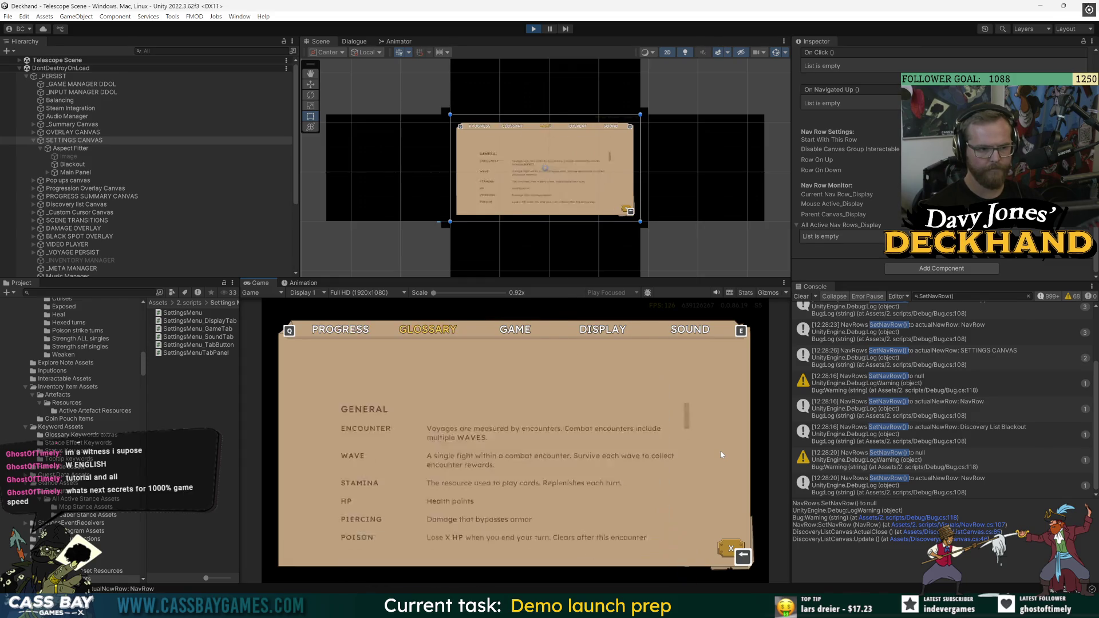
key(e)
key(e)
key(q)
key(q)
key(e)
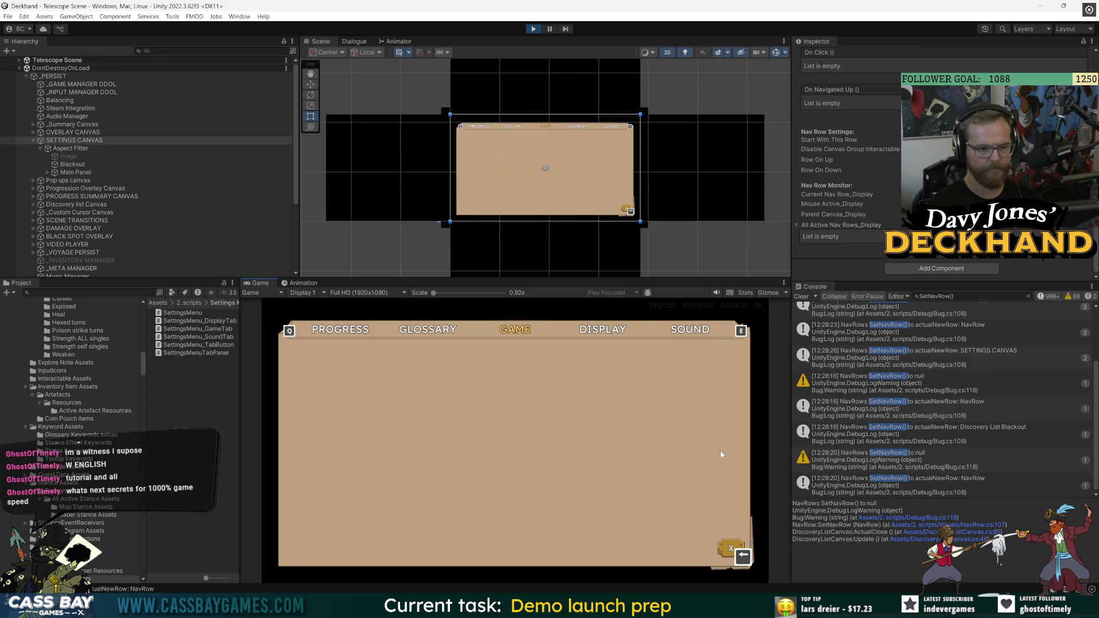
key(e)
key(e)
key(q)
key(q)
key(q)
key(q)
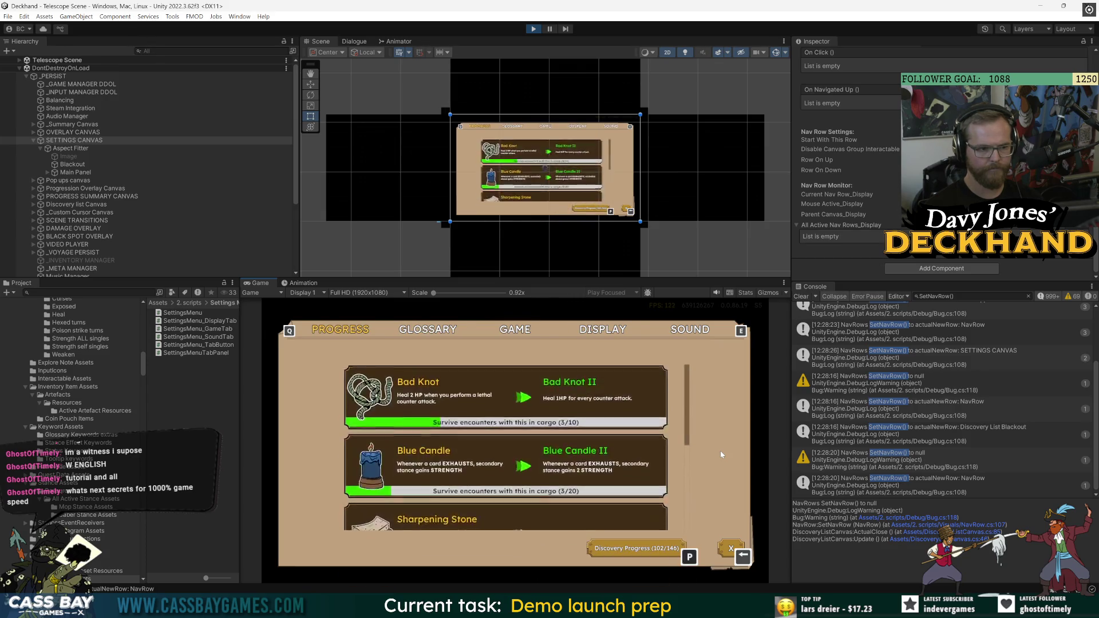
key(e)
key(e)
key(e)
key(q)
key(q)
key(q)
key(e)
key(e)
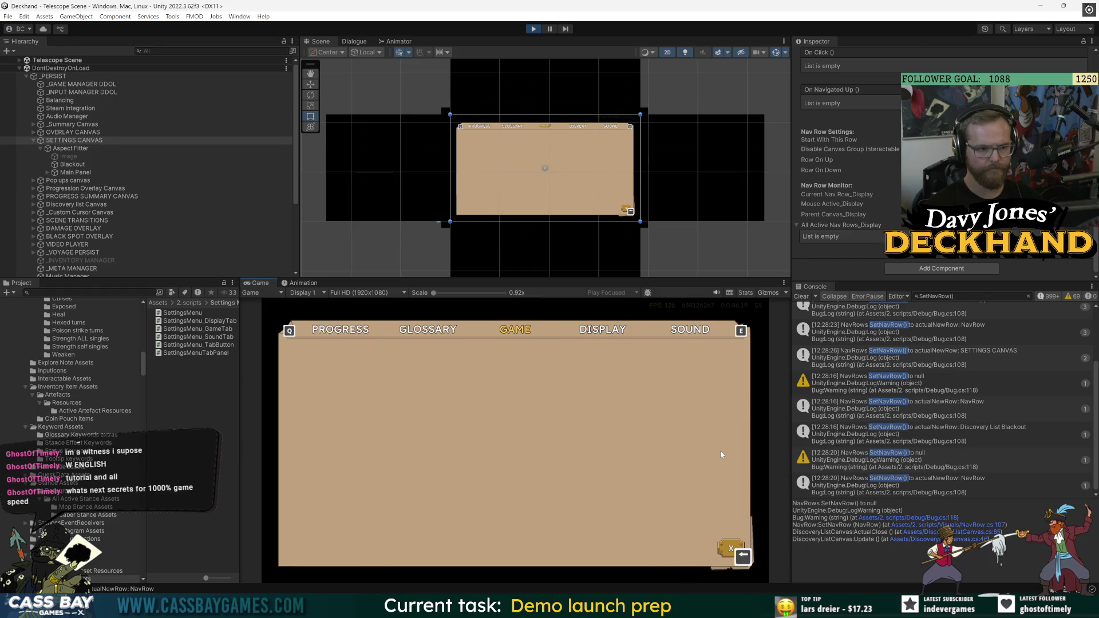
key(q)
key(q)
key(q)
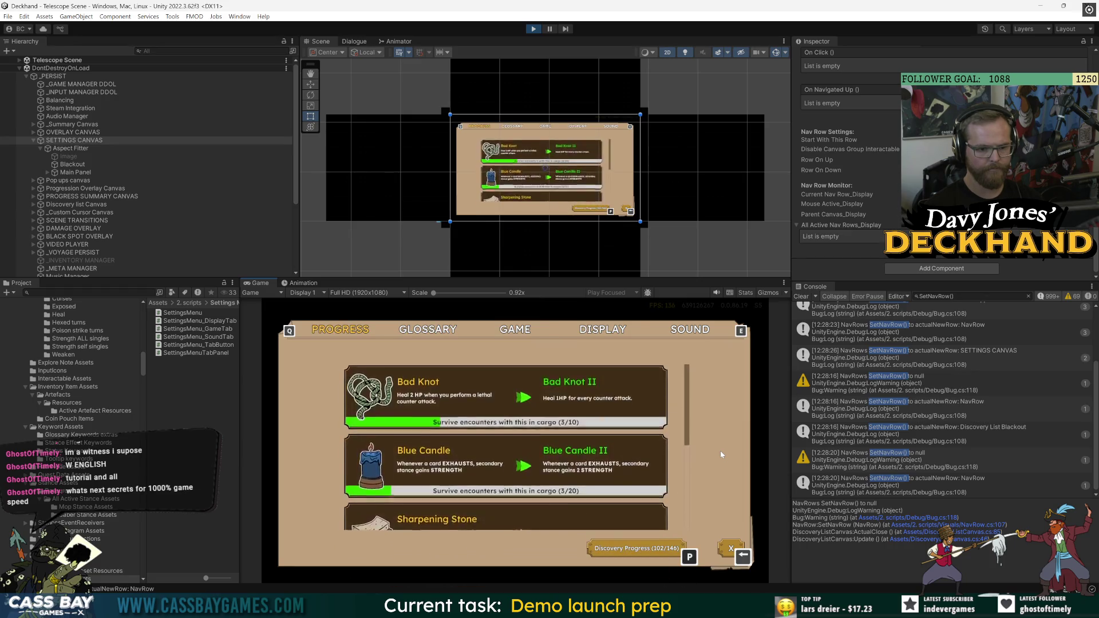
Reopen and scroll Discovery Progress, close it, and sail from the telescope into the Pirates encounter
key(p)
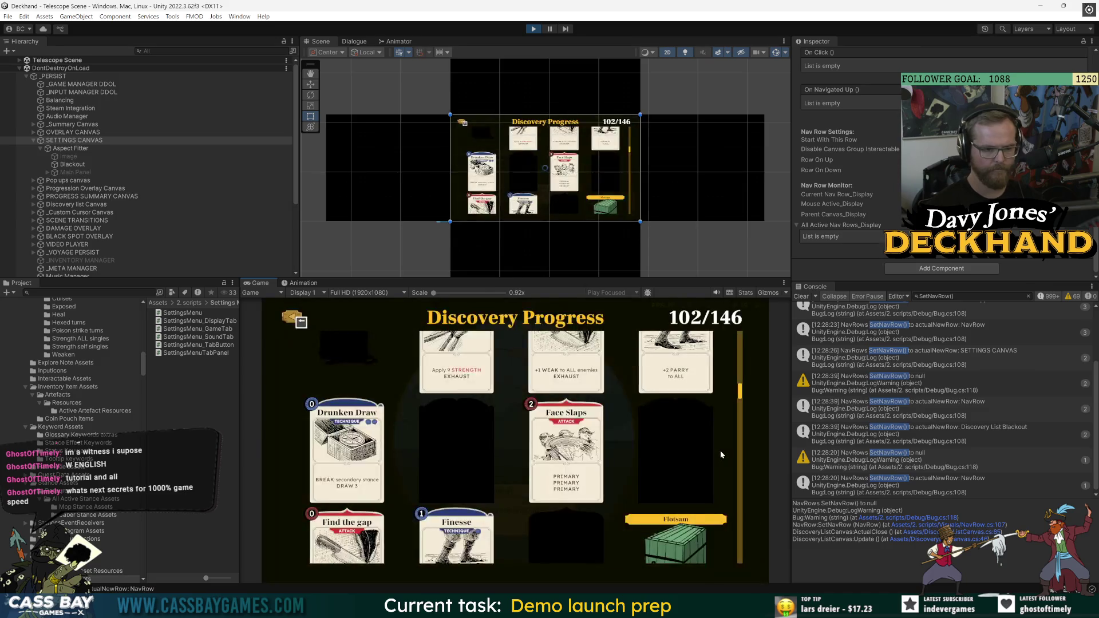
scroll(720, 451, down, 10)
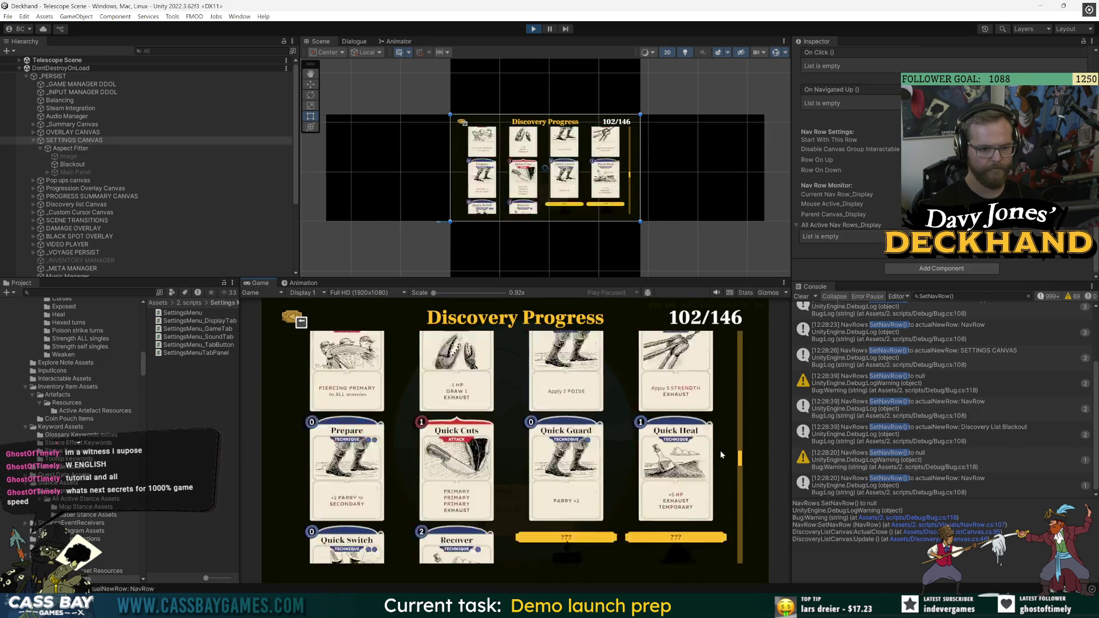
scroll(720, 451, down, 3)
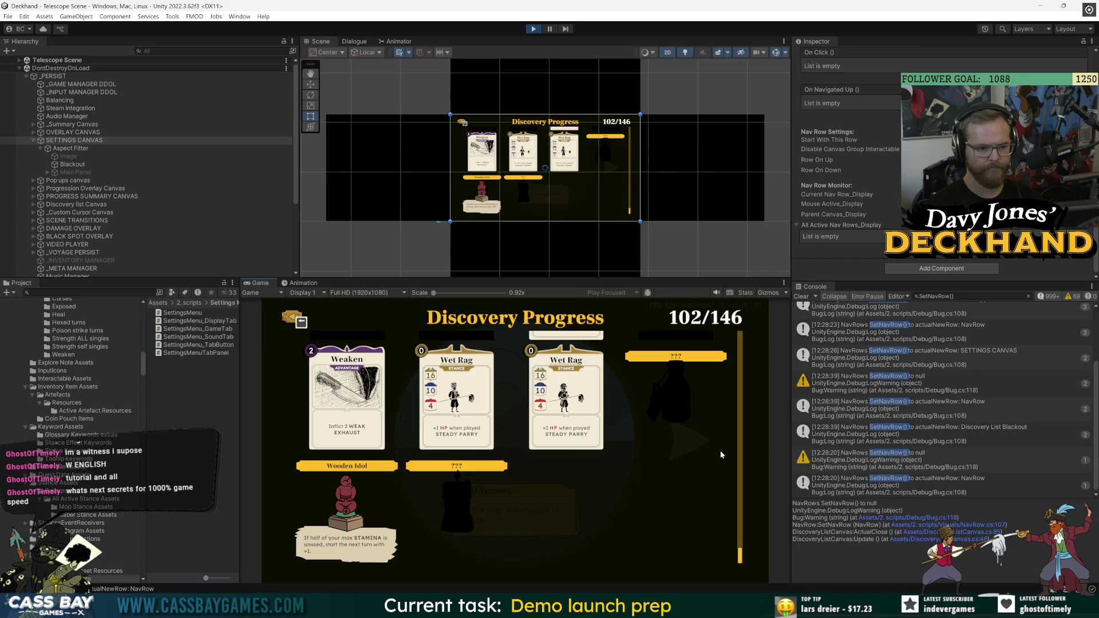
key(Escape)
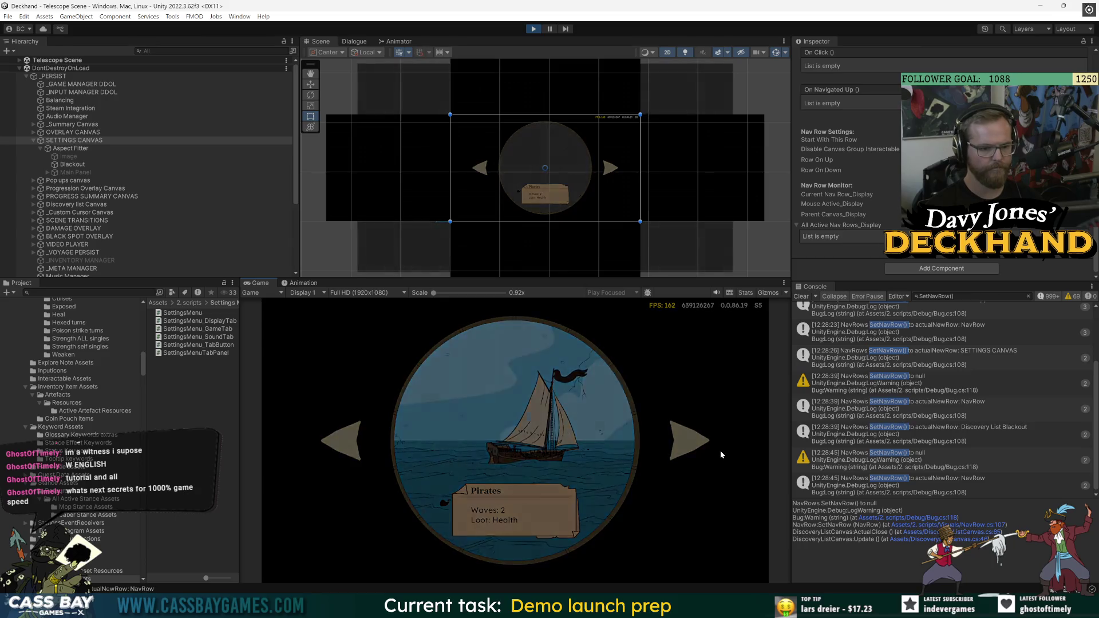
key(Escape)
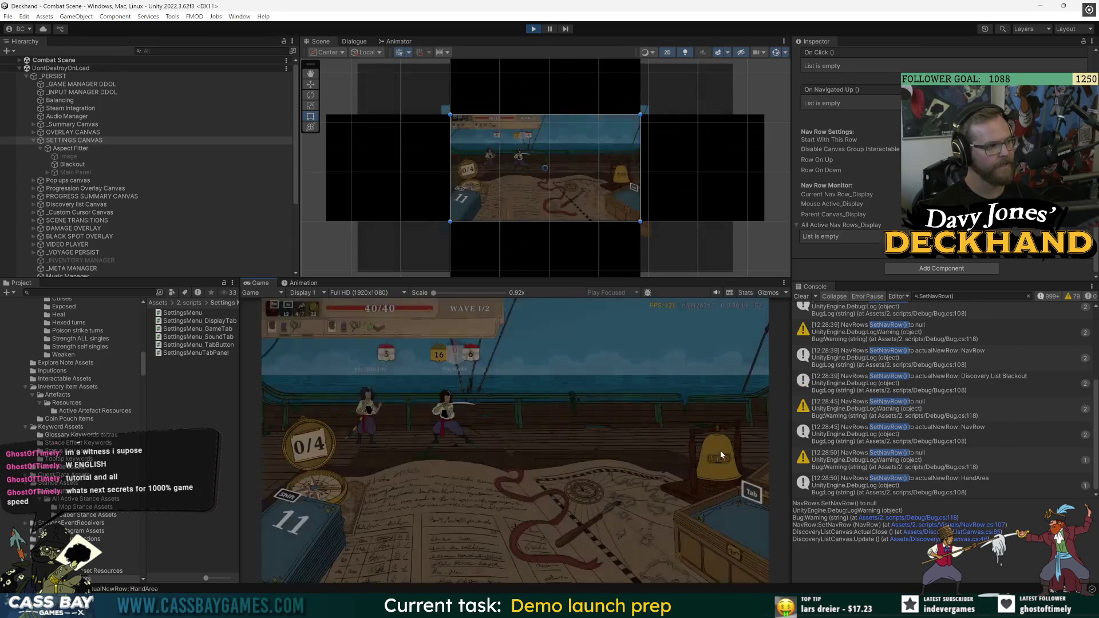
Stop Play mode, select _PERSIST and apply all its prefab overrides
key(ctrl+p)
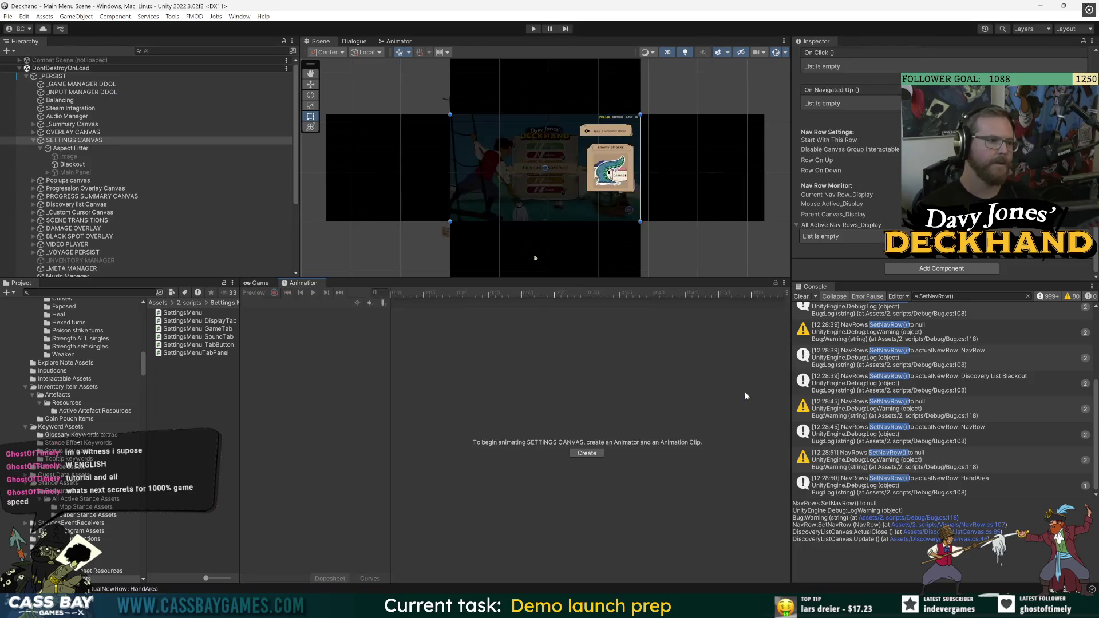
scroll(871, 125, up, 4)
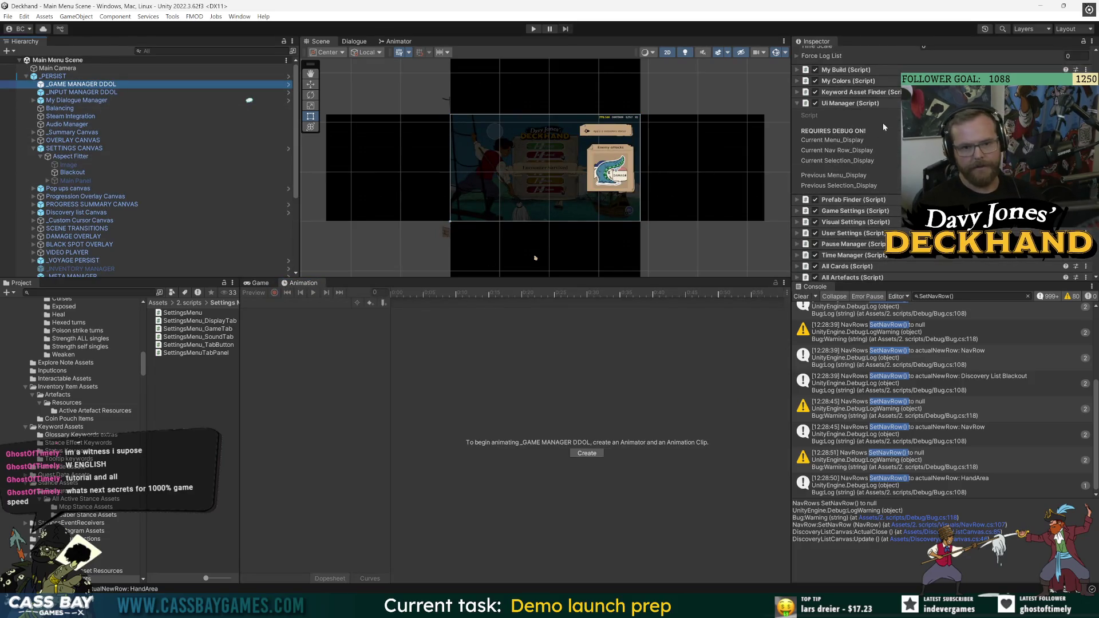
scroll(841, 114, up, 7)
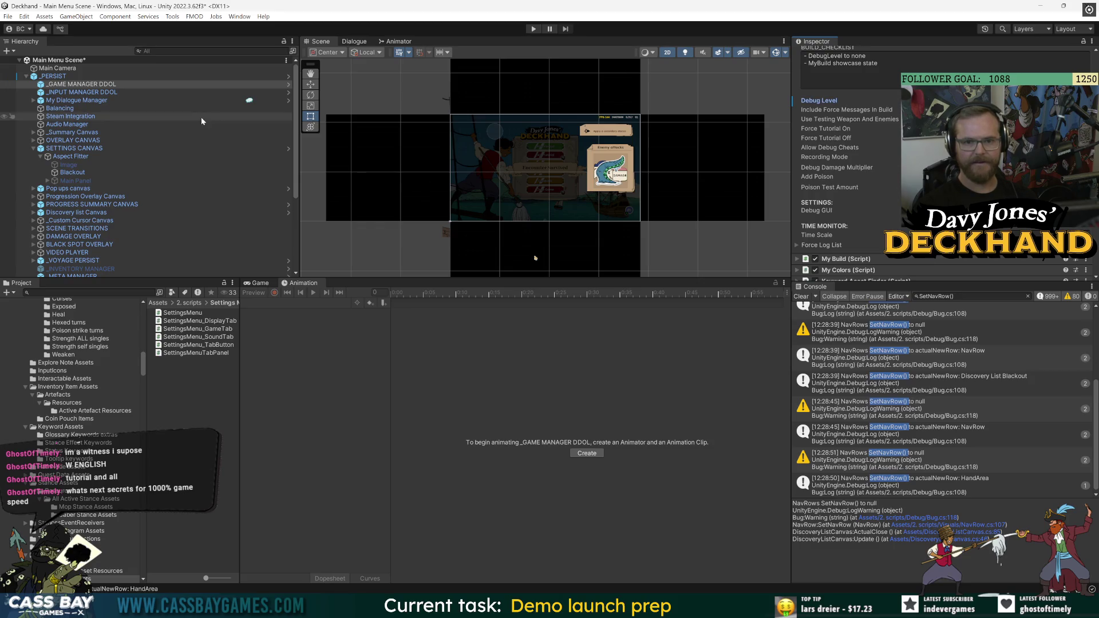
click(59, 76)
click(850, 99)
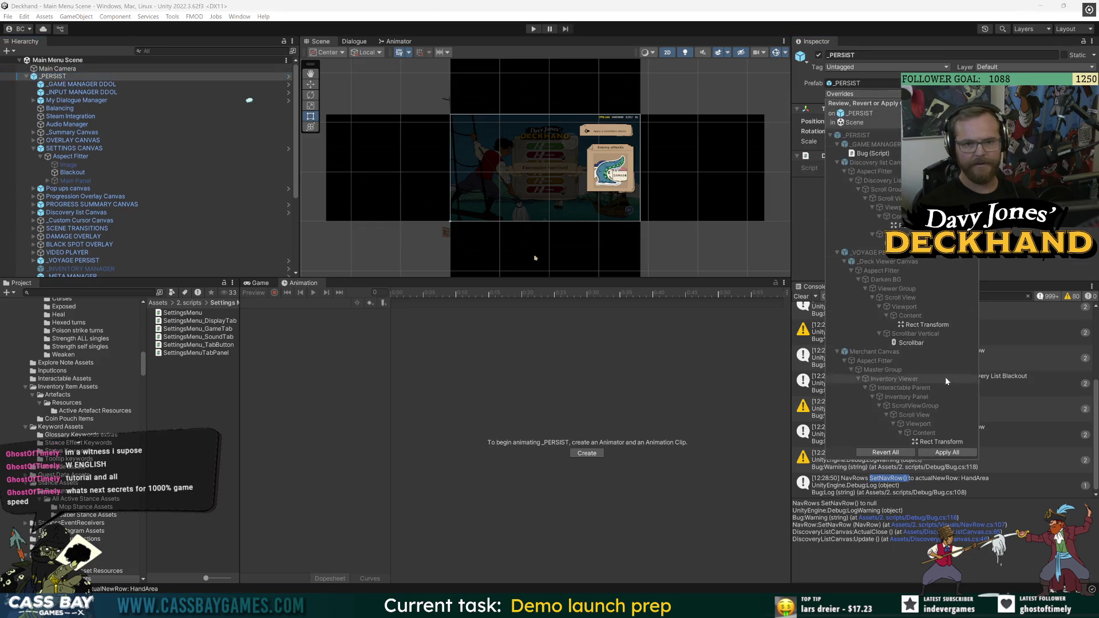
click(948, 455)
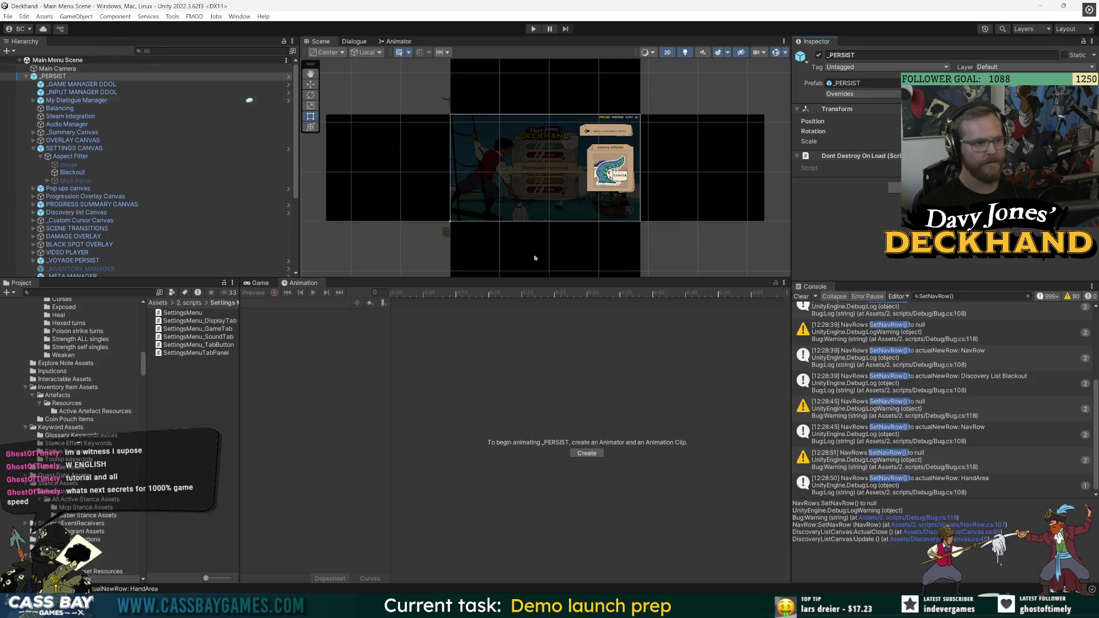
Set the player Version to 0.0.86.20 via Build Settings' Player Settings
click(8, 16)
click(54, 138)
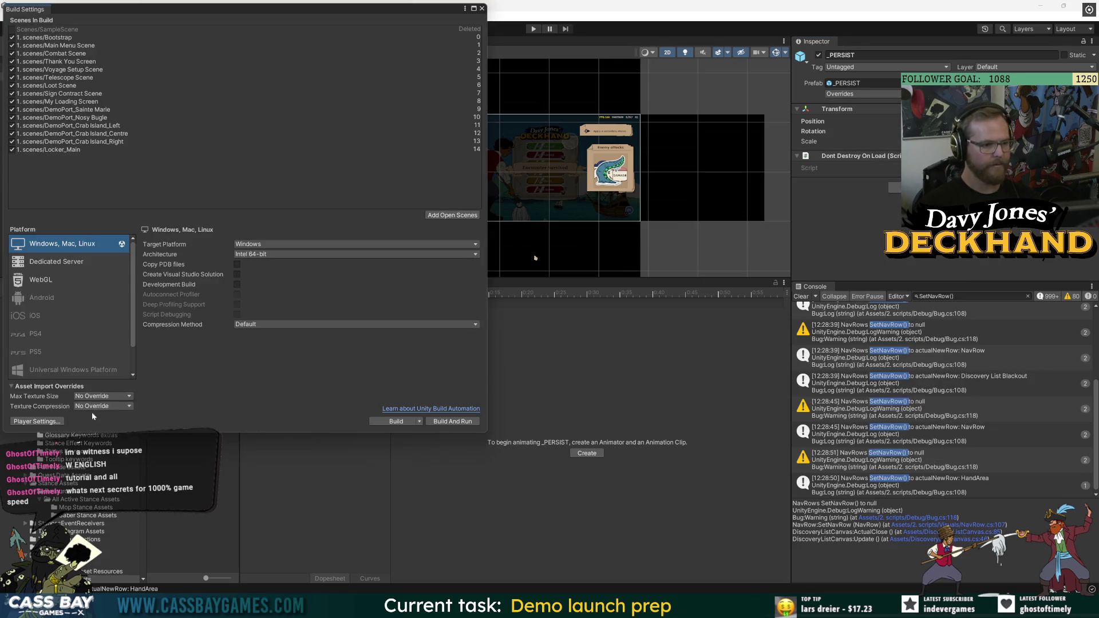
click(36, 421)
click(418, 117)
click(430, 118)
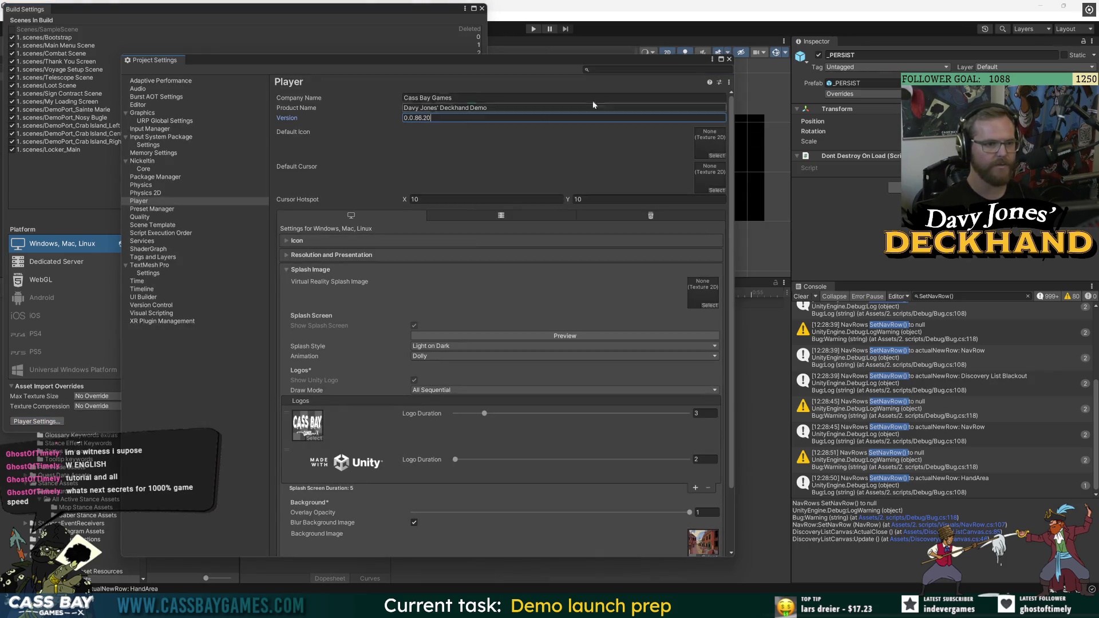
click(729, 59)
Build the Windows demo into a newly created DJD_Demo_Windows_0.0.86.20 folder
click(397, 422)
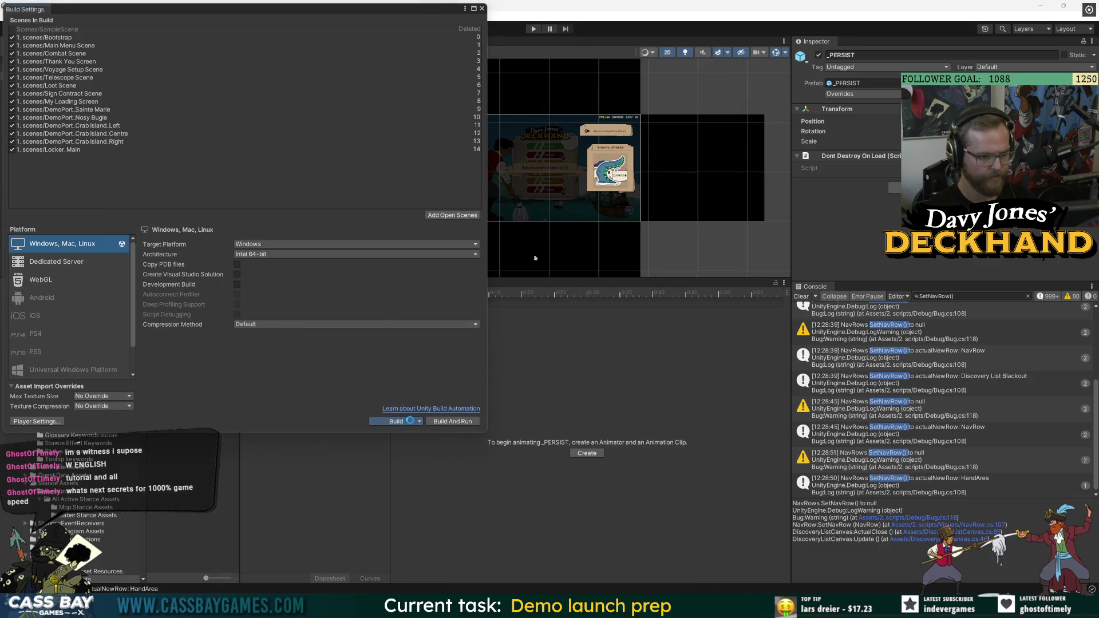
click(315, 177)
text(DJ)
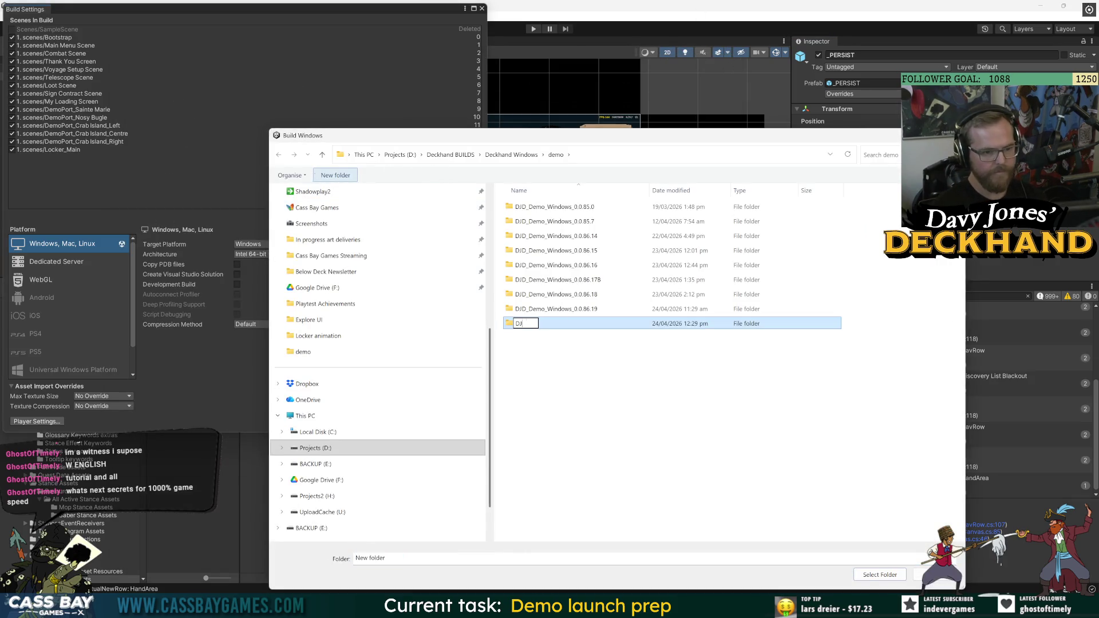
text(D_Demo_Windo)
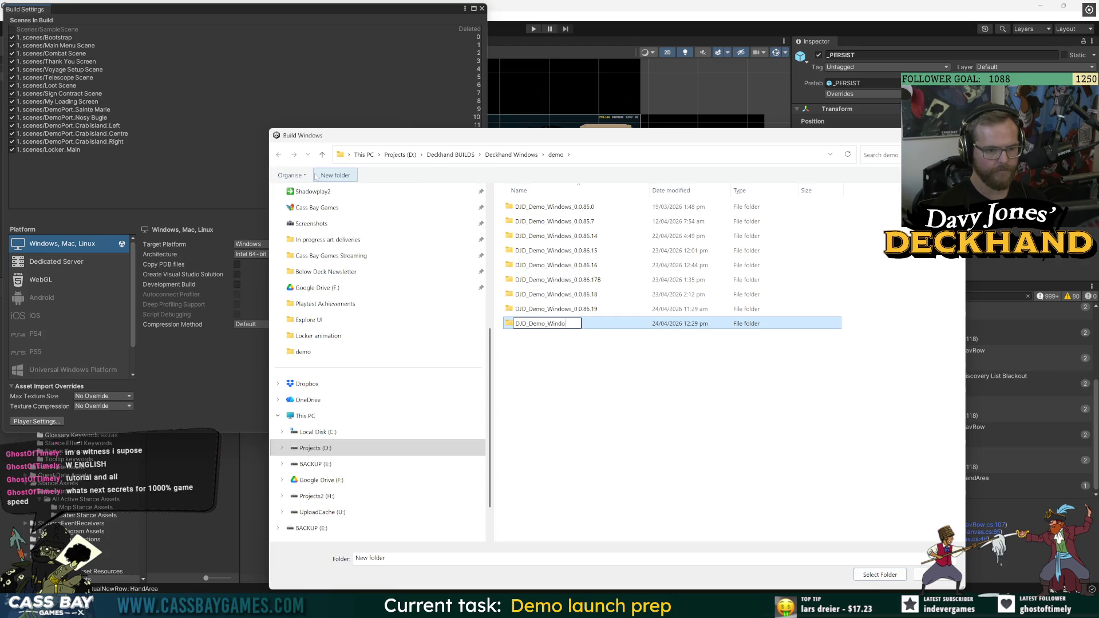
text(ws_0.0.)
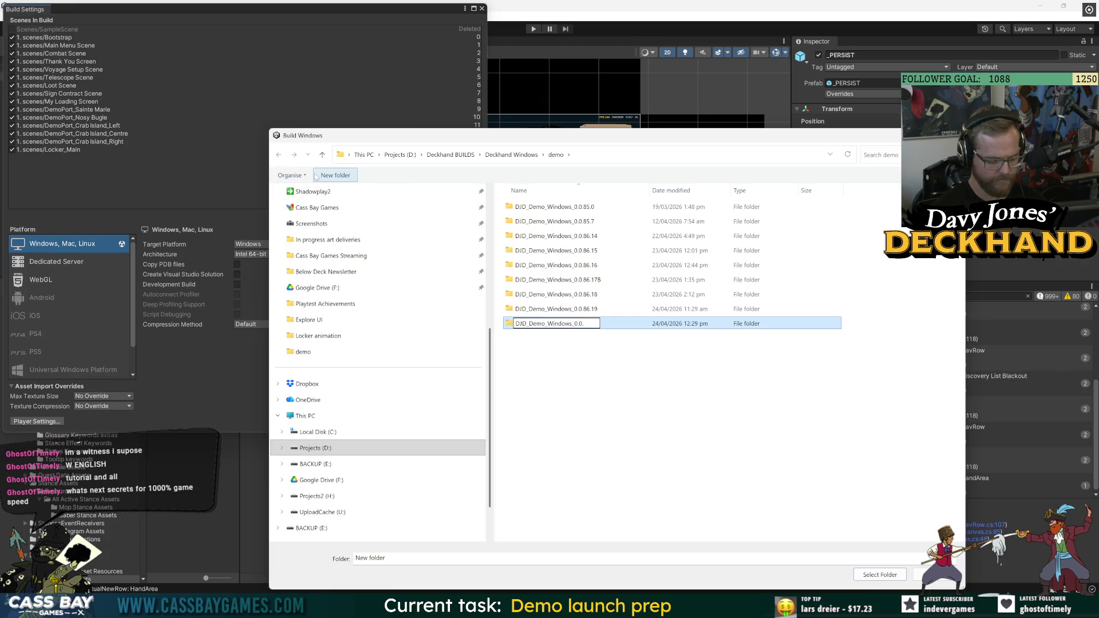
text(86.20)
key(Return)
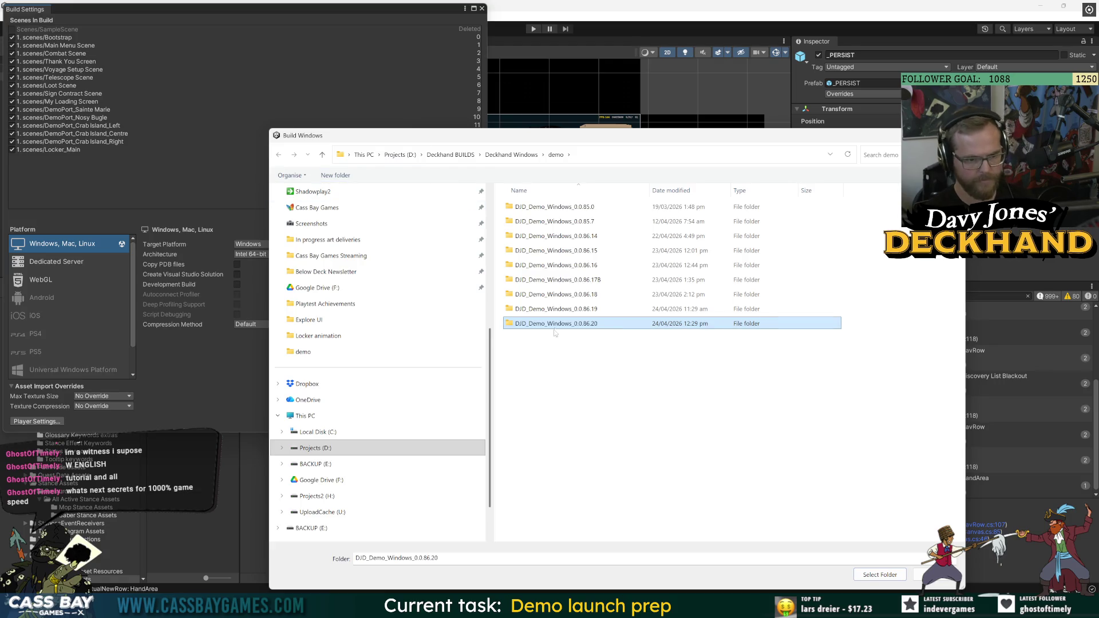
key(Return)
key(Return)
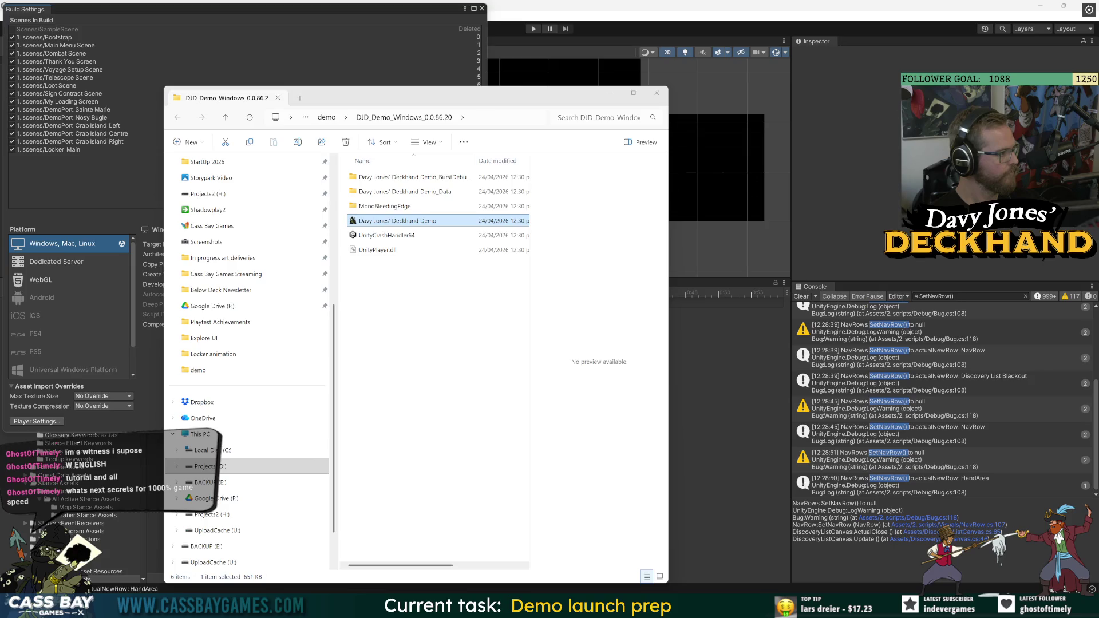
Select the freshly built Windows files and switch the build target platform to macOS
mouse_move(436, 289)
mouse_down()
mouse_move(404, 275)
mouse_move(380, 192)
mouse_up()
click(657, 93)
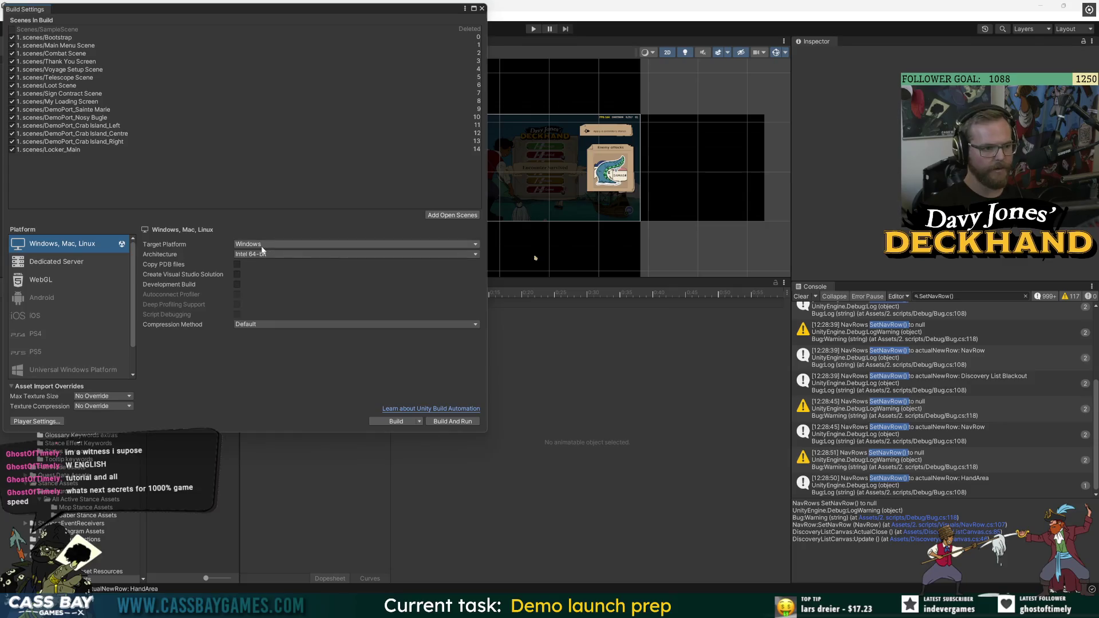
click(355, 243)
click(258, 262)
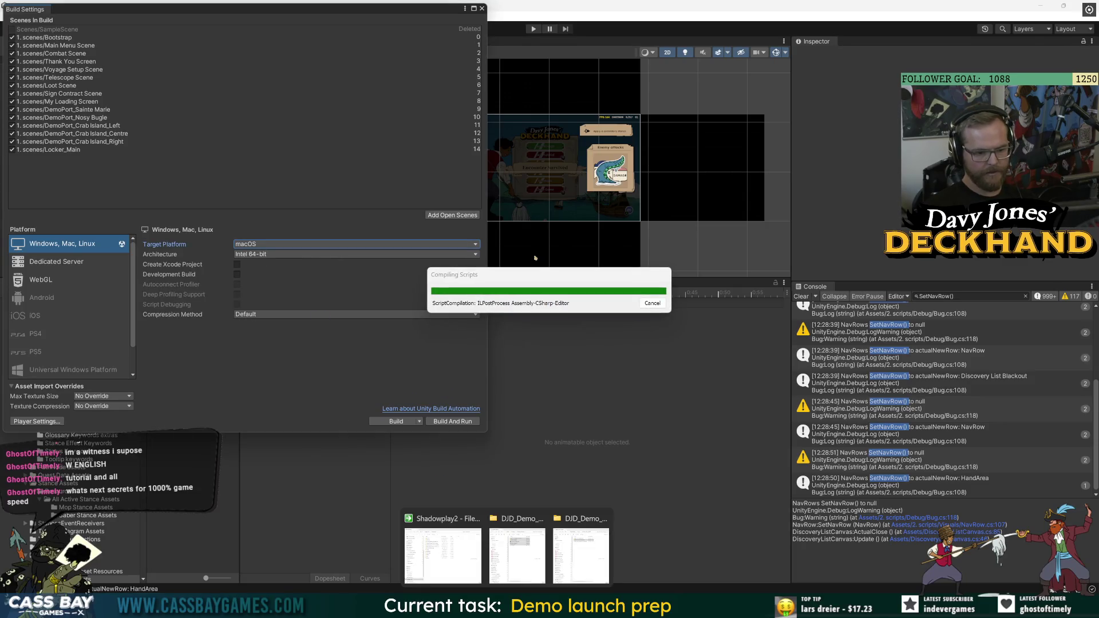
Replace the old files in DJD_Demo_Windows with the new Windows build files
click(516, 547)
click(794, 100)
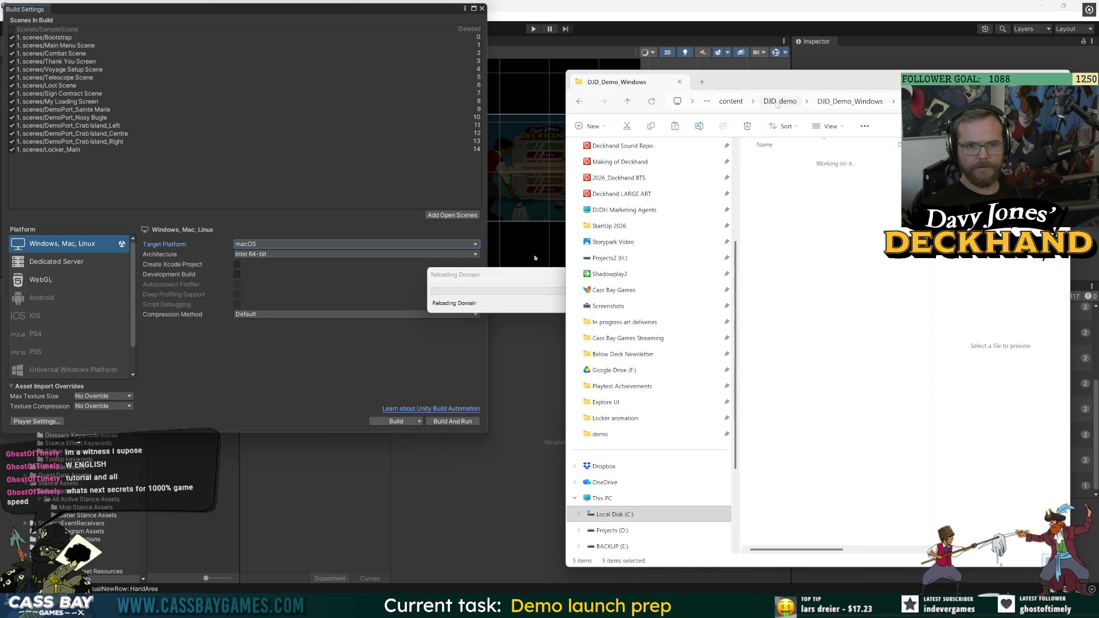
double_click(801, 175)
key(ctrl+a)
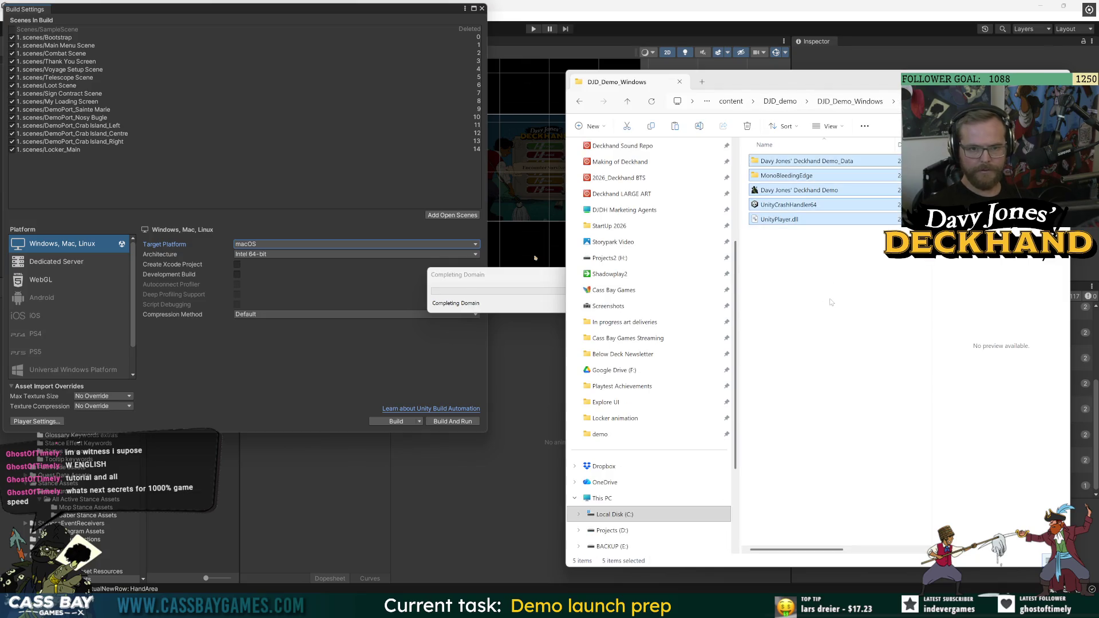
key(Delete)
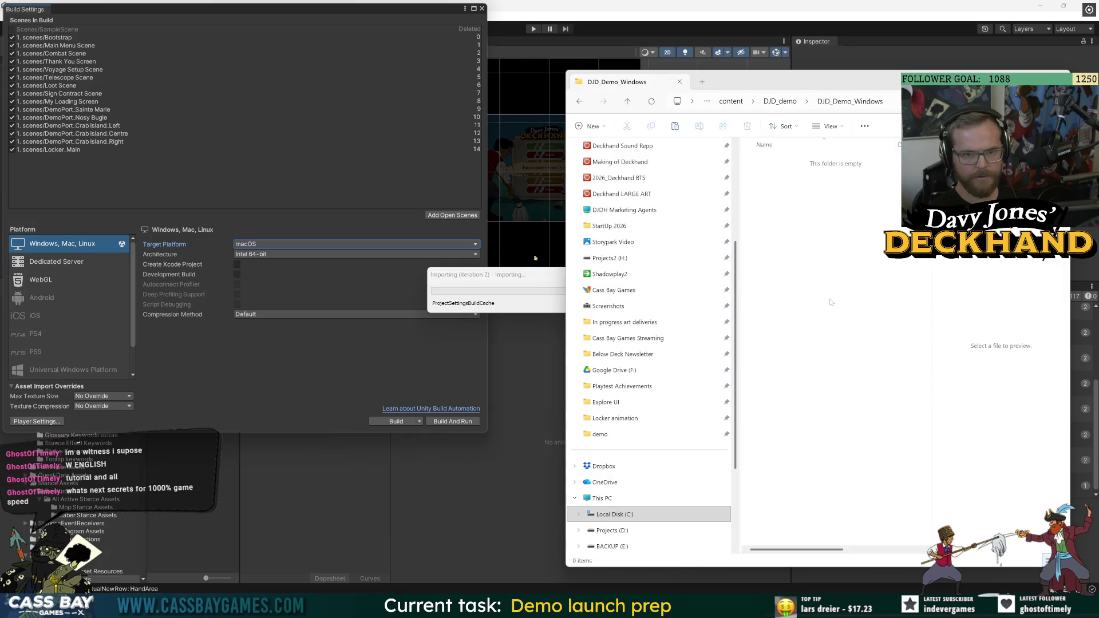
key(ctrl+v)
Open the DJD_Demo_Mac folder and select the existing Mac demo app
click(788, 101)
double_click(816, 162)
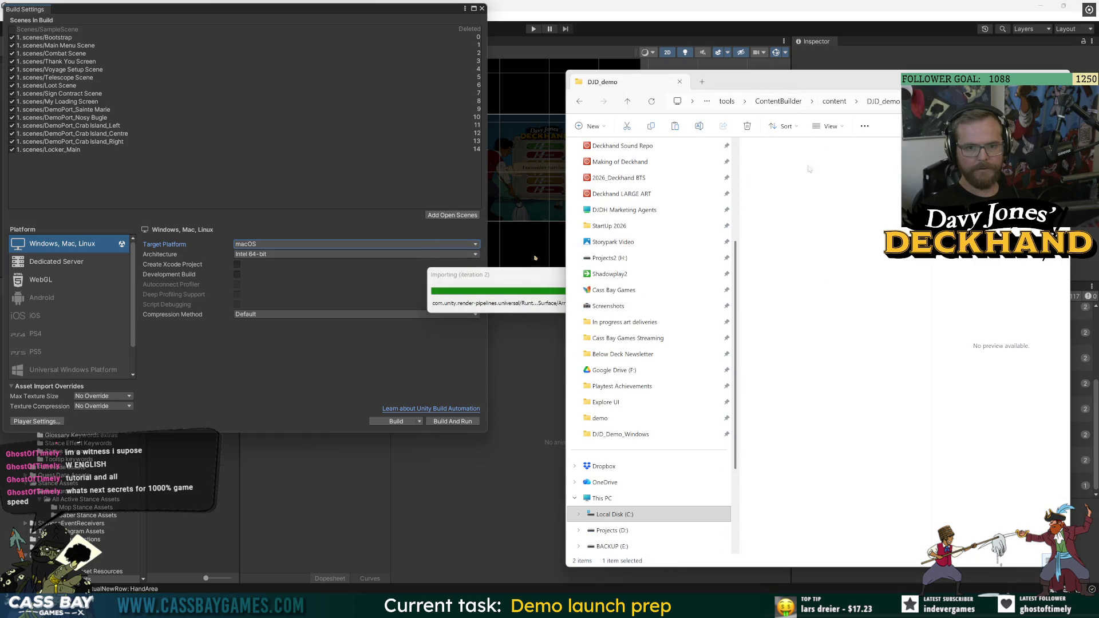
click(816, 162)
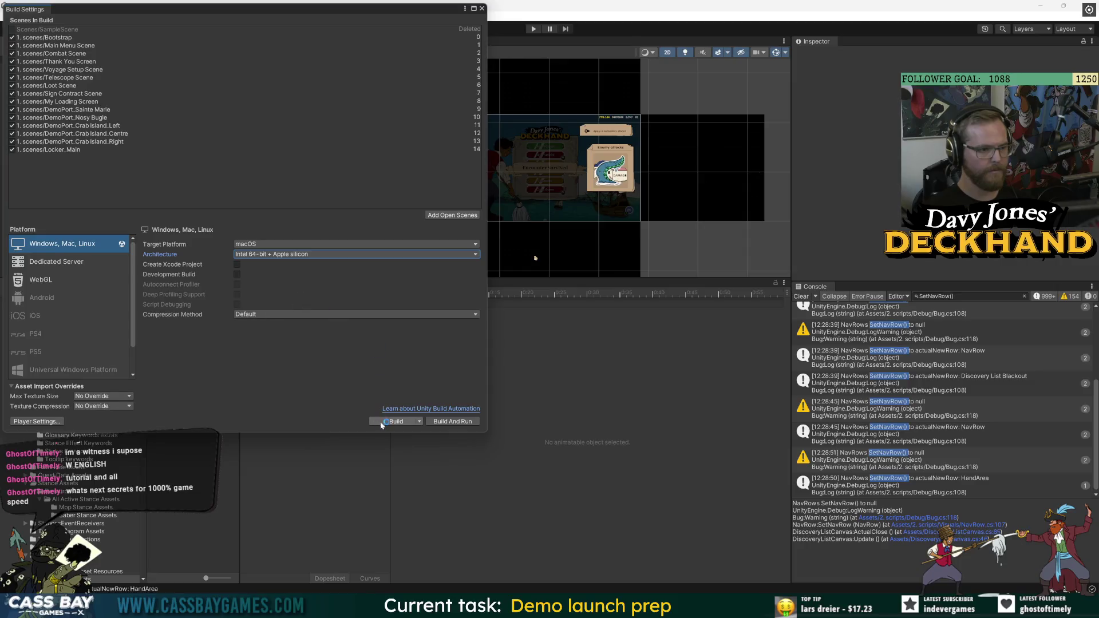
Start the macOS build and create and open a DJD_Demo_Mac_0.0.86.20 folder
click(380, 421)
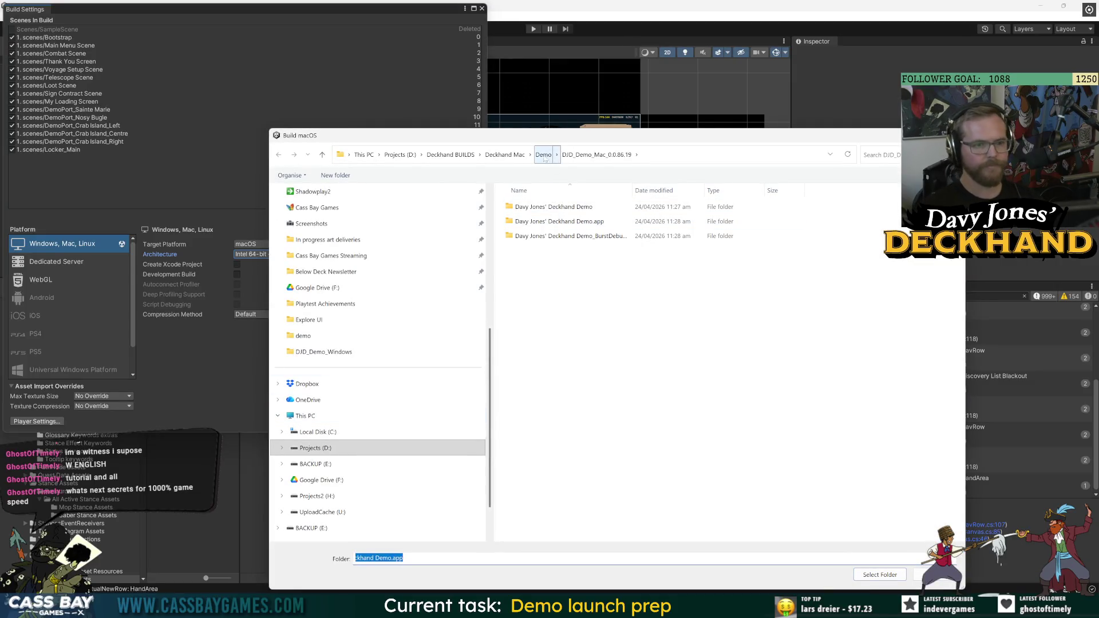
click(326, 176)
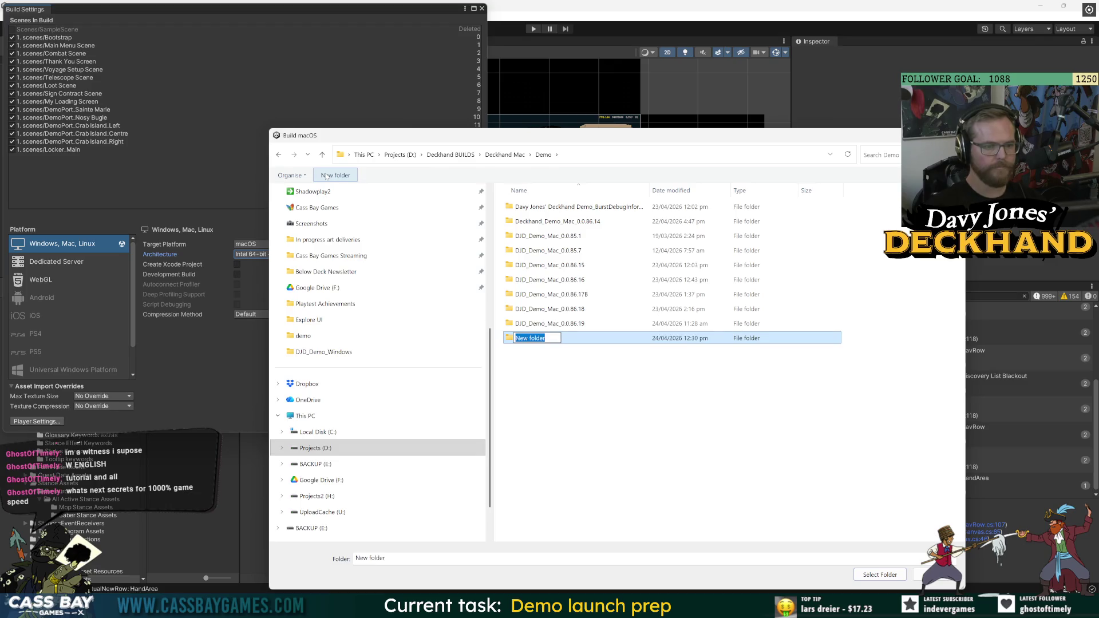
text(DJD_Demo_)
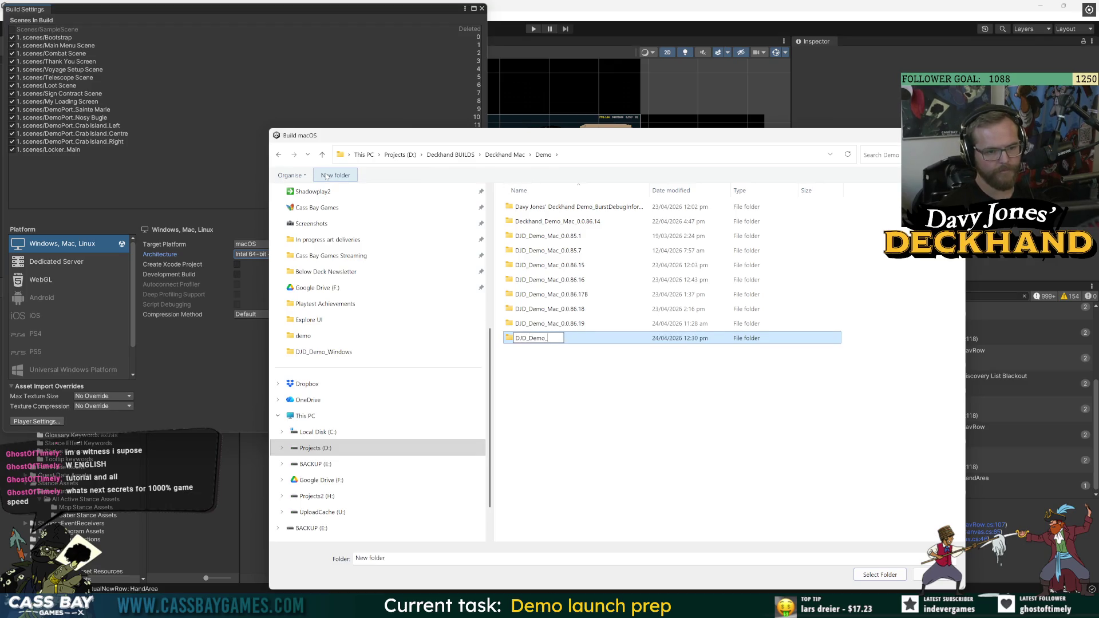
text(Mac_0.0.)
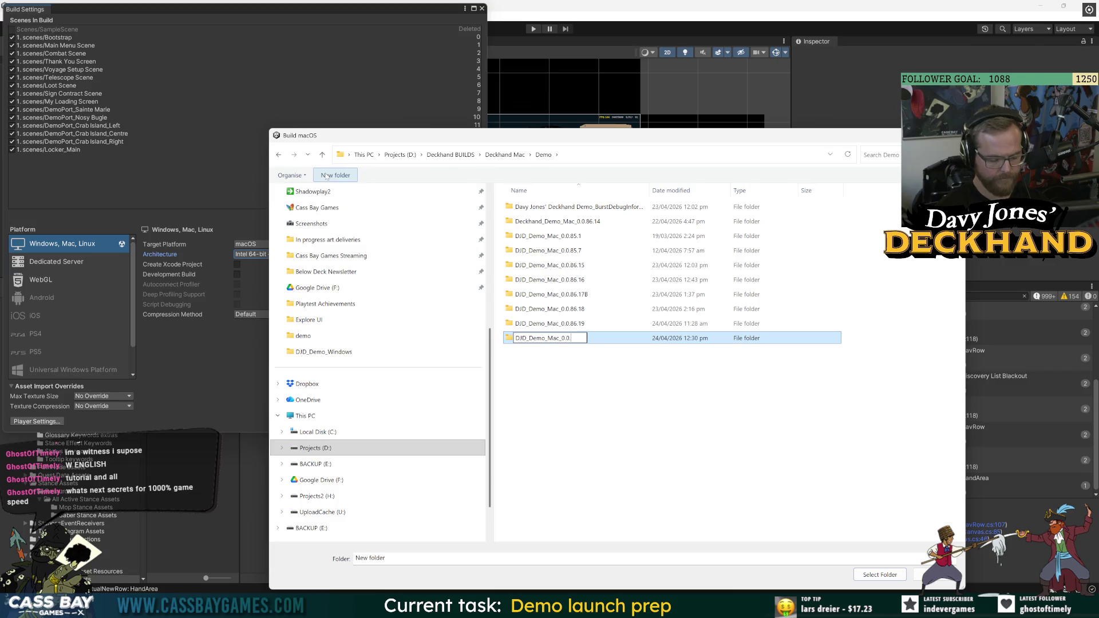
text(86.20)
key(Return)
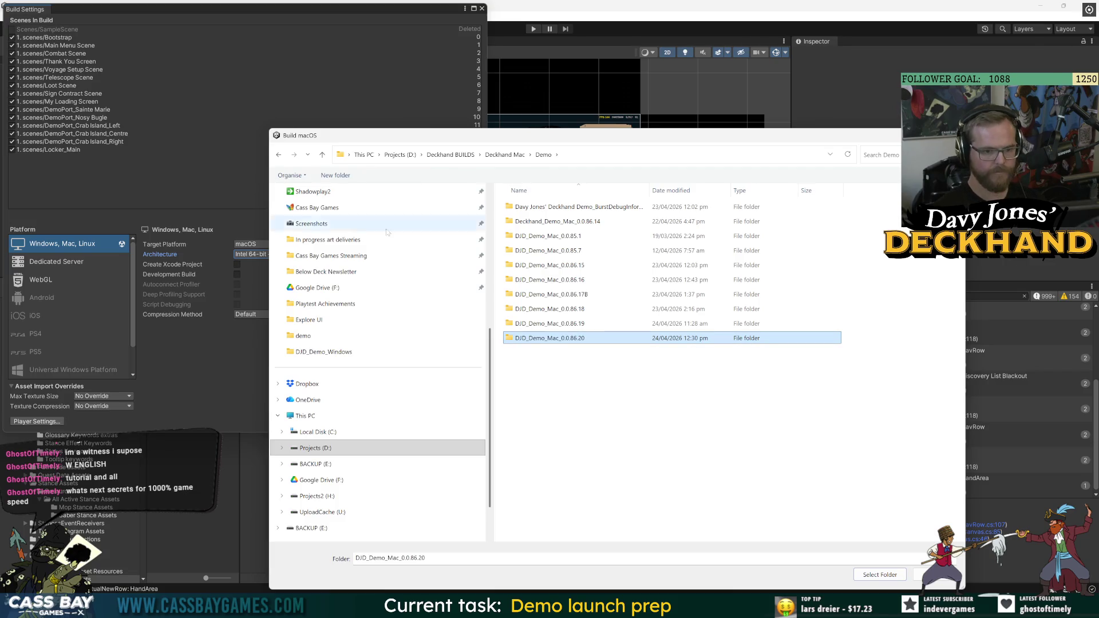
double_click(578, 338)
Create a 'Davy Jones' Deckhand Demo' subfolder inside it and build the macOS demo there
right_click(593, 354)
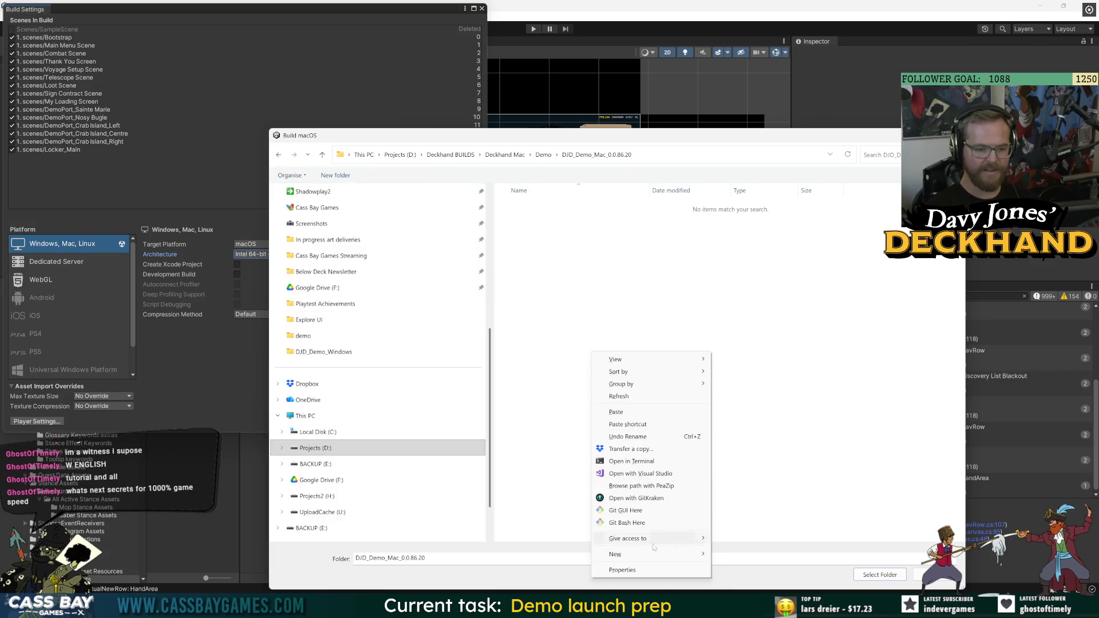
mouse_move(658, 551)
click(781, 393)
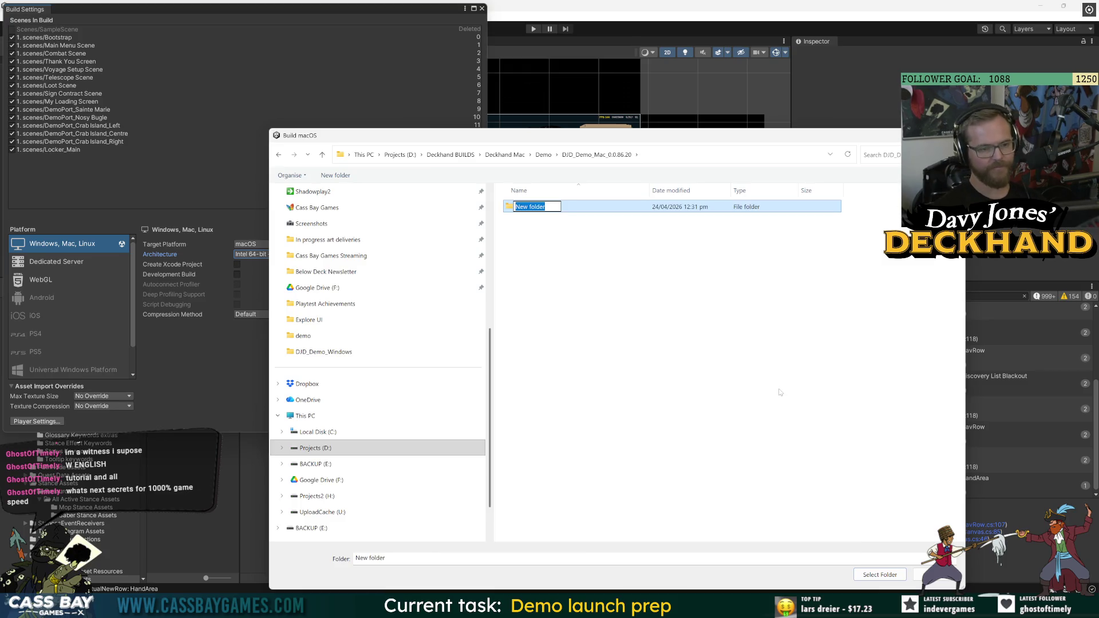
text(Davy Jones' Deckh)
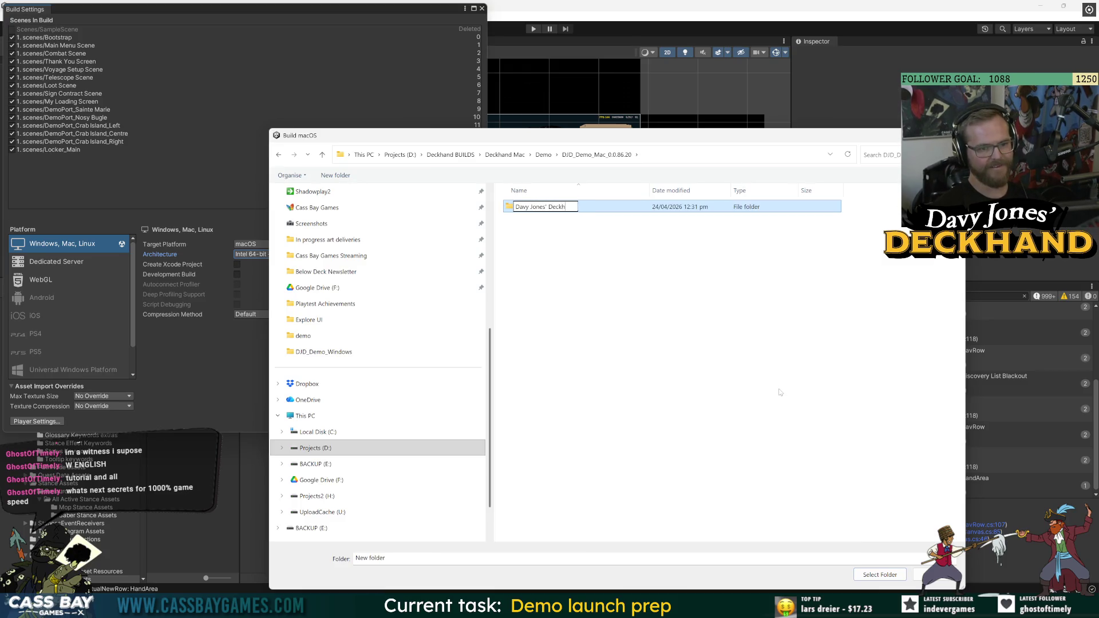
text(and Demo)
key(Return)
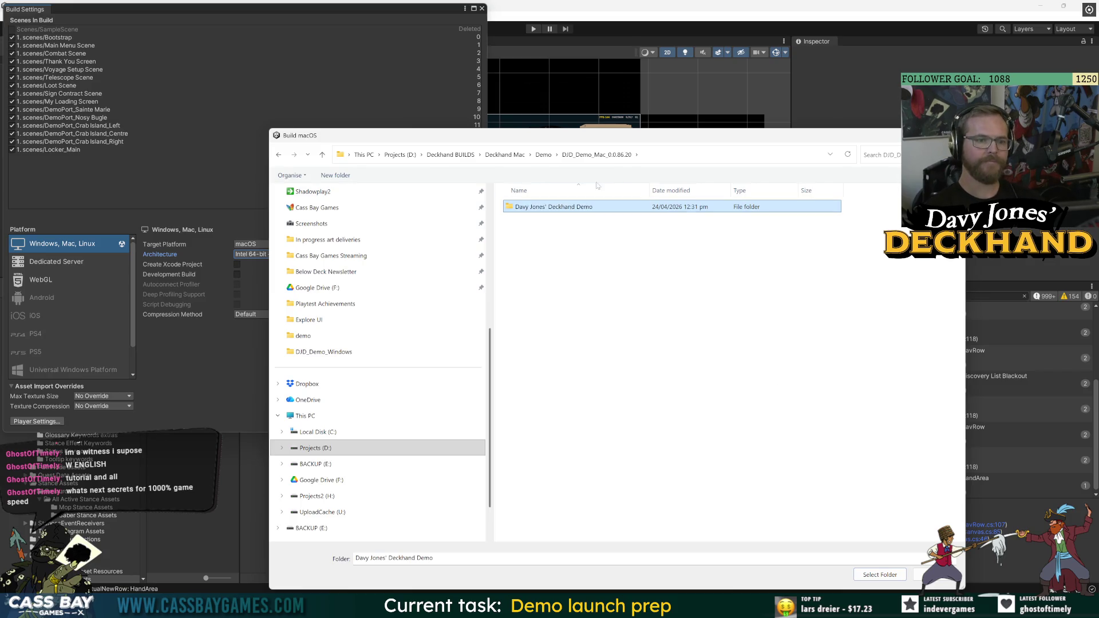
double_click(576, 207)
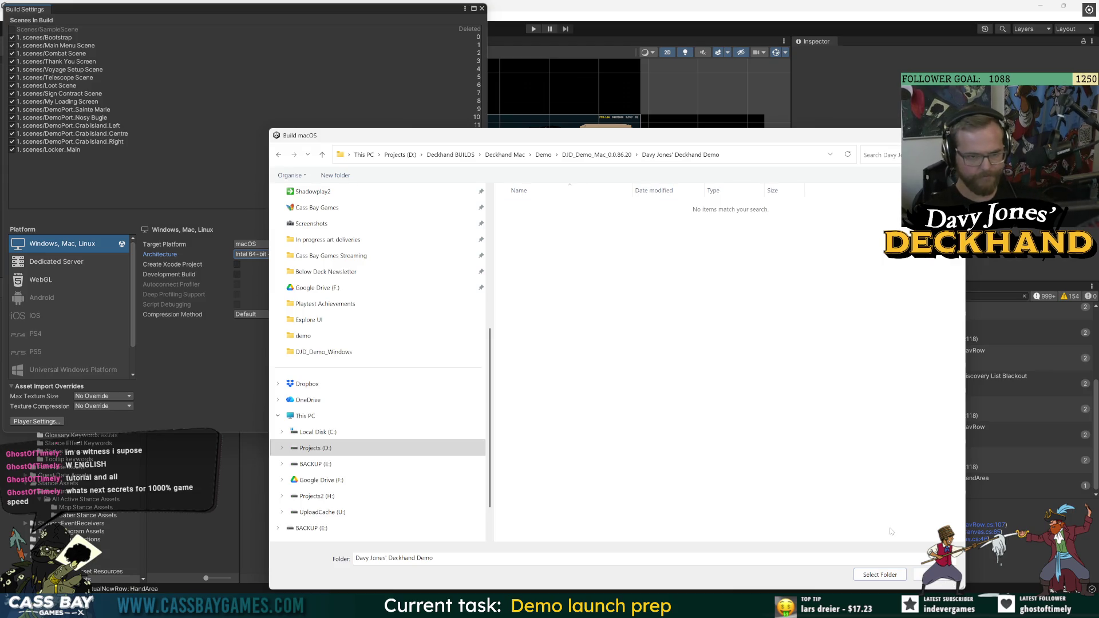
key(Return)
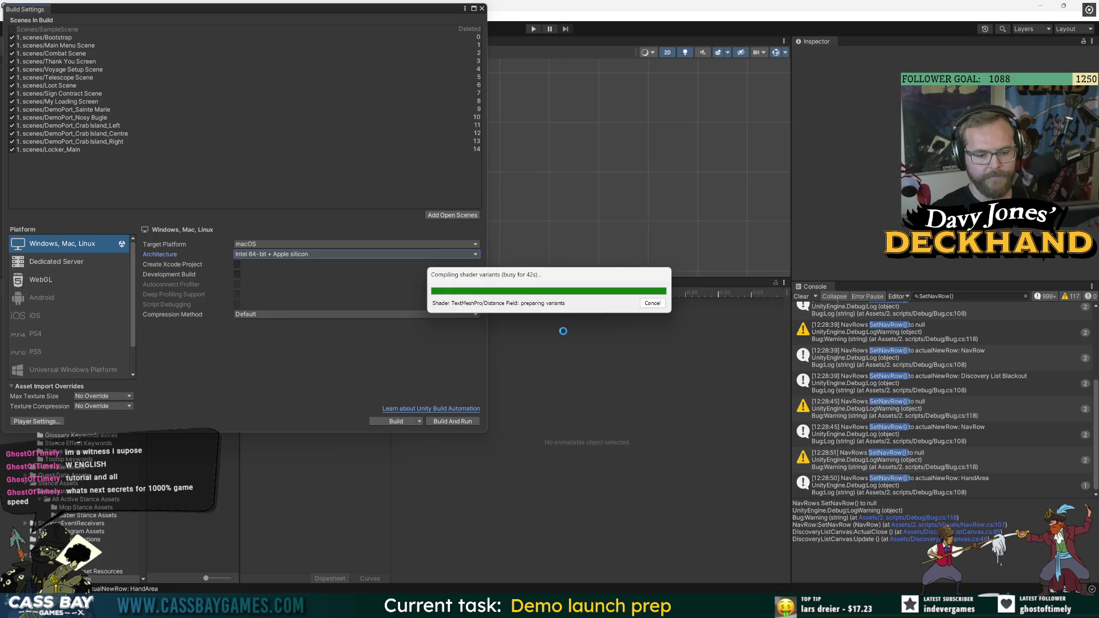
key(alt+Tab)
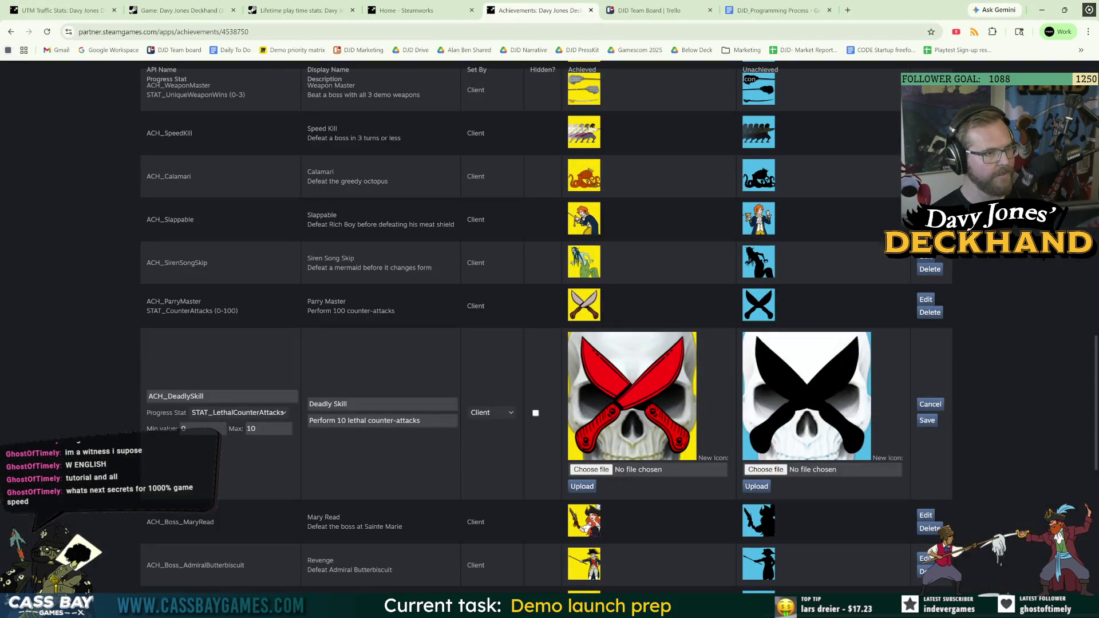
Scroll the demo's achievements list and select the ACH_Butterbiscuit API name
scroll(127, 389, down, 10)
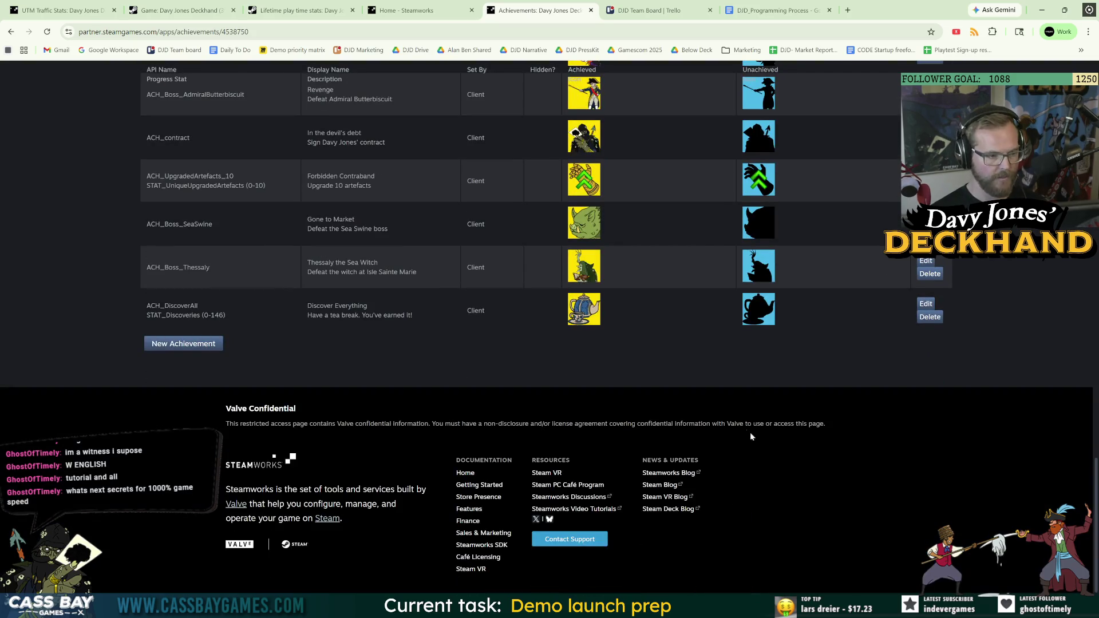
scroll(961, 435, up, 20)
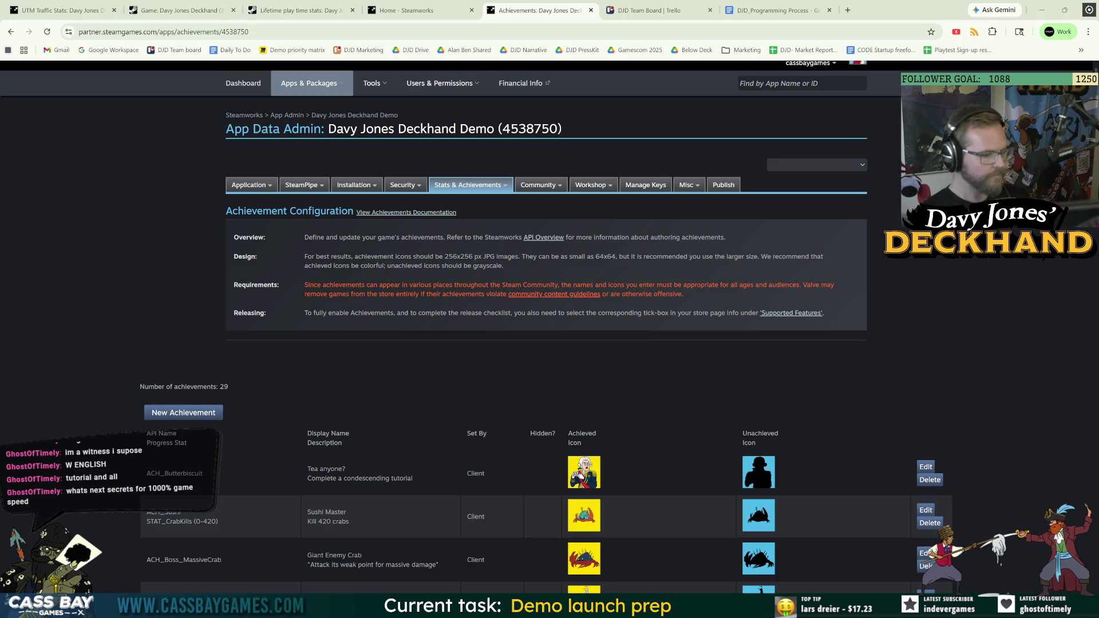
double_click(174, 474)
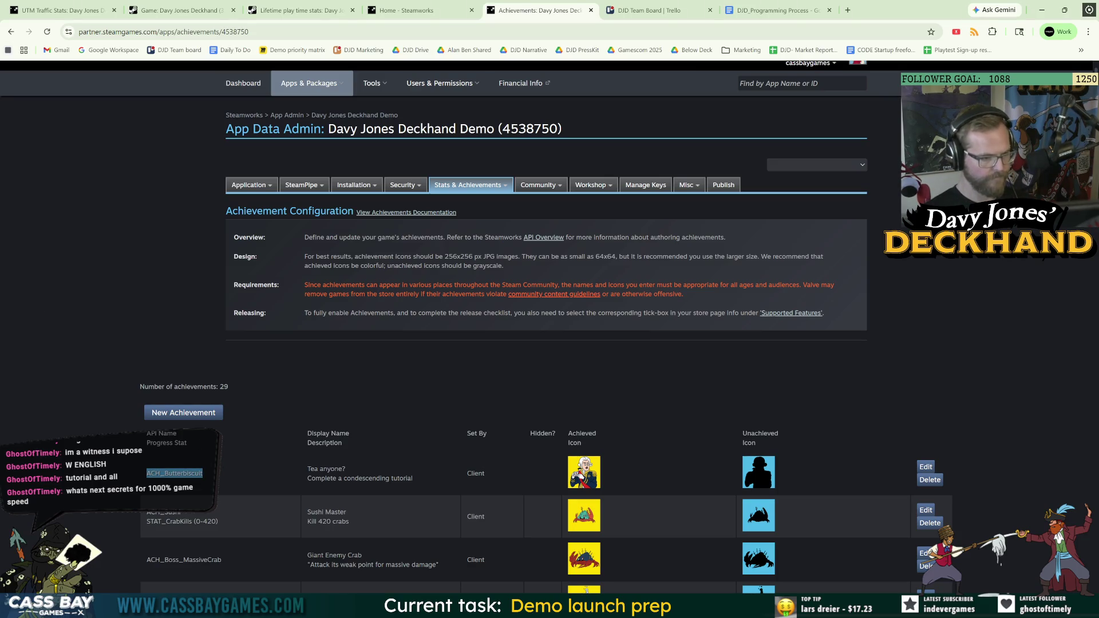